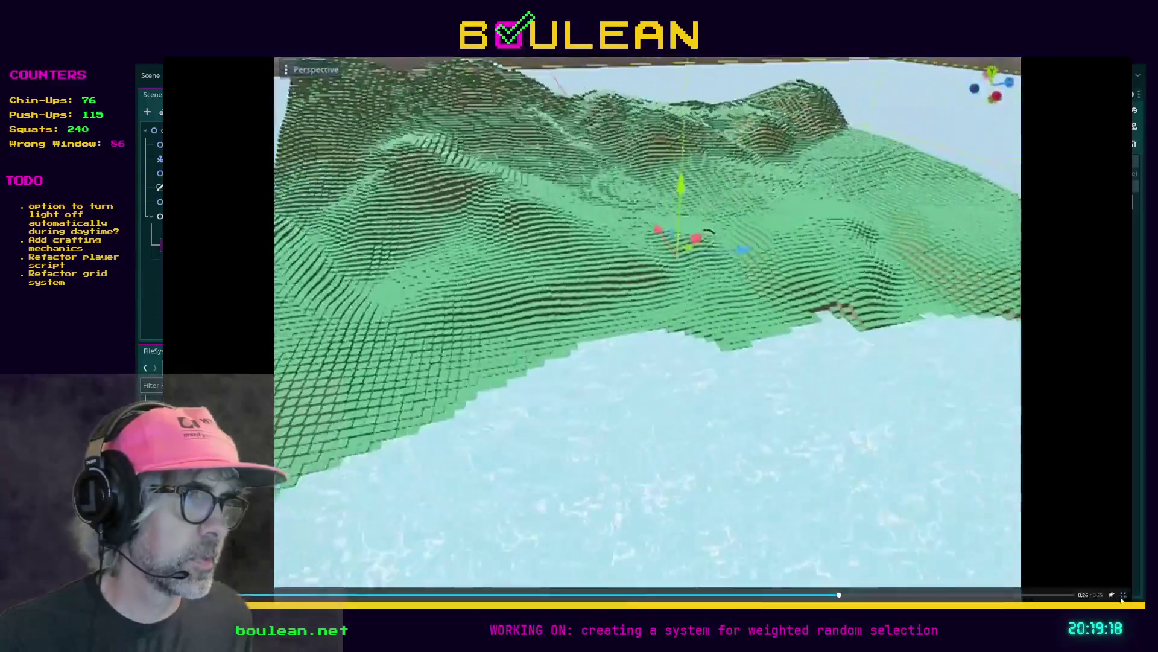
# Exit fullscreen, pause the reference video and minimize the browser to return to Godot
pyautogui.press('Escape')
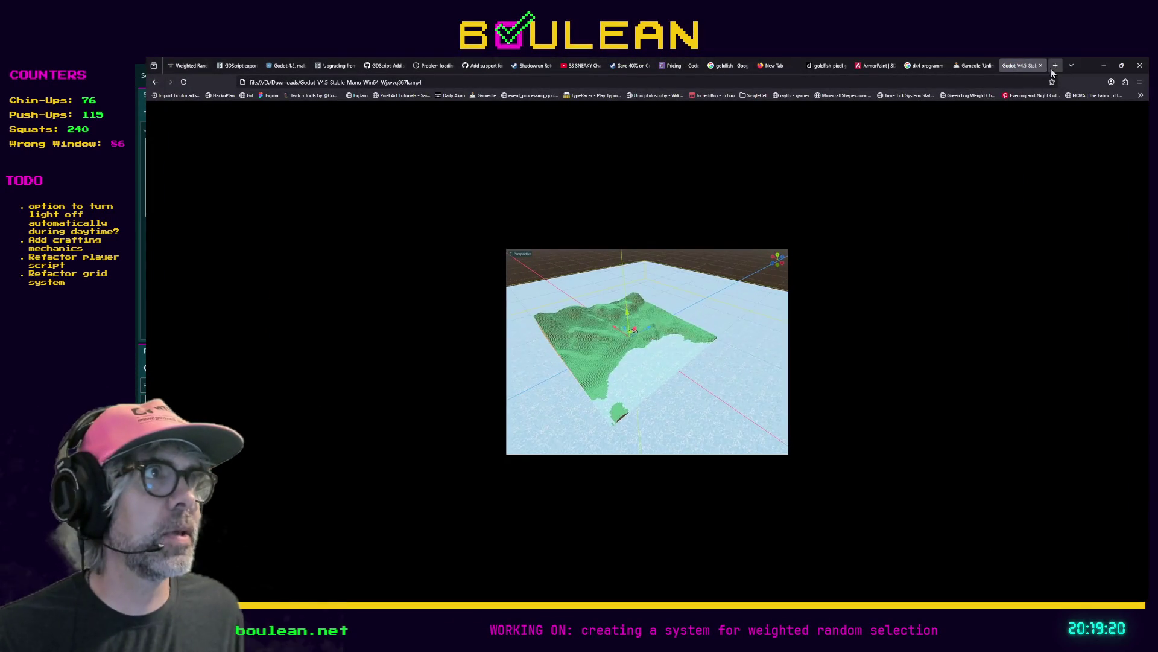
pyautogui.click(514, 449)
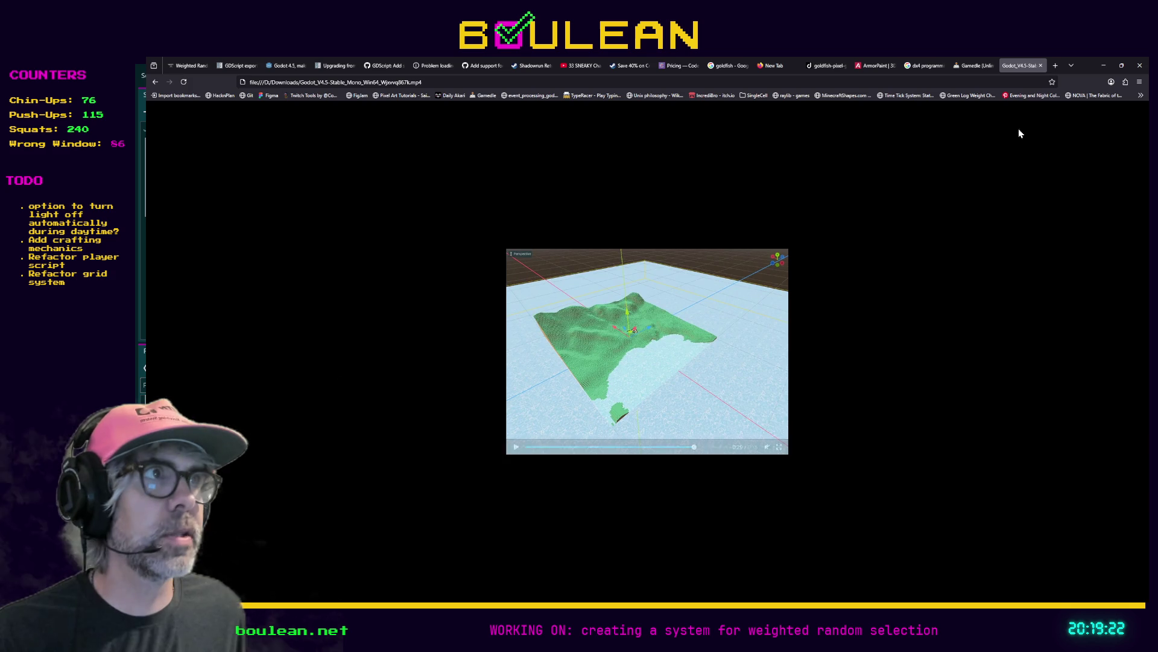
pyautogui.click(1104, 65)
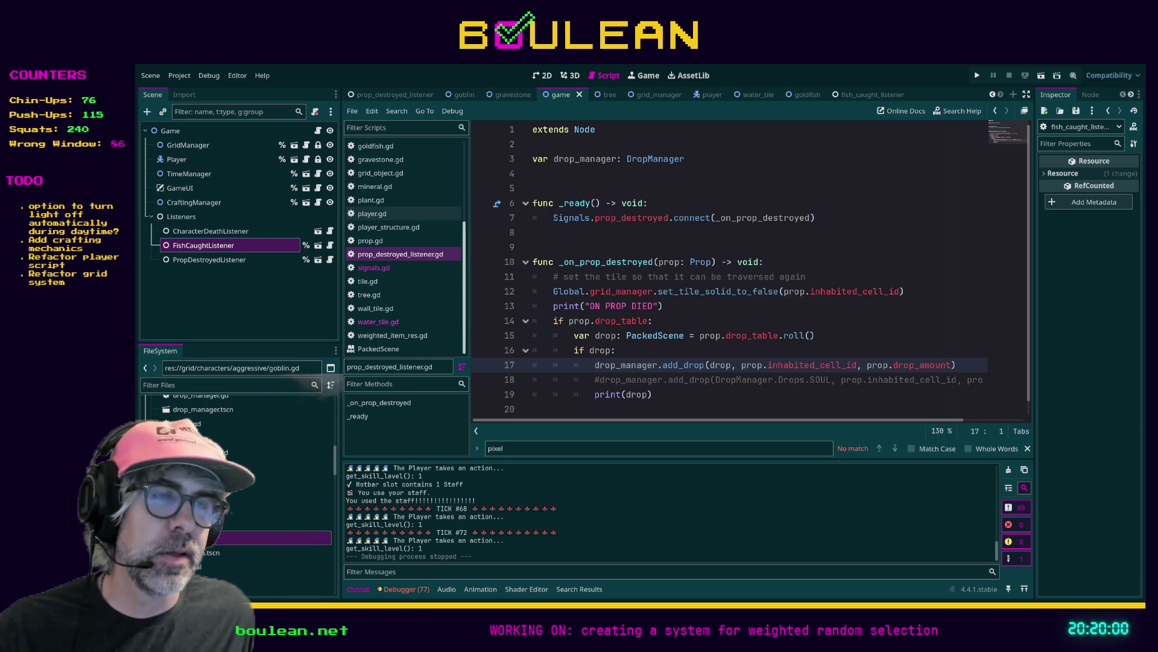
pyautogui.click(630, 379)
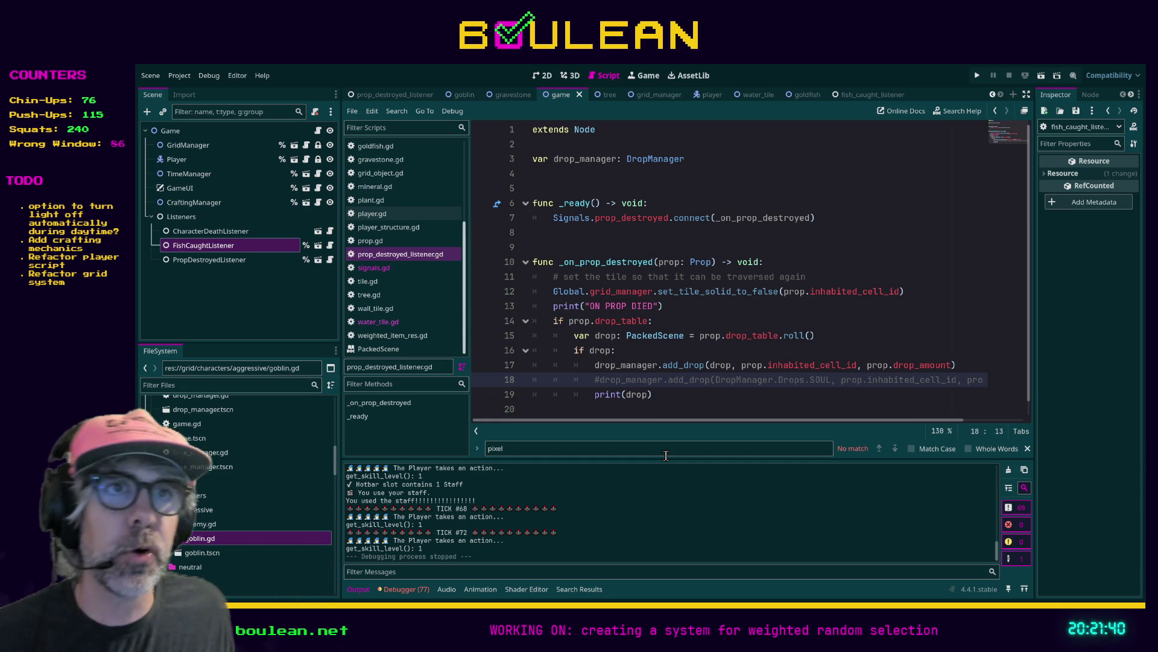
pyautogui.scroll(-1, 713, 362)
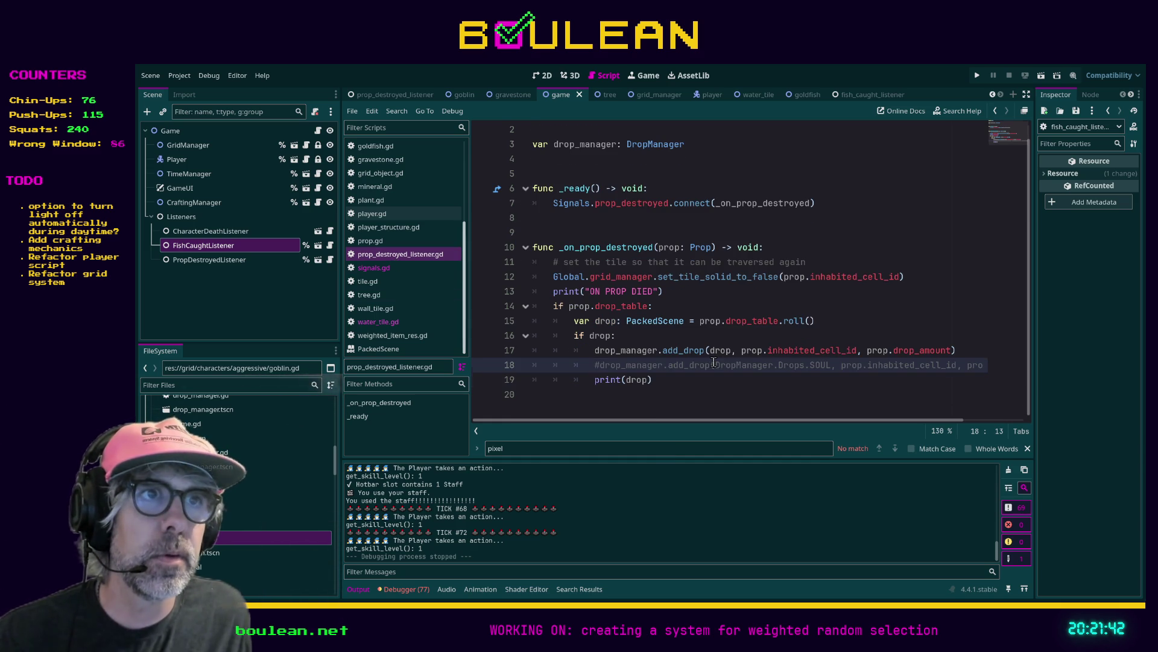
pyautogui.scroll(1, 713, 362)
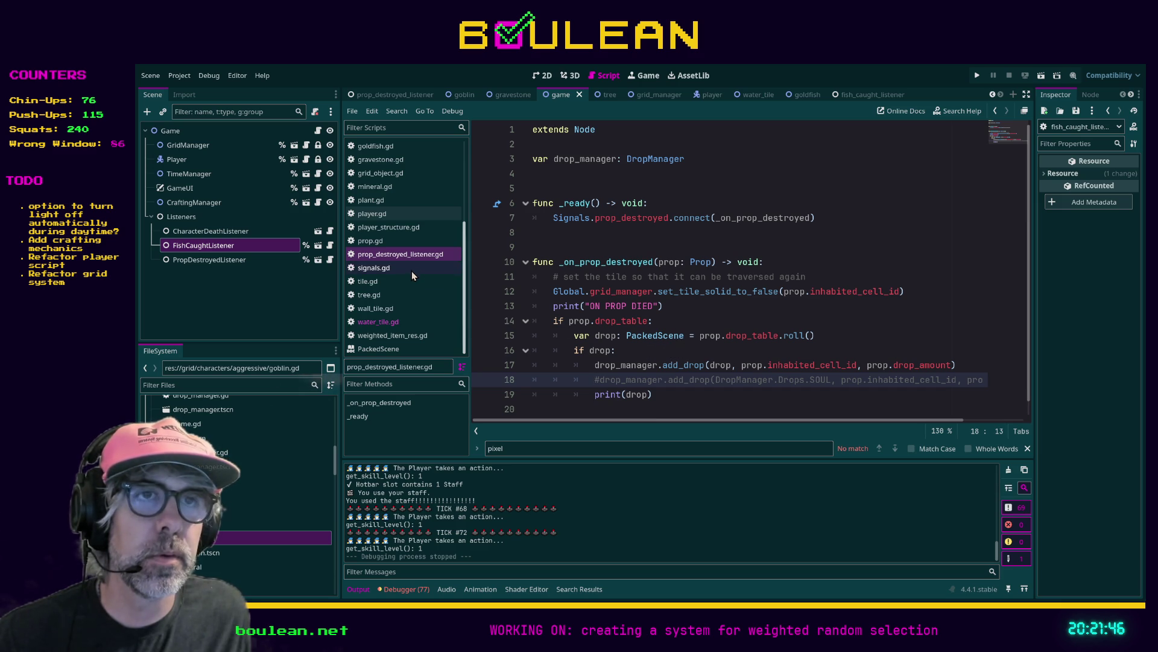
pyautogui.scroll(3, 397, 208)
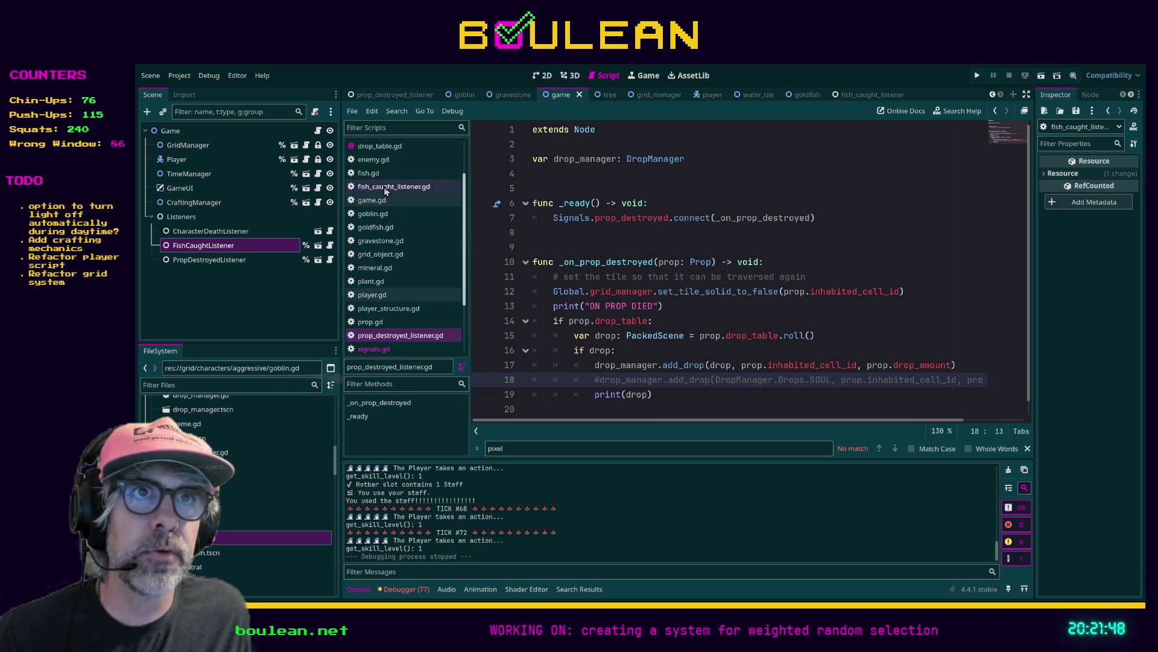
pyautogui.scroll(2, 392, 196)
# In drop_manager.gd, uncomment lines 33–35 of add_drop_to_player_tile with Ctrl+K
pyautogui.click(382, 188)
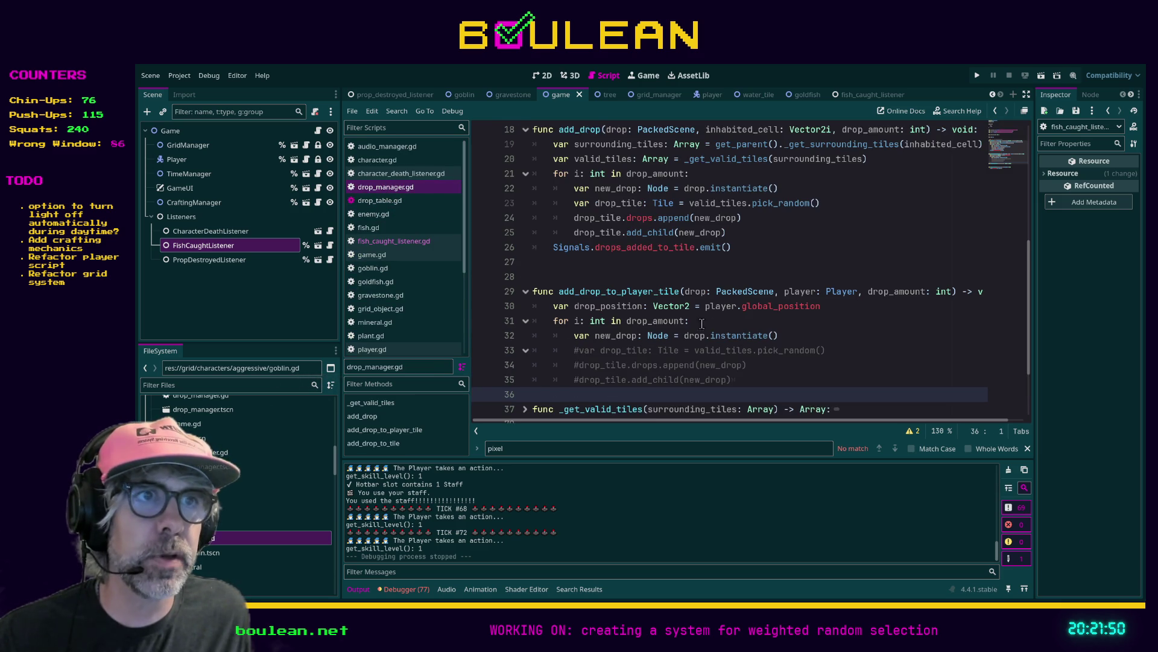
pyautogui.press('Up')
pyautogui.press('Up')
pyautogui.press('Up')
pyautogui.moveTo(737, 337)
pyautogui.mouseDown()
pyautogui.moveTo(603, 336)
pyautogui.moveTo(494, 311)
pyautogui.mouseUp()
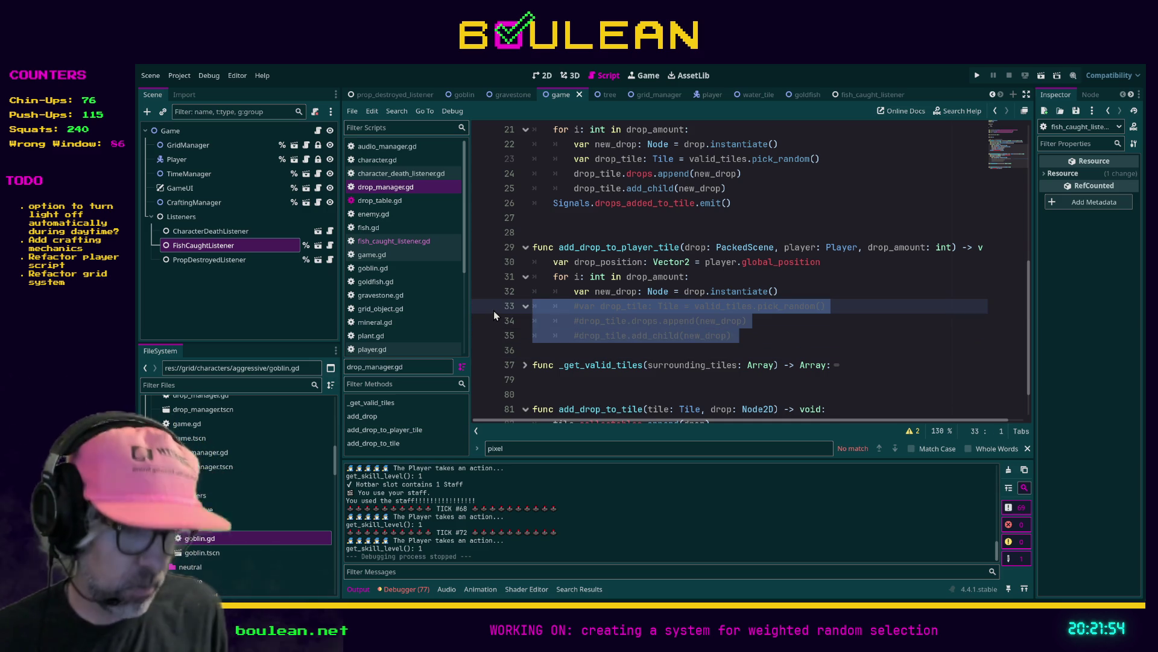
pyautogui.hotkey('ctrl', 'k')
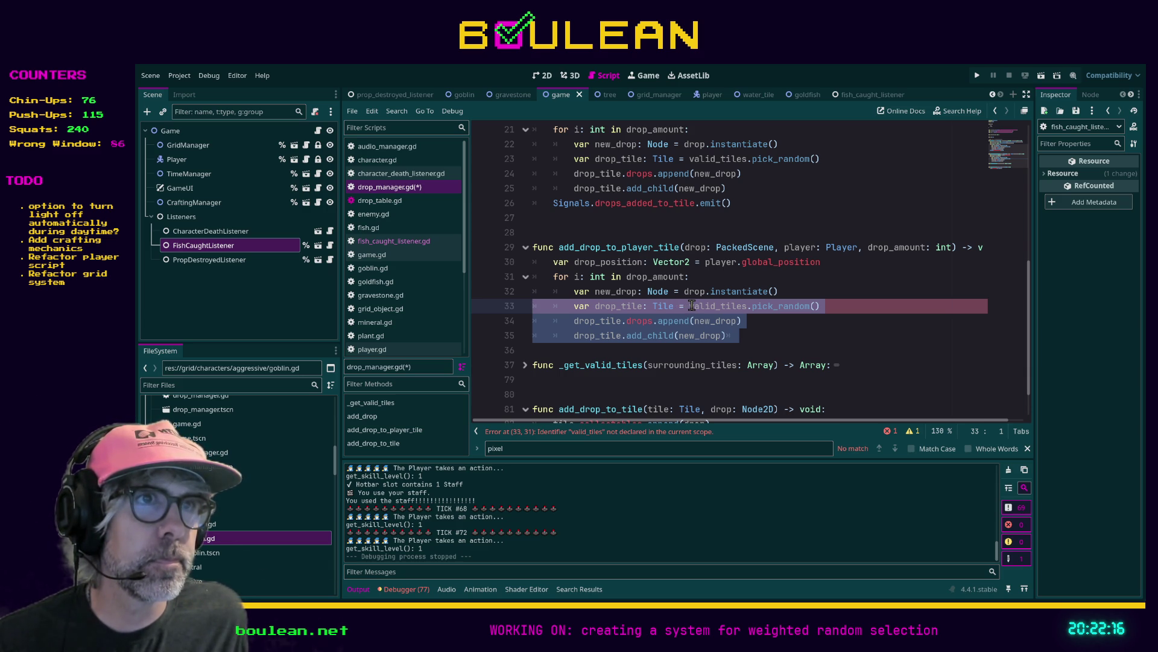
# Unfold the collapsed _get_valid_tiles function in drop_manager.gd
pyautogui.scroll(1, 692, 305)
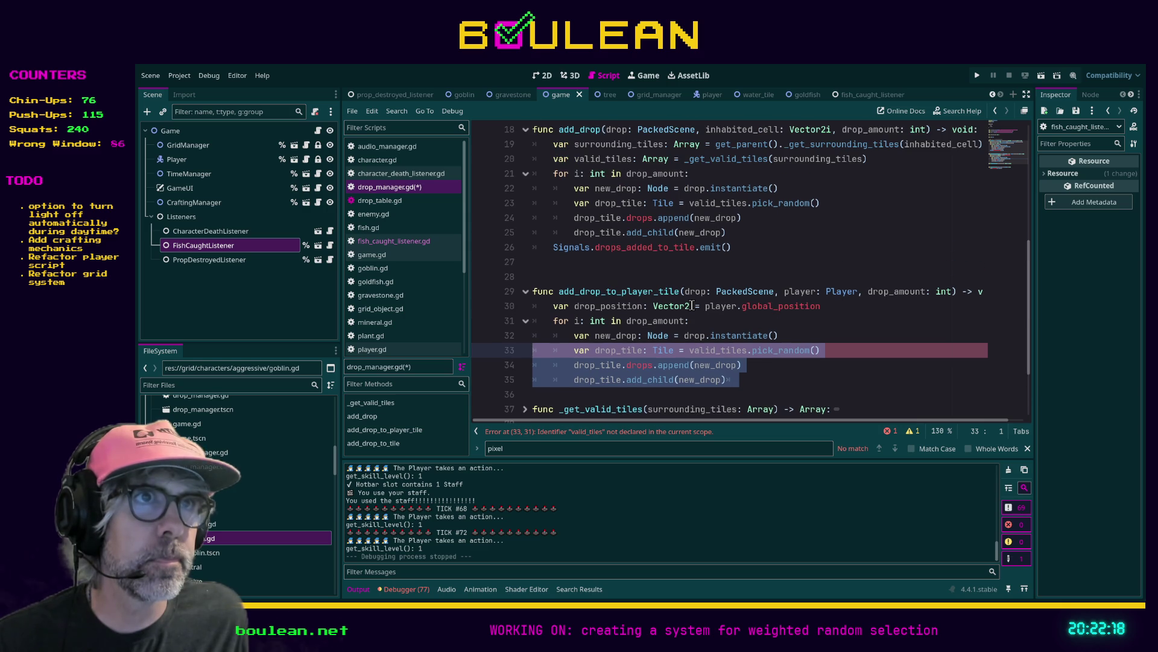
pyautogui.scroll(1, 691, 305)
pyautogui.scroll(-1, 692, 305)
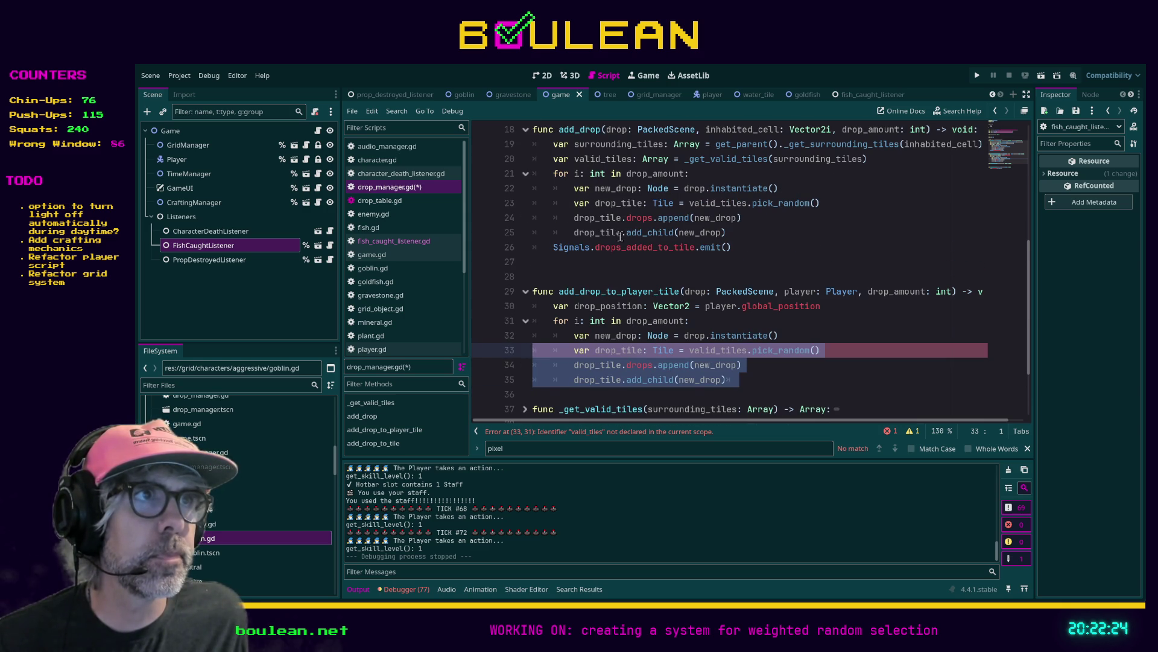
pyautogui.scroll(-2, 620, 239)
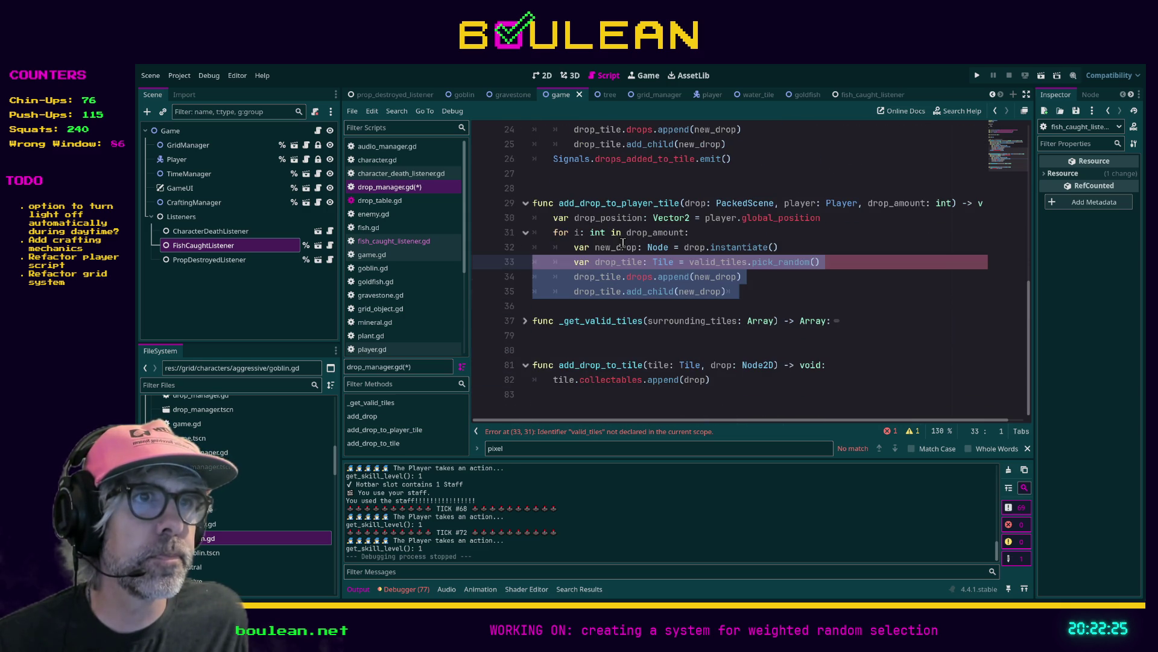
pyautogui.click(525, 322)
# Read through the expanded function, then switch to signals.gd
pyautogui.scroll(-1, 590, 311)
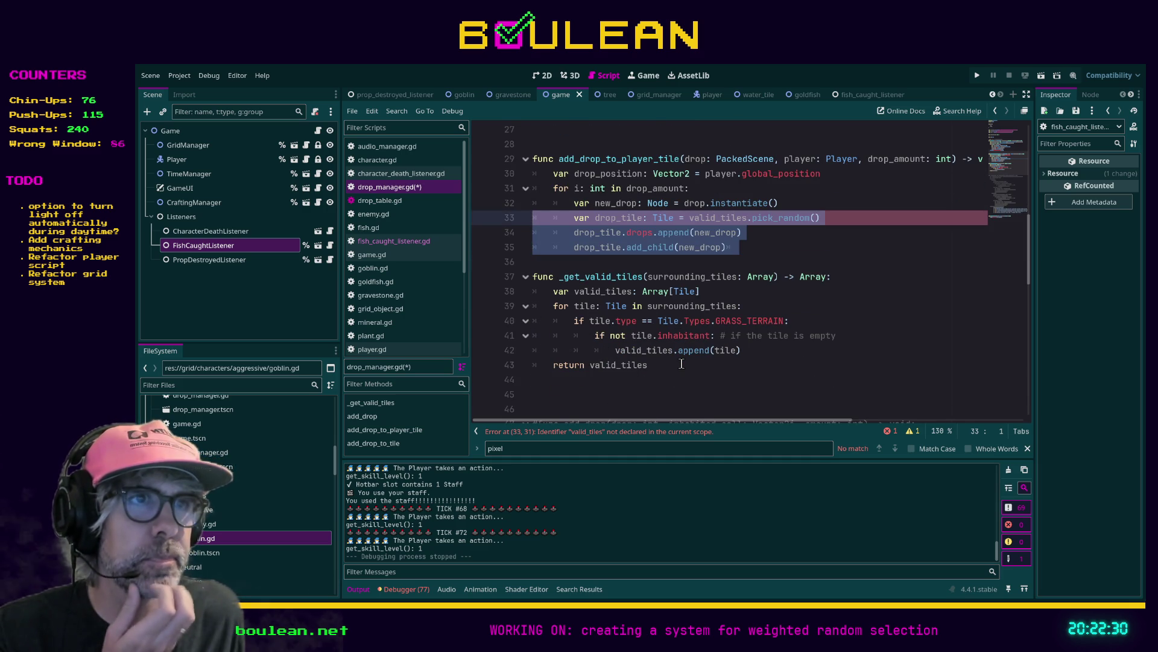
pyautogui.scroll(2, 682, 364)
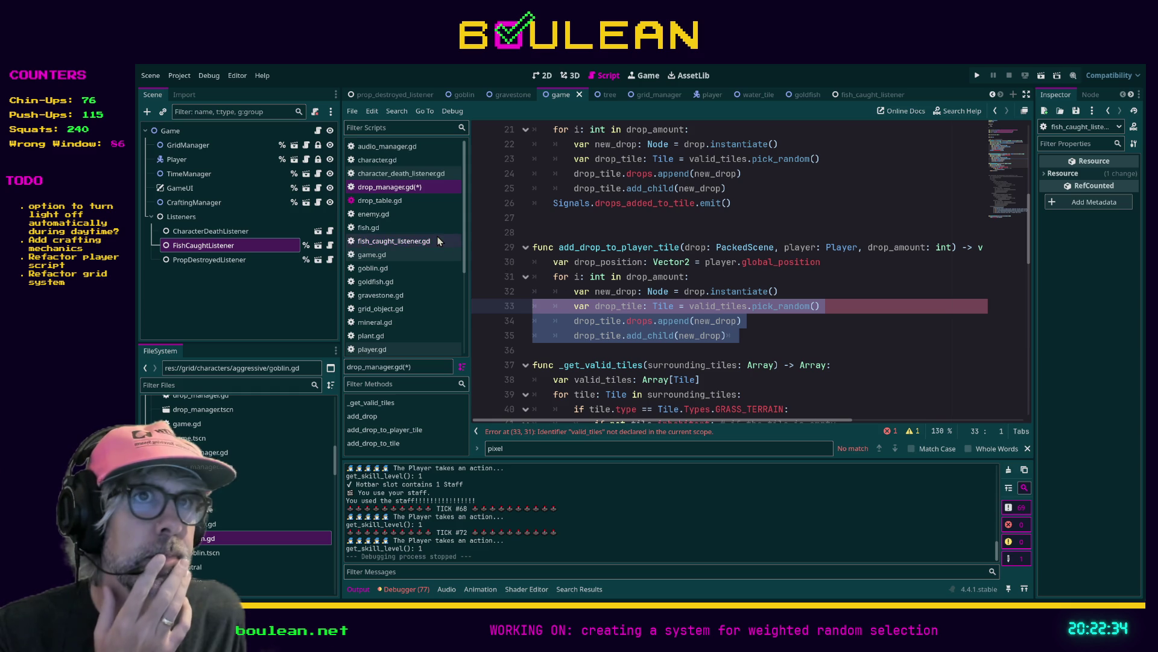
pyautogui.scroll(-3, 425, 251)
pyautogui.scroll(-3, 419, 270)
pyautogui.click(389, 324)
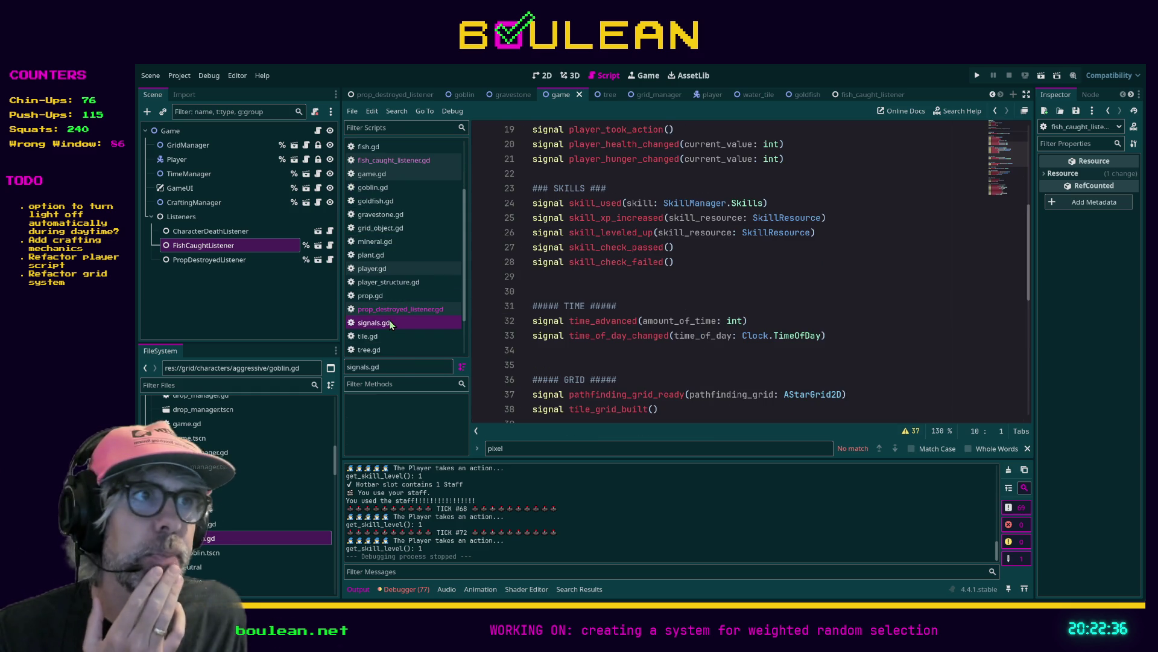
# Search signals.gd for 'vector2i' and inspect the enemy_died signal's cell_id parameter
pyautogui.scroll(-4, 830, 270)
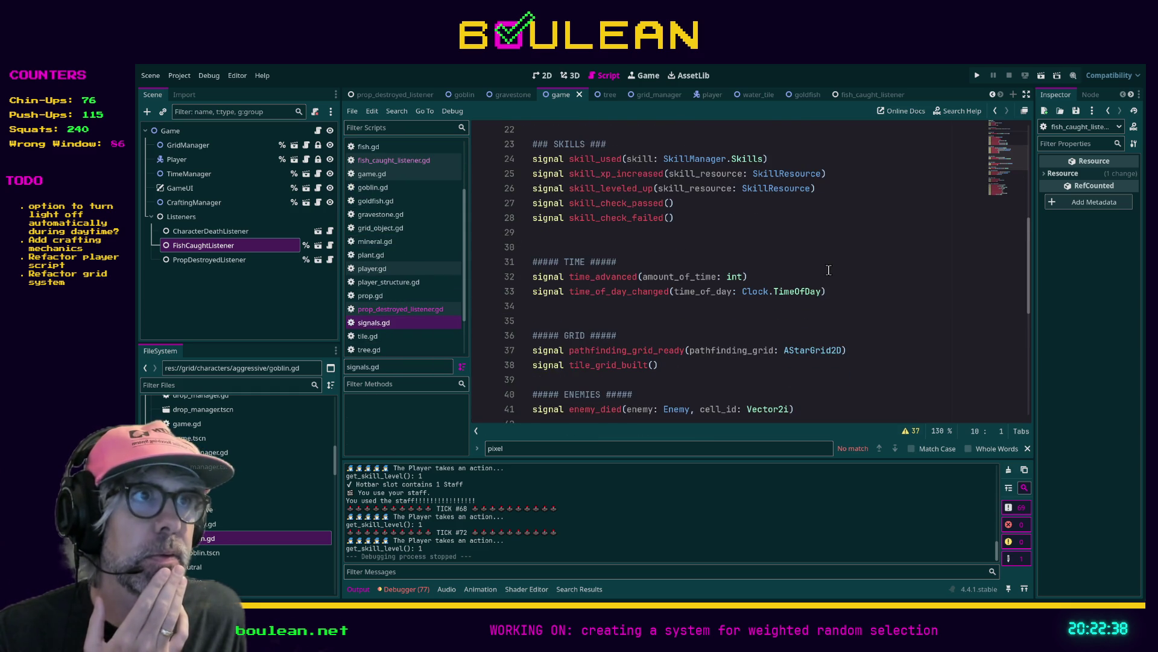
pyautogui.scroll(-4, 828, 270)
pyautogui.click(829, 269)
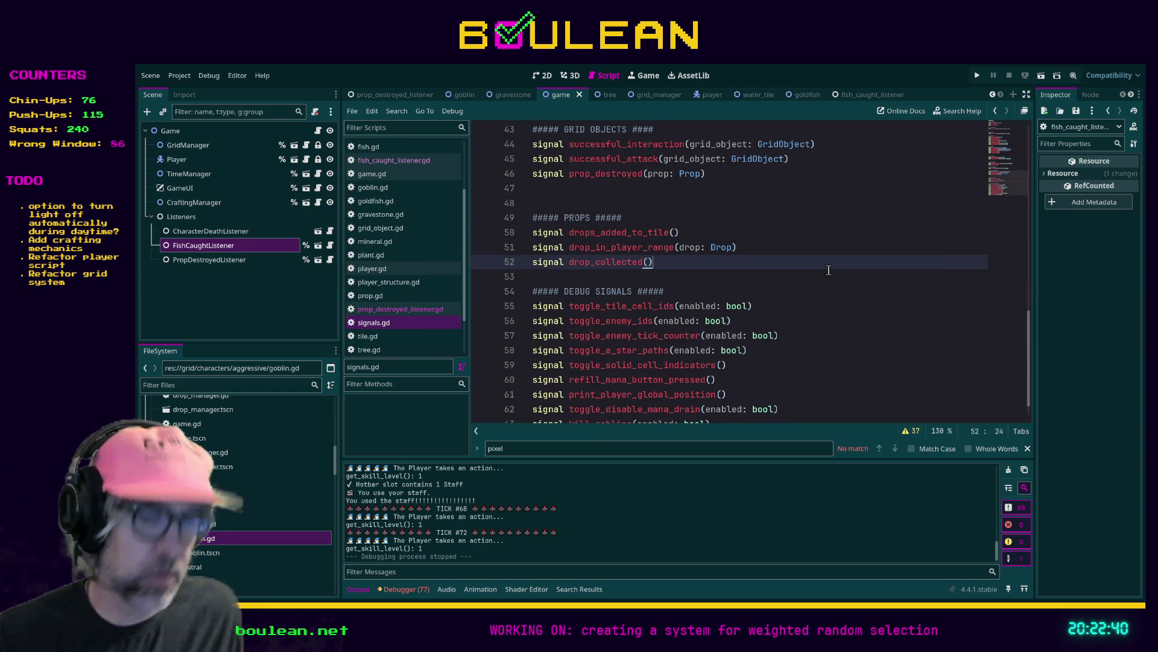
pyautogui.hotkey('ctrl', 'f')
pyautogui.write('vector2i')
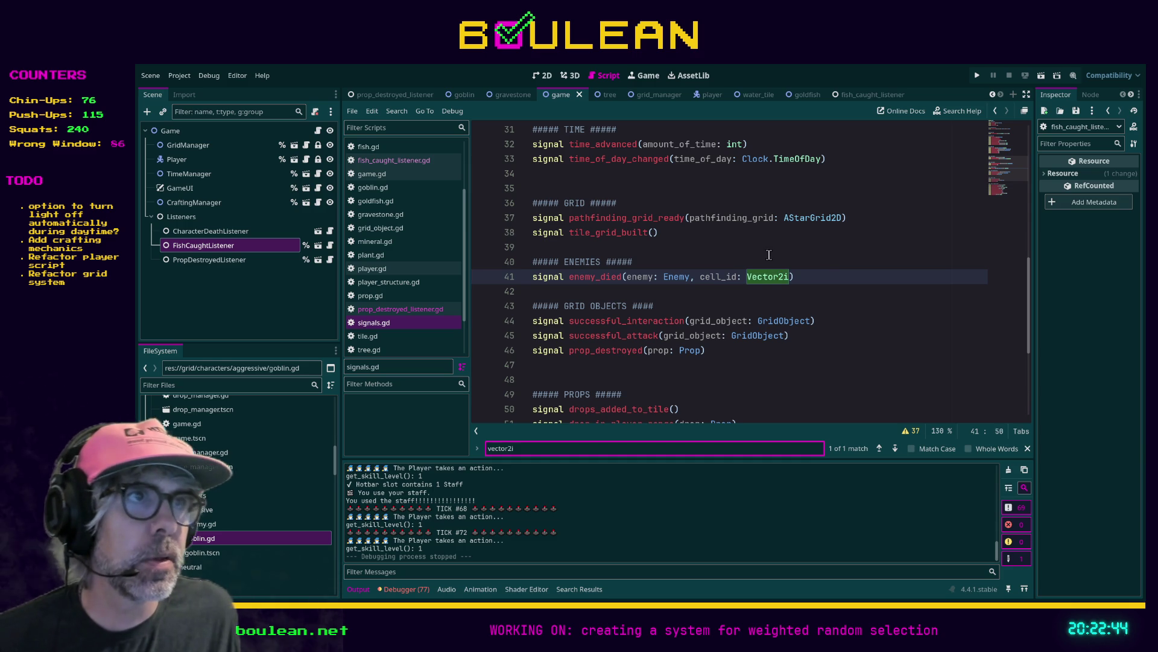
pyautogui.click(726, 277)
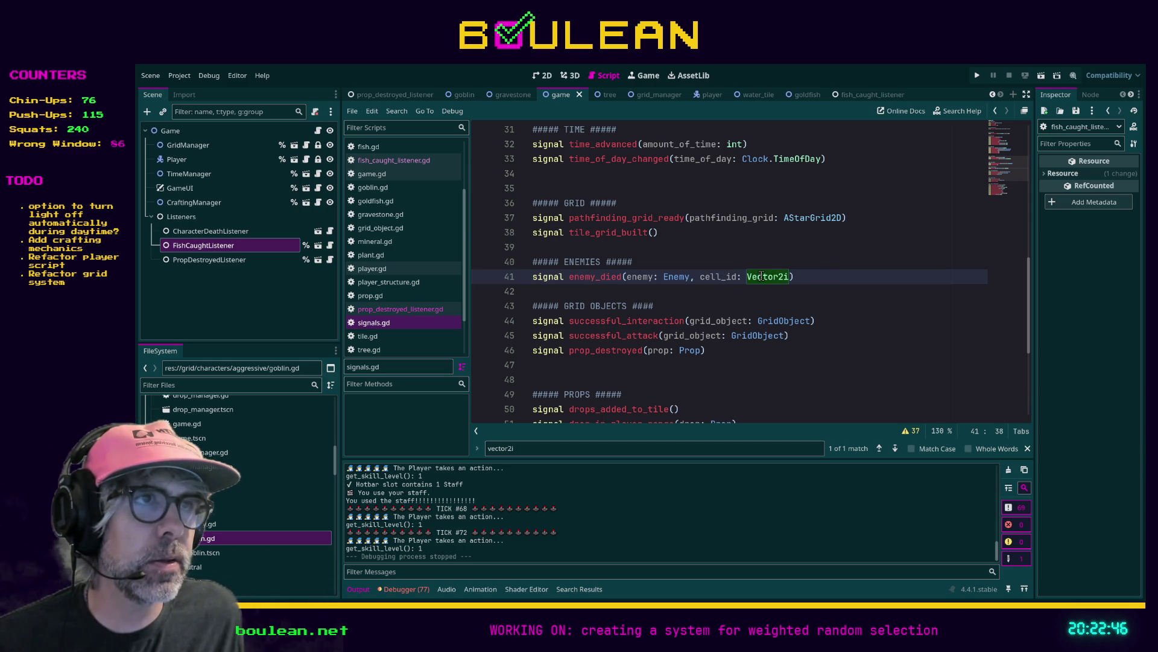
pyautogui.click(705, 278)
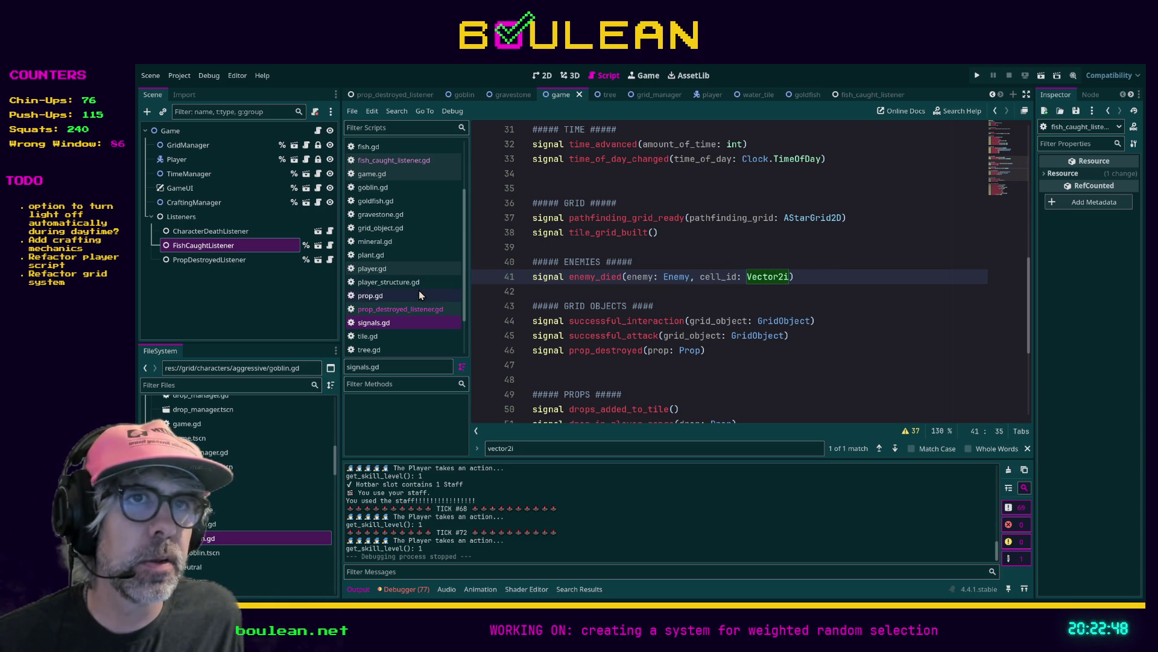
pyautogui.scroll(-2, 419, 291)
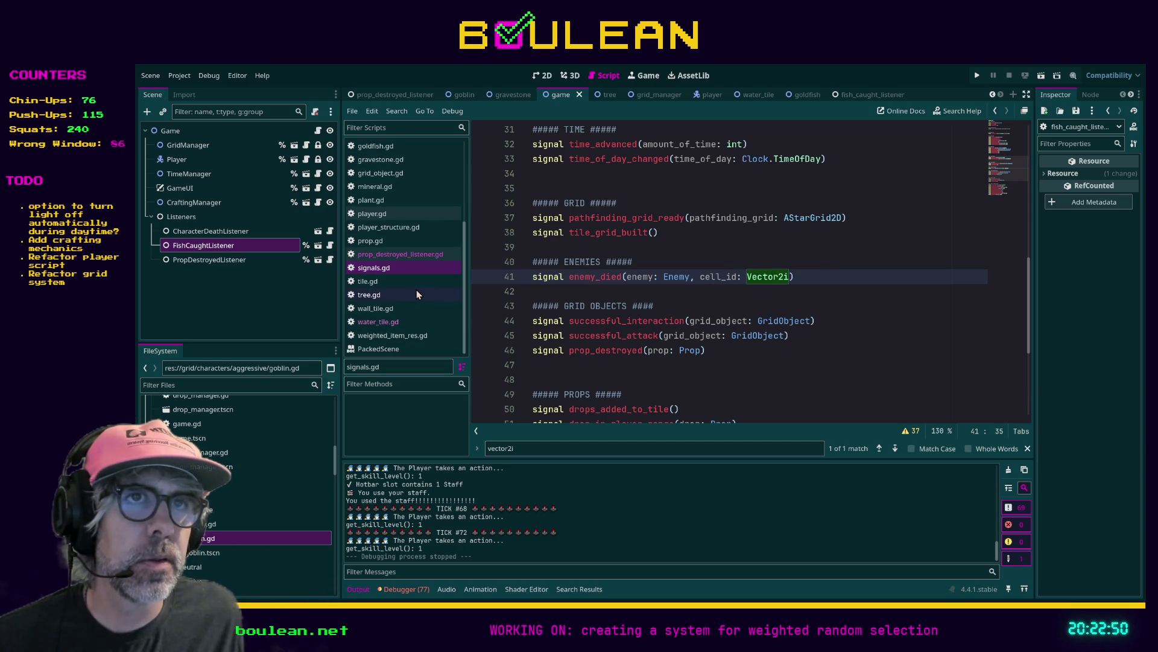
pyautogui.scroll(1, 418, 290)
# Review player.gd's drop-collection code, then go back to prop_destroyed_listener.gd
pyautogui.click(388, 243)
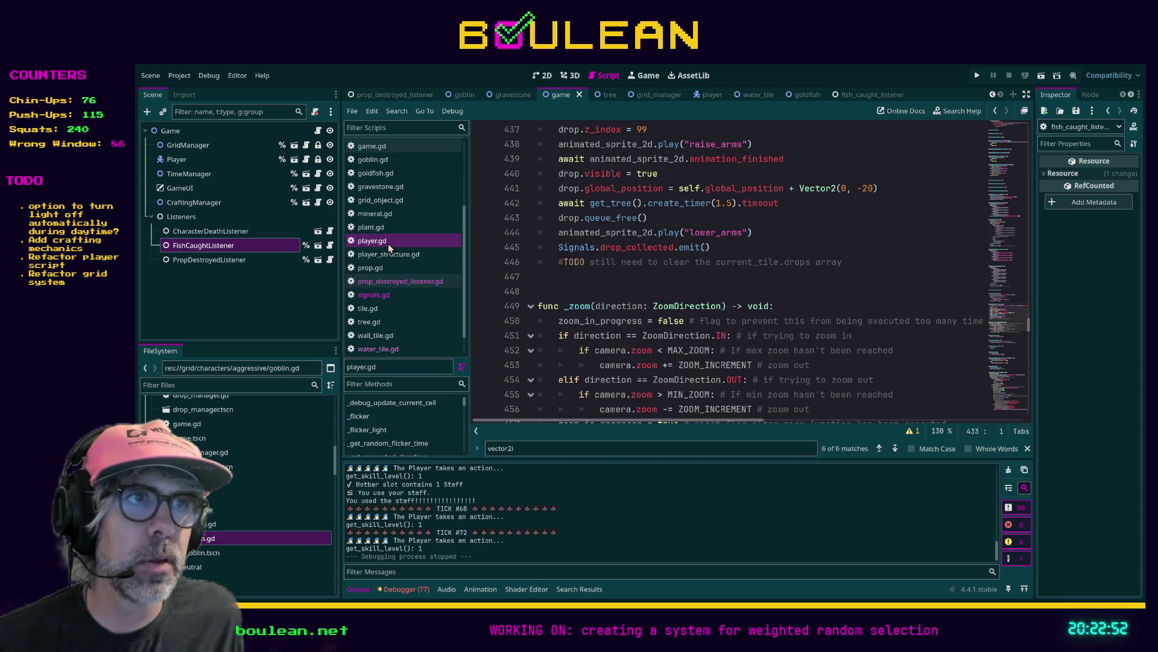
pyautogui.scroll(-1, 430, 291)
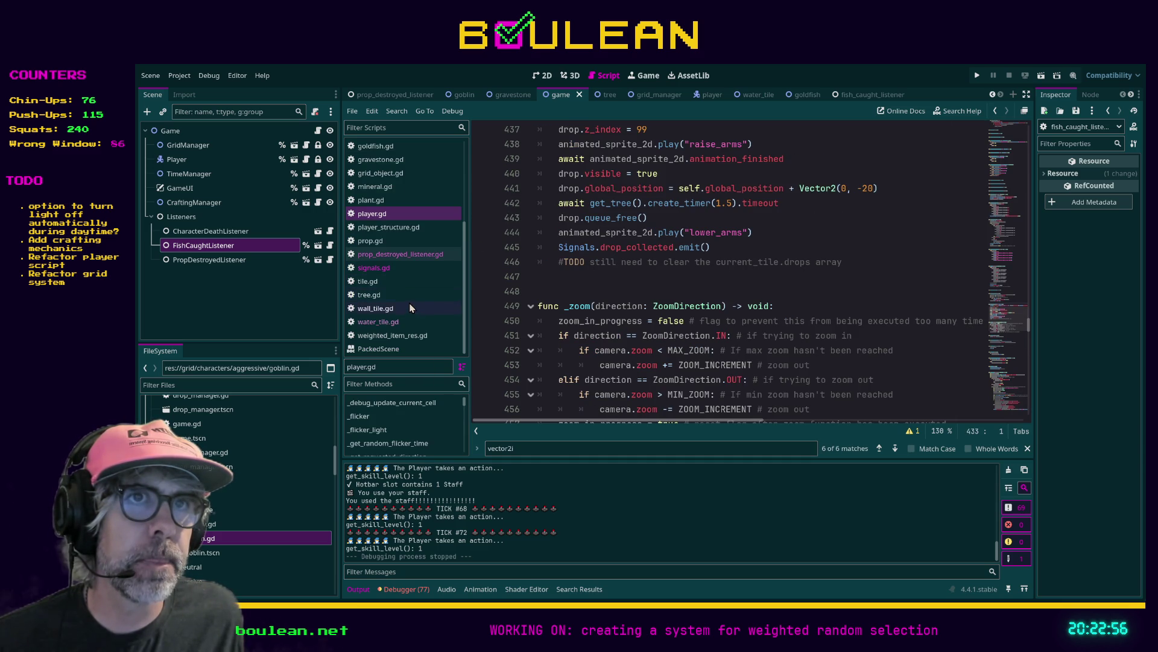
pyautogui.click(400, 256)
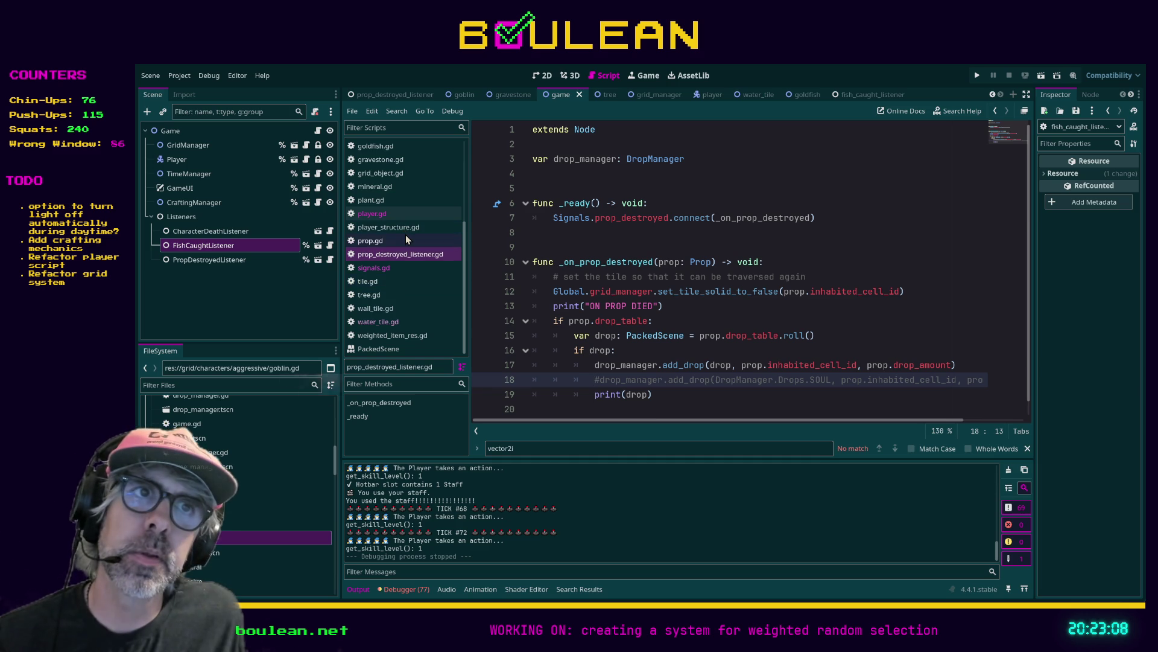
# Look through the water_tile.gd script
pyautogui.scroll(2, 405, 235)
pyautogui.scroll(-2, 403, 242)
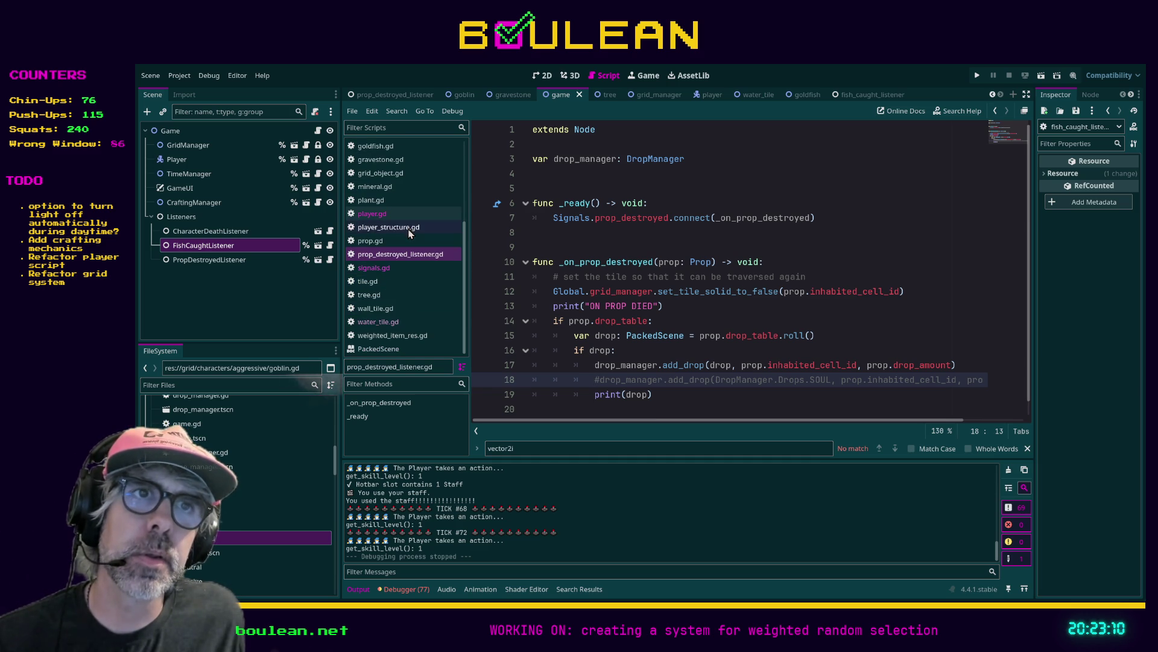
pyautogui.click(398, 323)
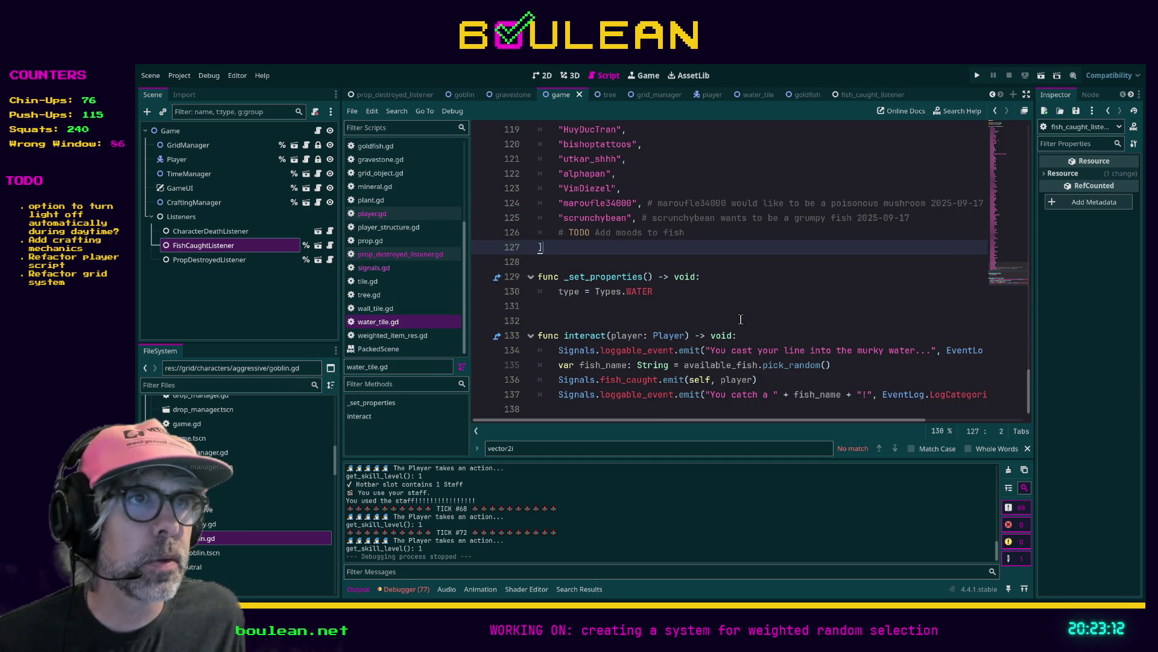
pyautogui.scroll(-1, 741, 319)
pyautogui.scroll(3, 741, 319)
pyautogui.scroll(-3, 741, 318)
pyautogui.scroll(3, 414, 260)
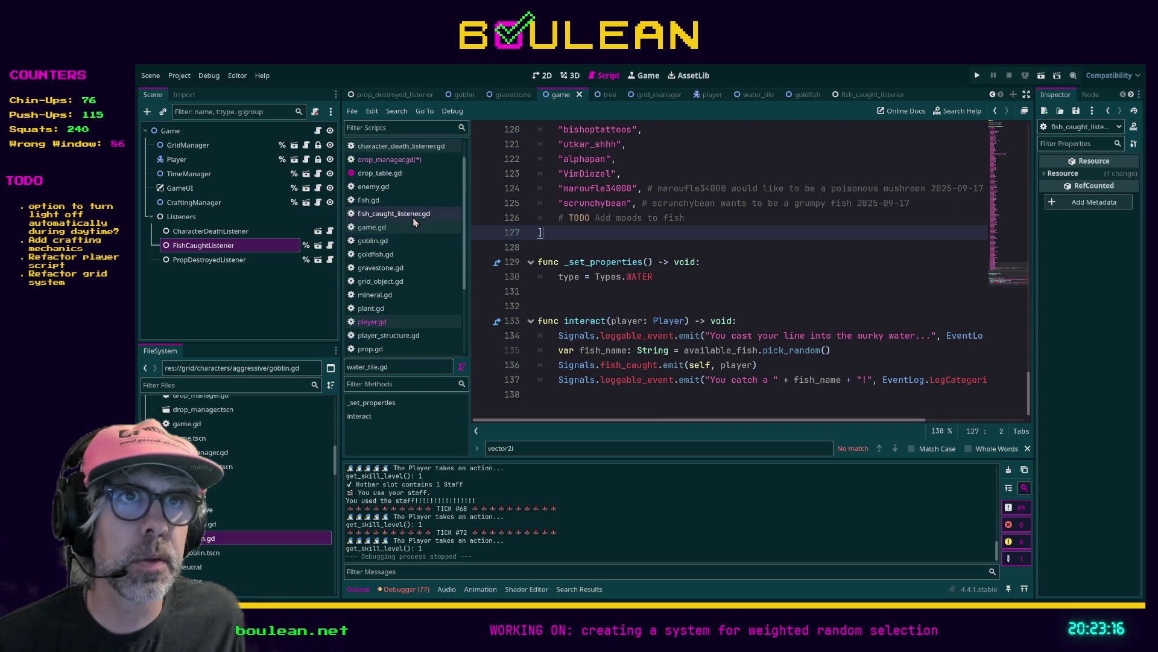
# Back in drop_manager.gd, delete the 'var drop_tile: Tile = valid_tiles.pick_random()' line
pyautogui.click(389, 159)
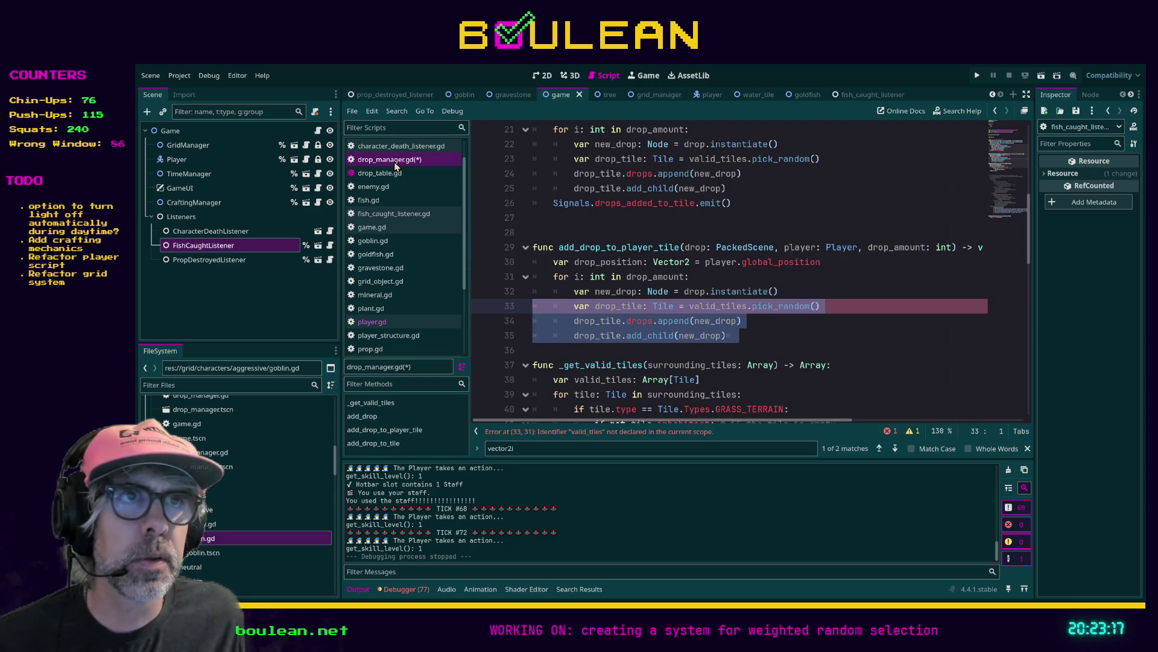
pyautogui.click(782, 325)
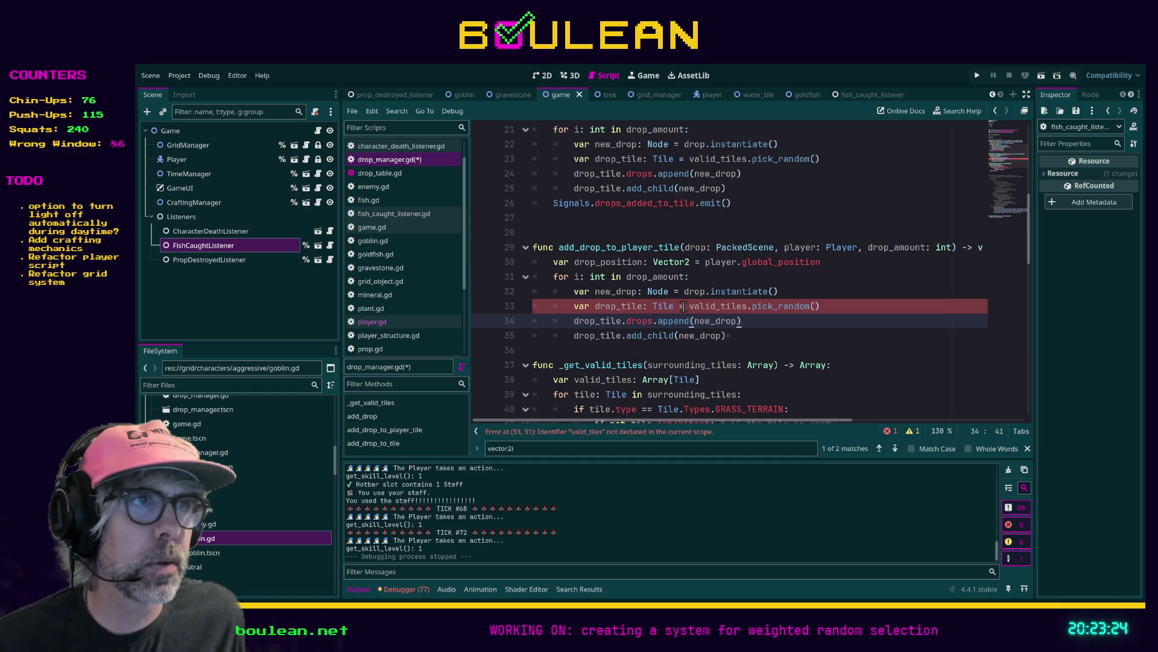
pyautogui.scroll(-1, 741, 313)
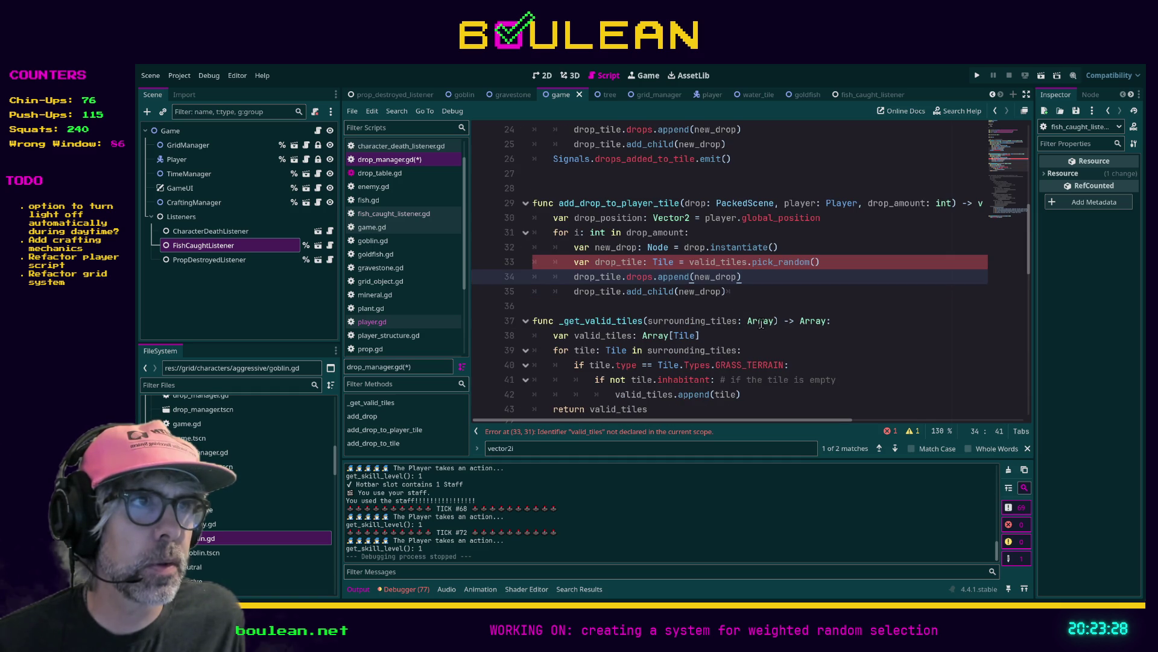
pyautogui.scroll(-1, 767, 324)
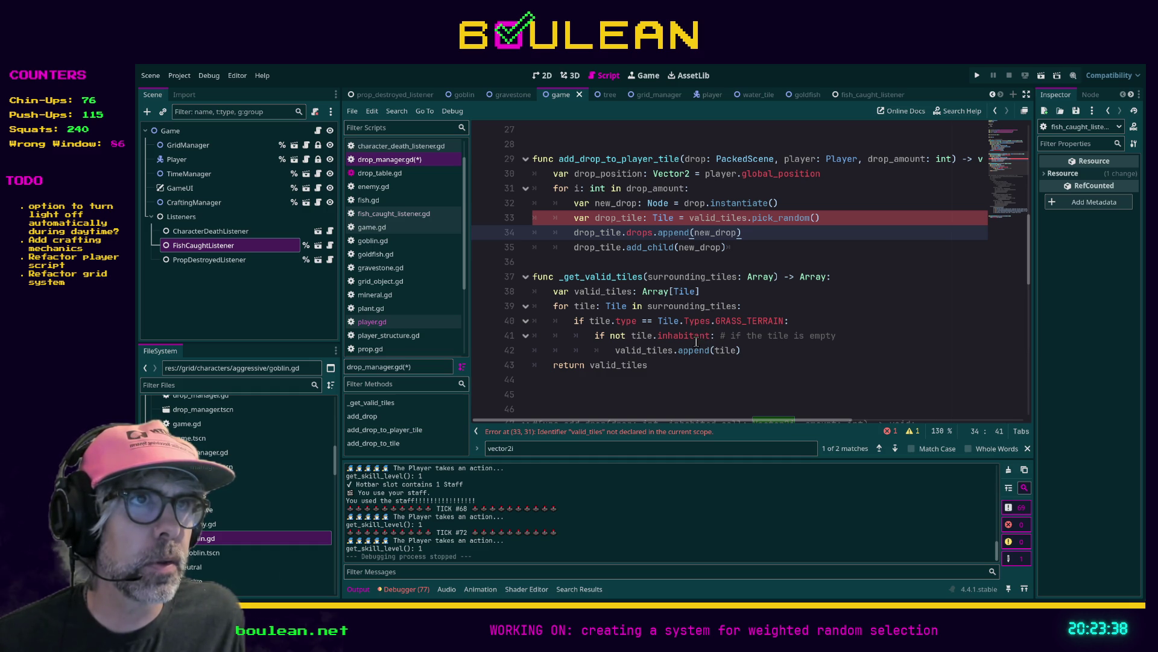
pyautogui.scroll(1, 686, 322)
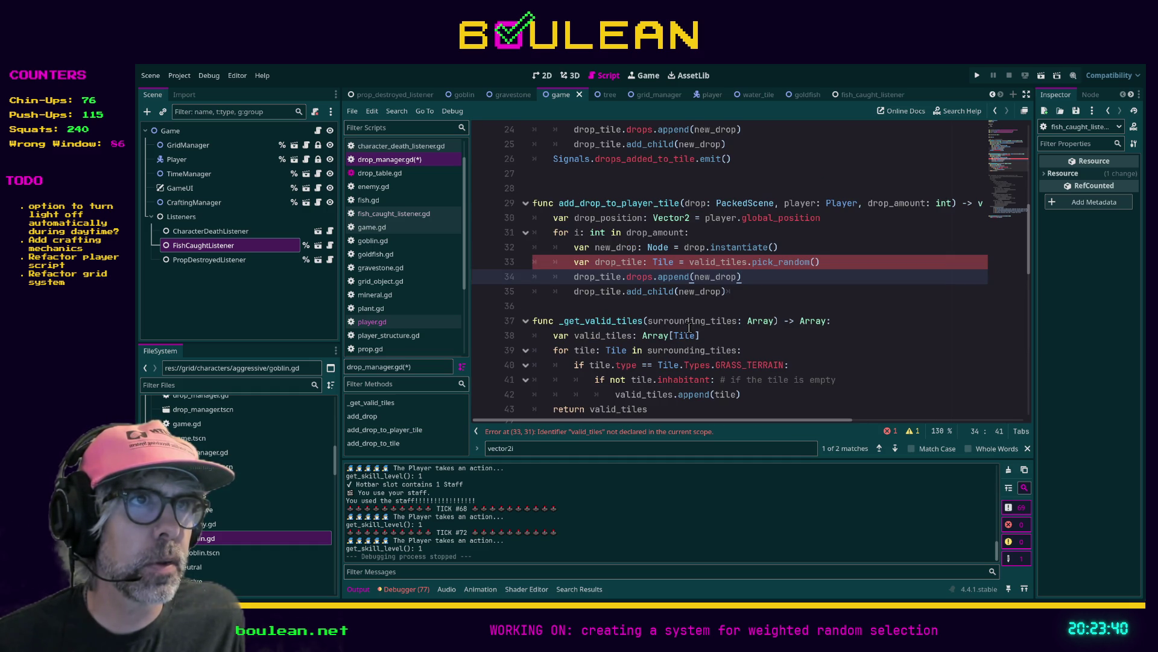
pyautogui.moveTo(820, 263); pyautogui.dragTo(532, 265)
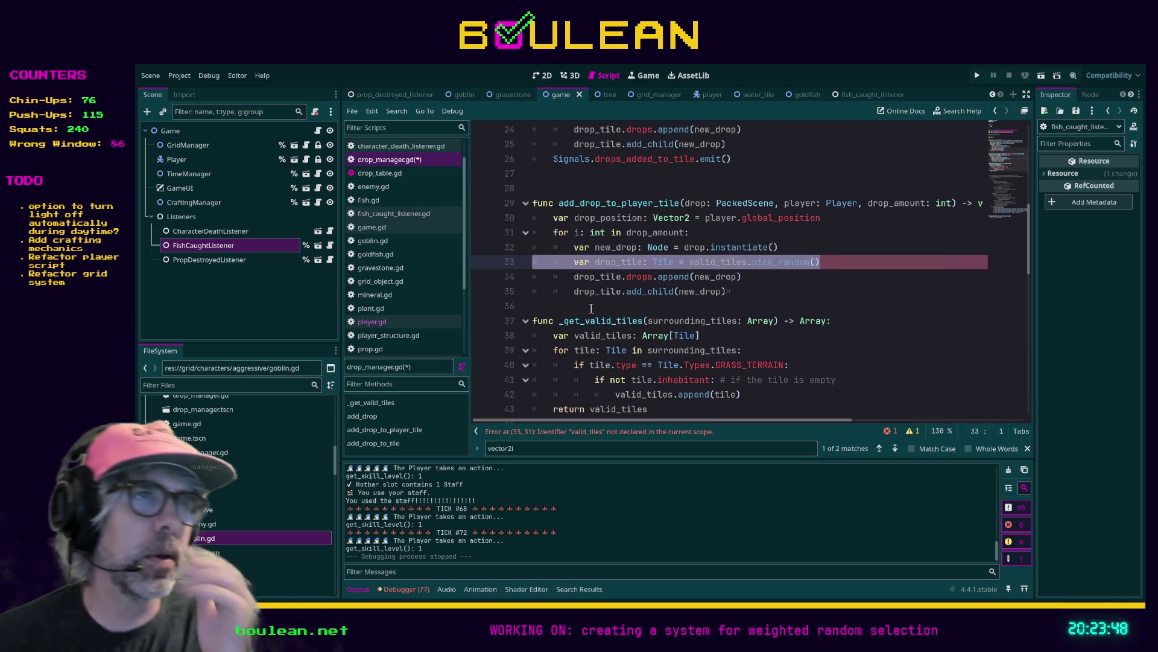
pyautogui.press('BackSpace')
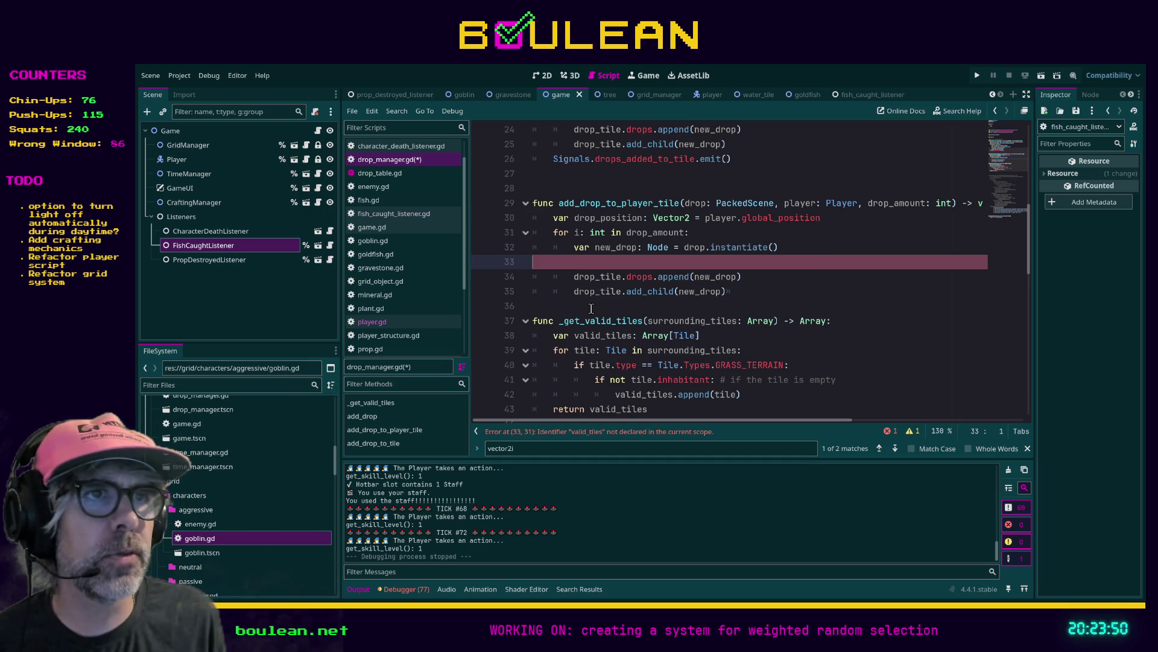
# Delete the line that appends the drop to the tile
pyautogui.press('Down')
pyautogui.press('End')
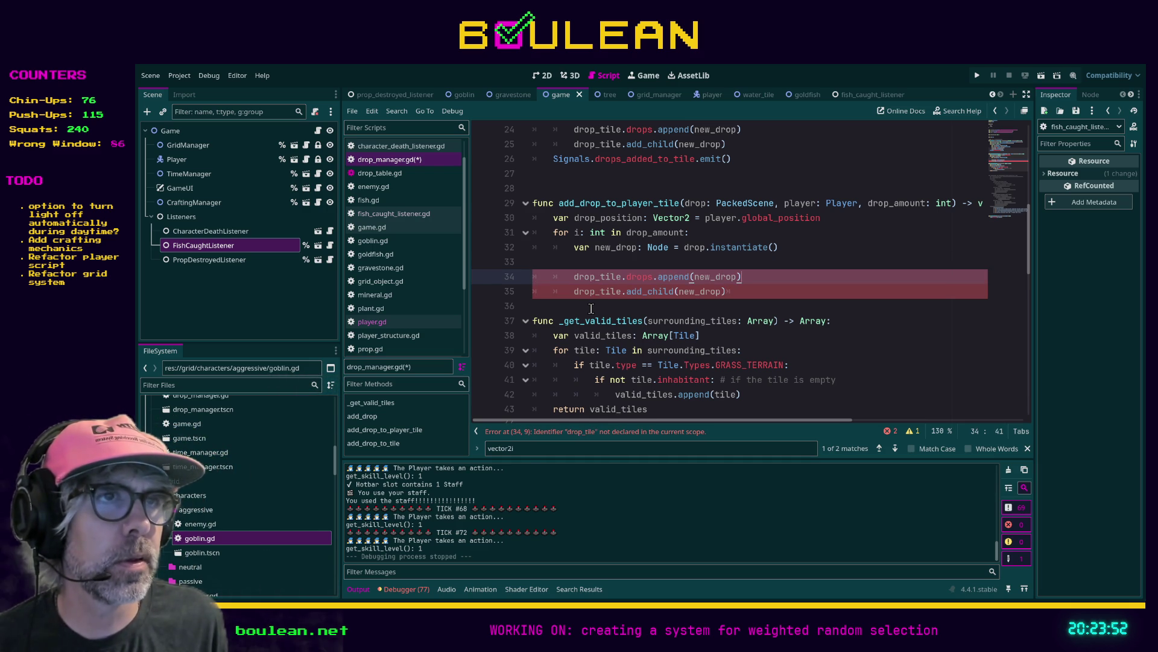
pyautogui.hotkey('shift', 'Home')
pyautogui.hotkey('shift', 'Home')
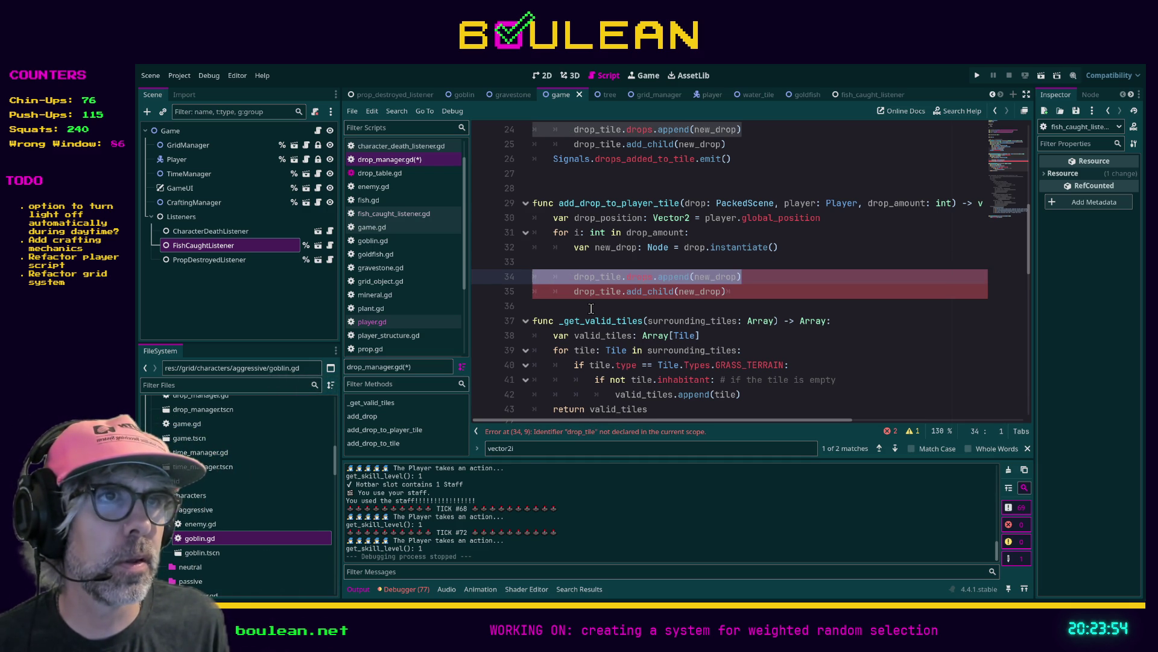
pyautogui.press('BackSpace')
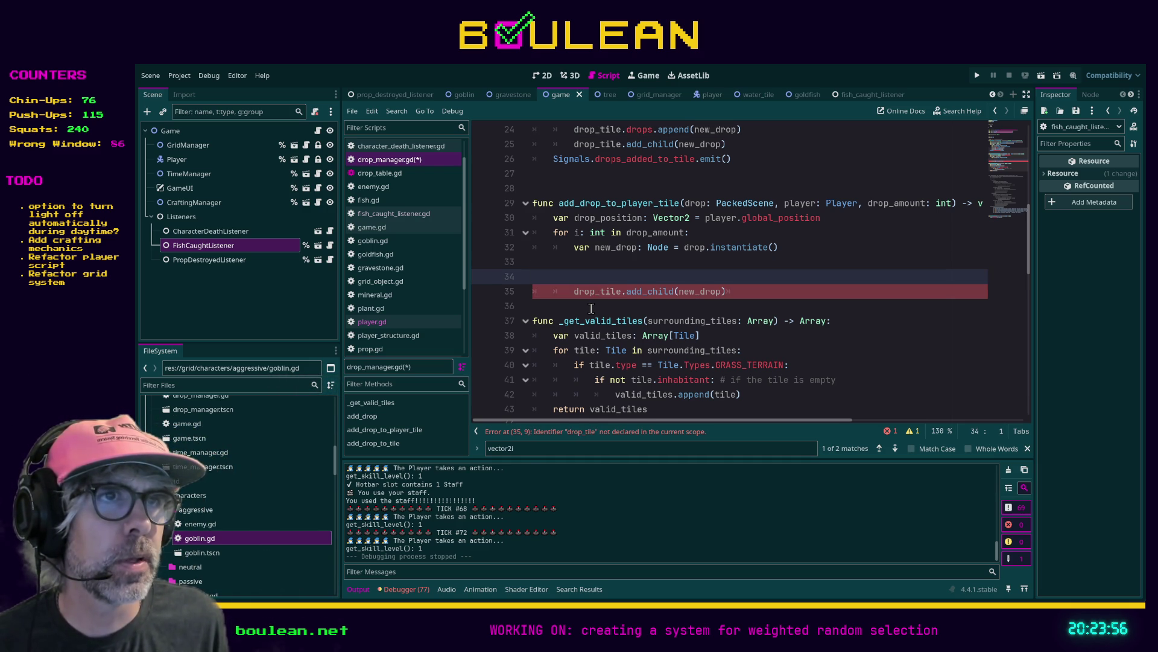
# Add the line self.add_child(new_drop) to add_drop_to_player_tile
pyautogui.press('Up')
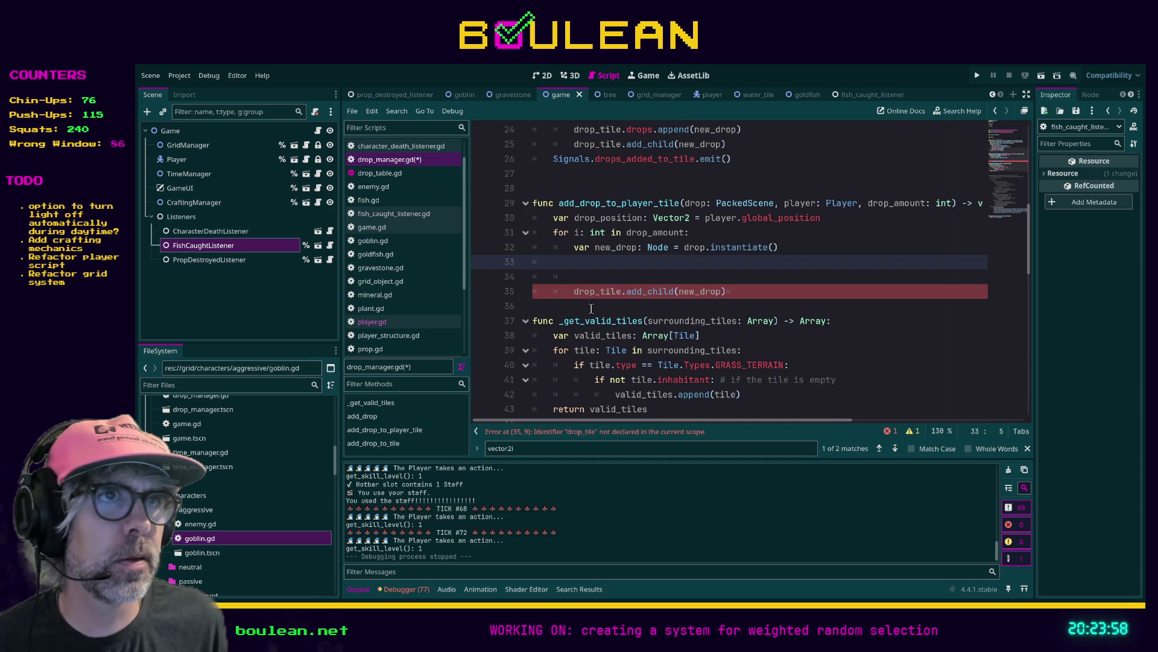
pyautogui.press('Down')
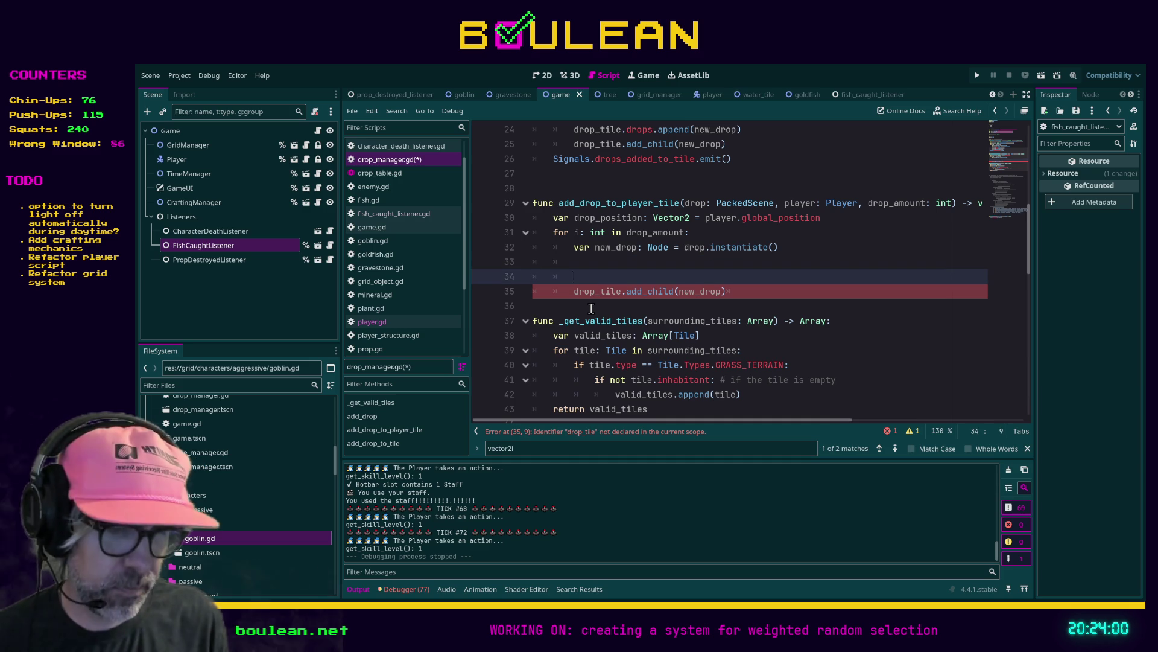
pyautogui.write('self.add_child')
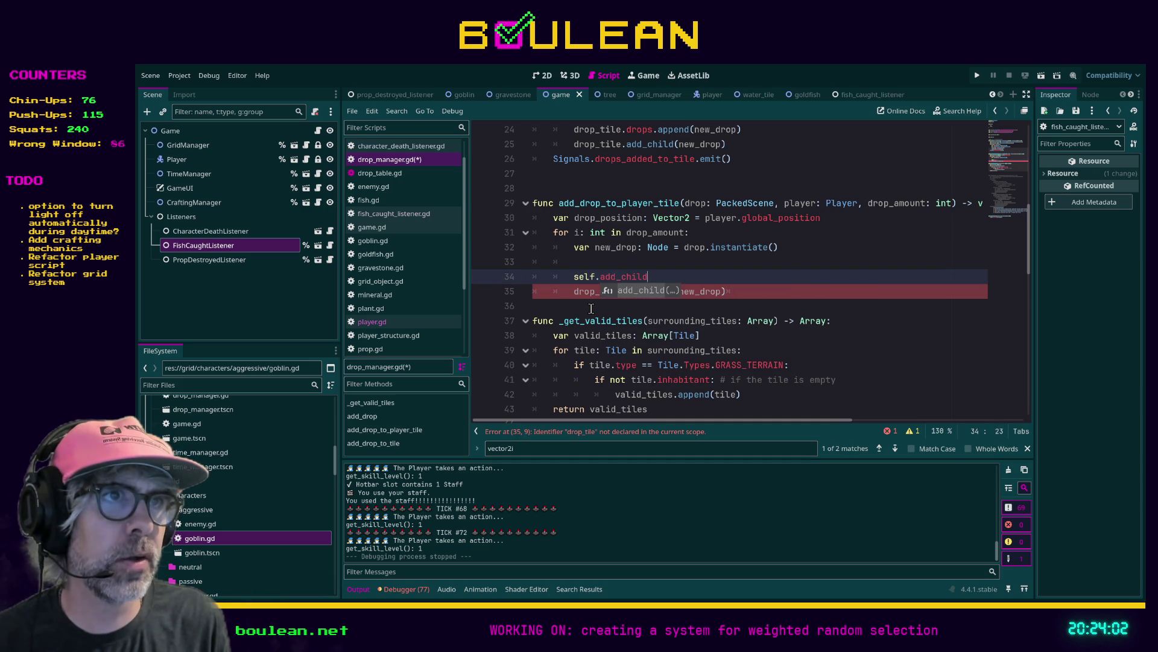
pyautogui.write('(new_')
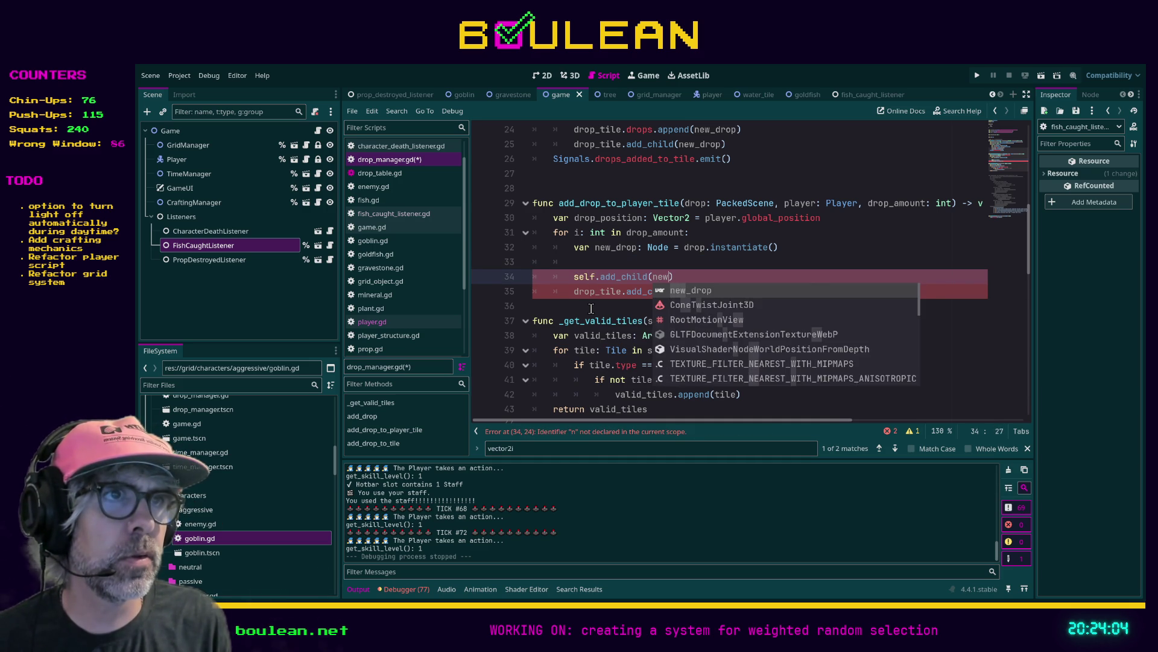
pyautogui.press('Return')
pyautogui.press('End')
pyautogui.press('Return')
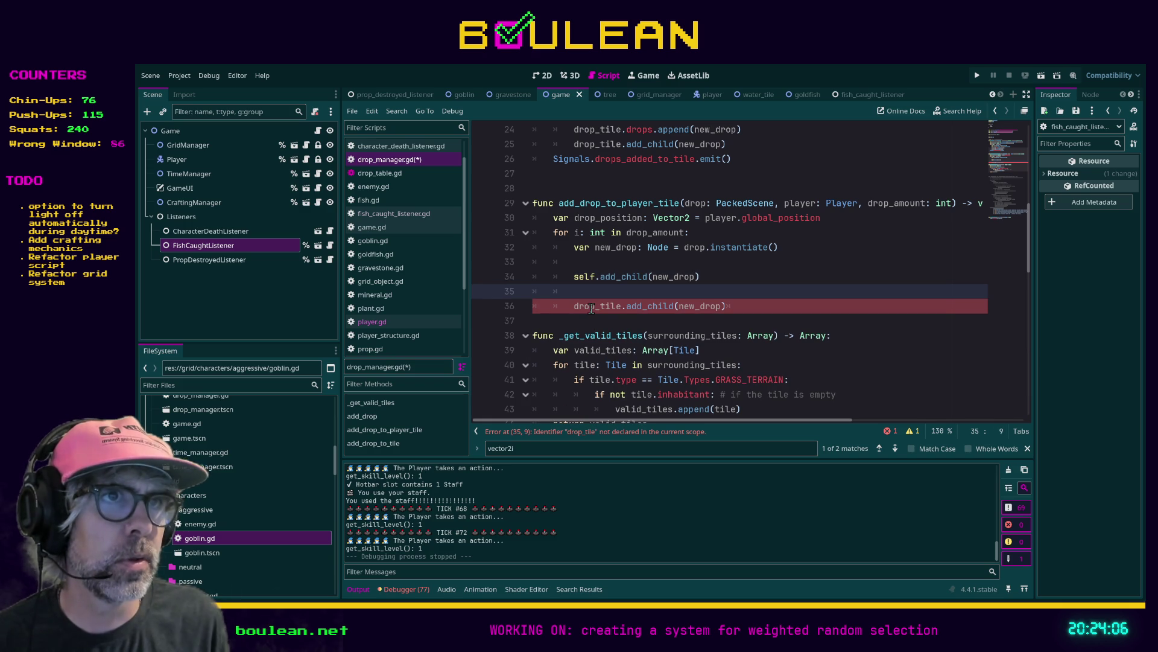
# Add the line new_drop.global_position = player.global_position below it
pyautogui.write('new_drop.')
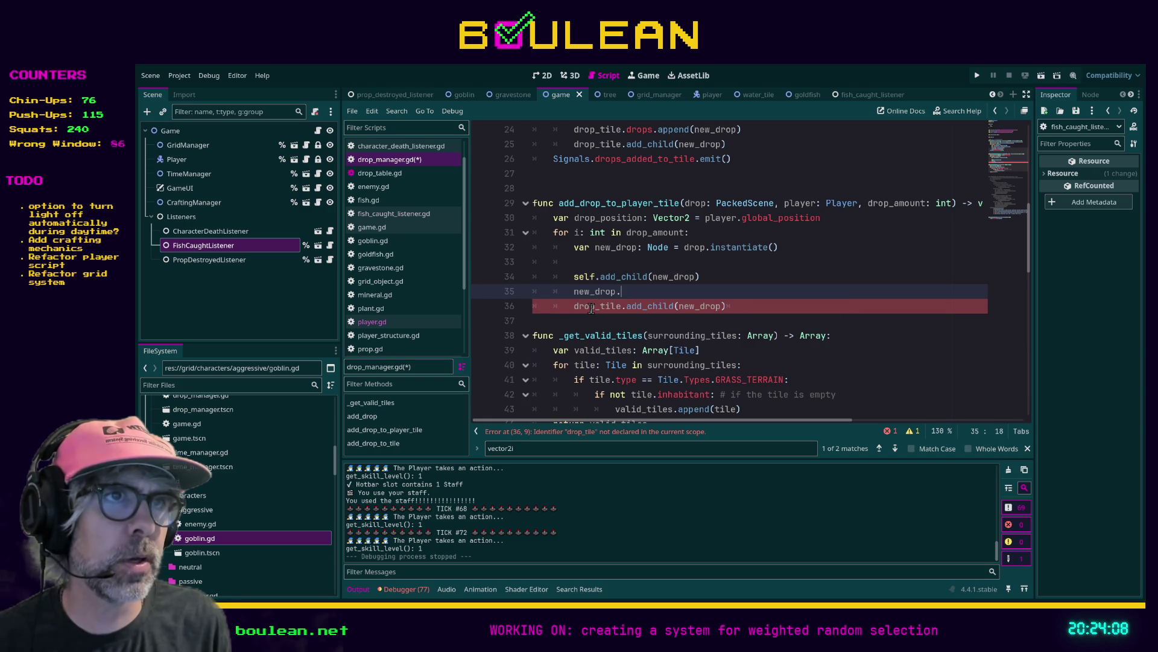
pyautogui.write('globa')
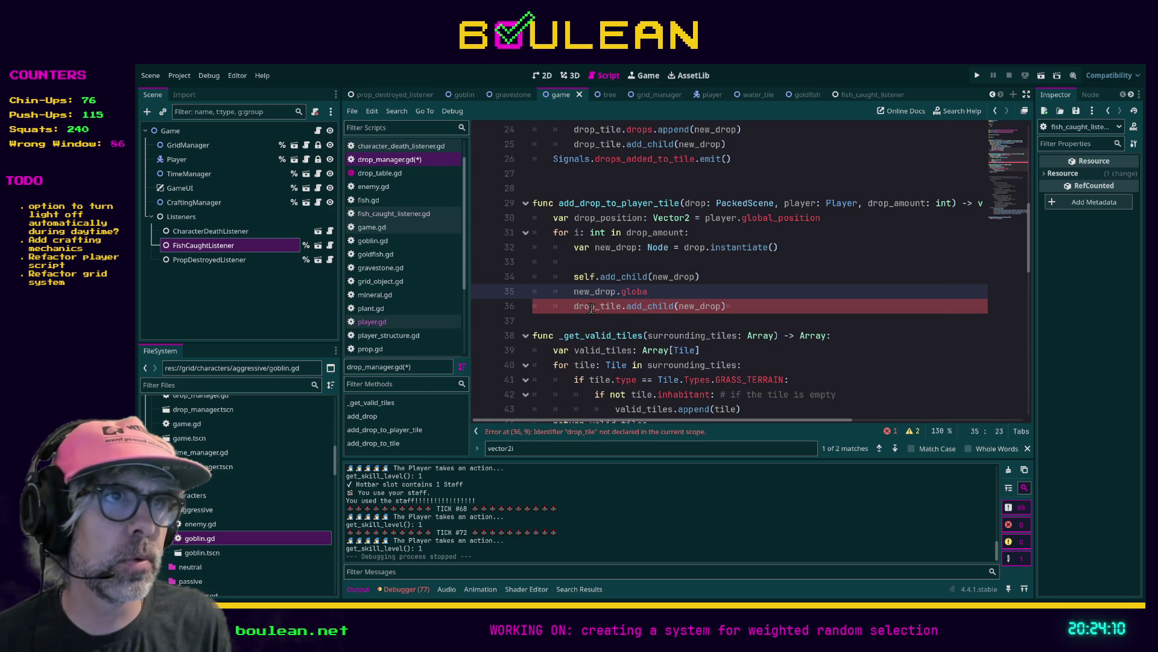
pyautogui.write('l_position =')
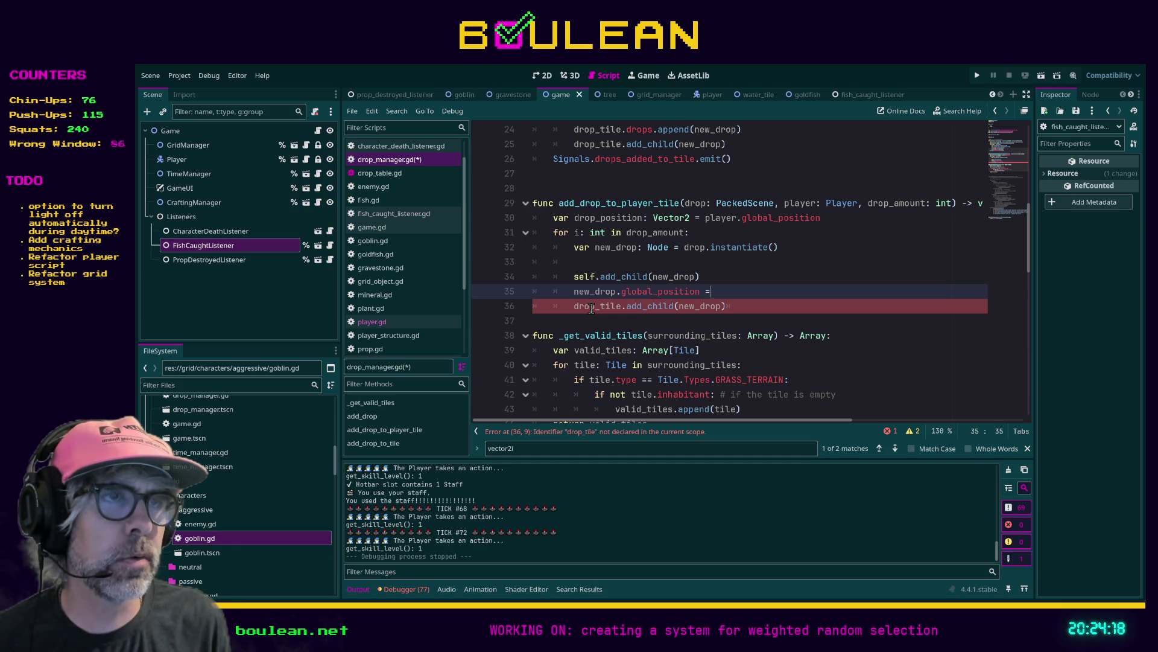
pyautogui.write('pla')
pyautogui.press('BackSpace')
pyautogui.press('BackSpace')
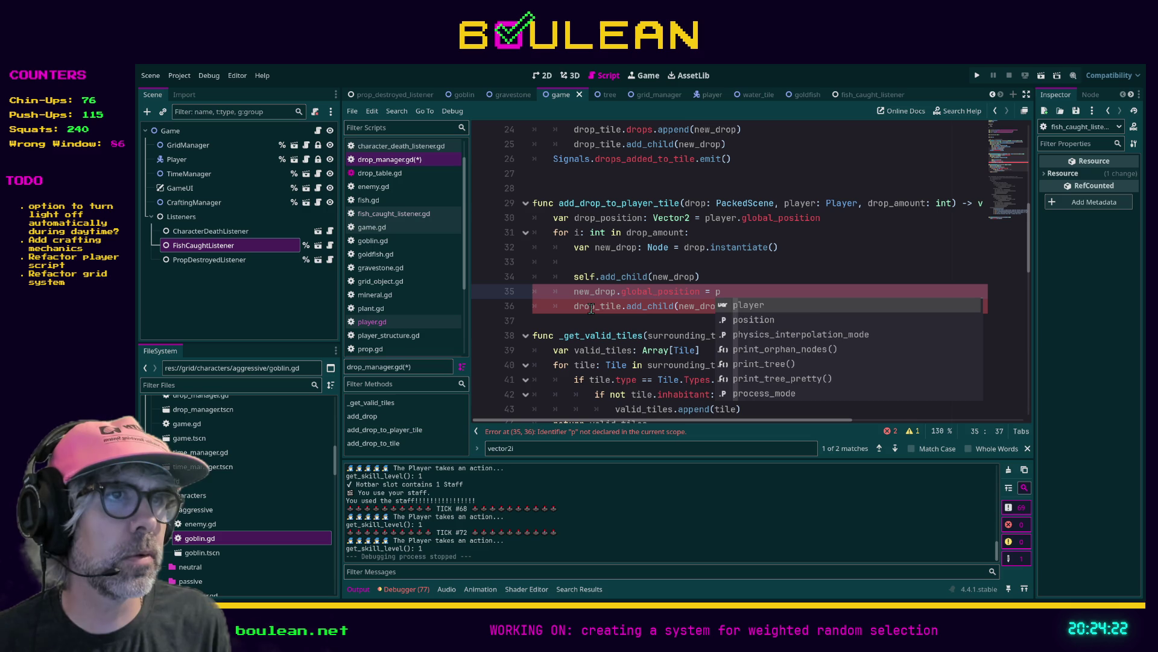
pyautogui.press('BackSpace')
pyautogui.write('dr')
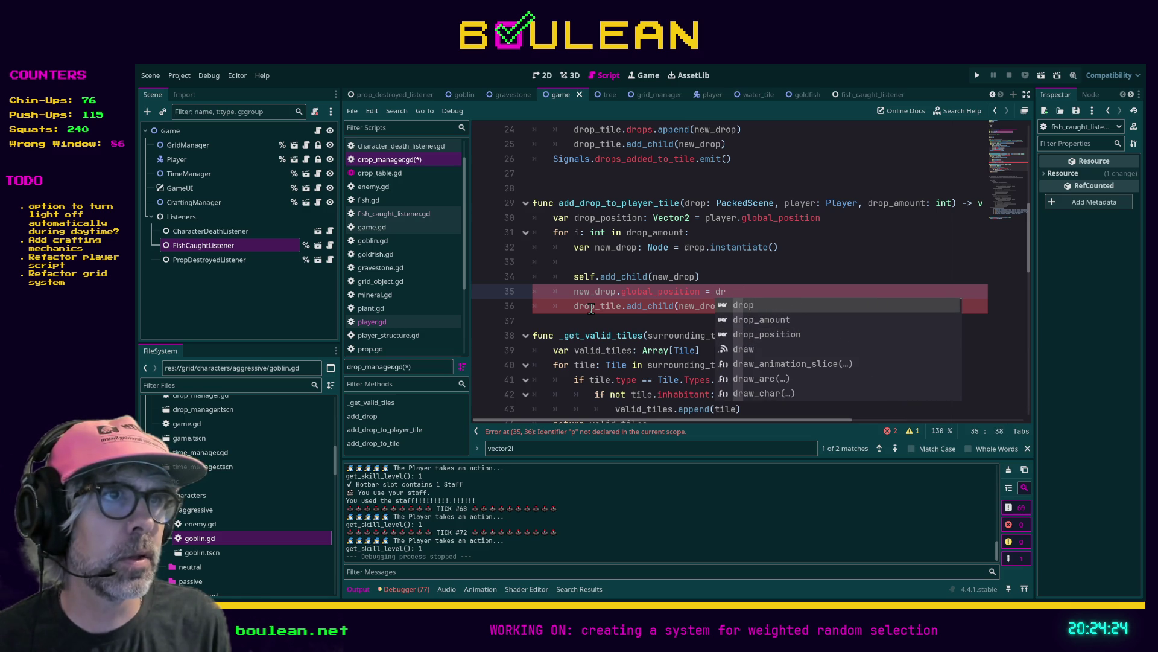
pyautogui.press('BackSpace')
pyautogui.press('BackSpace')
pyautogui.write('player.global_position')
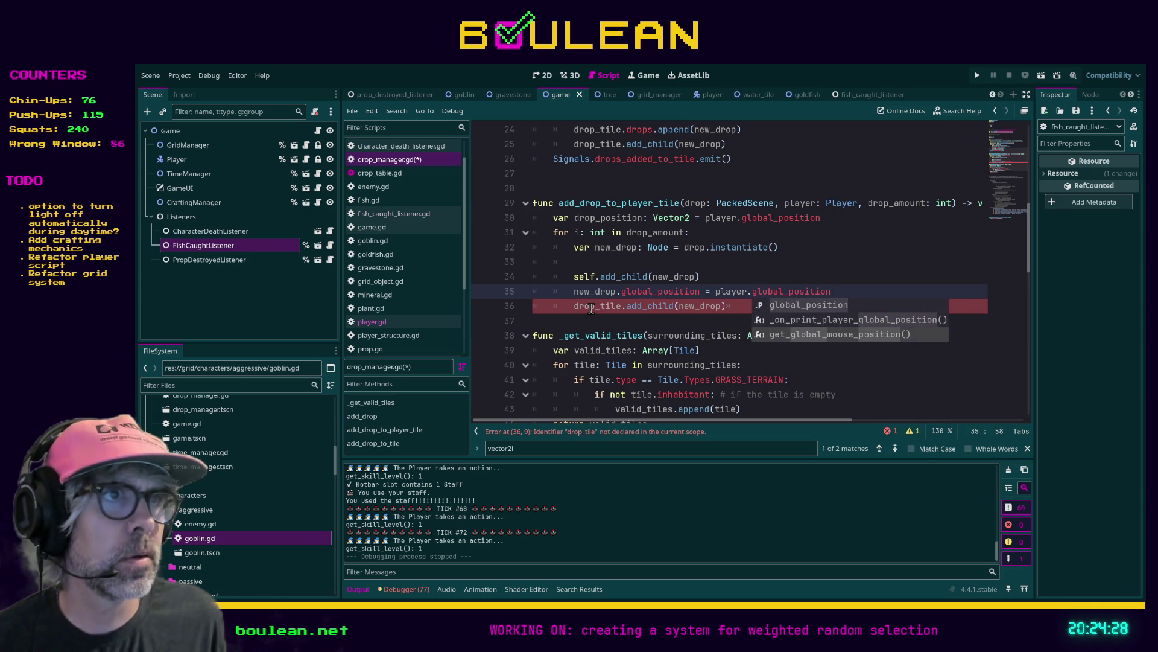
pyautogui.press('Escape')
pyautogui.press('Escape')
# Delete the unused drop_position line
pyautogui.press('Up')
pyautogui.press('Up')
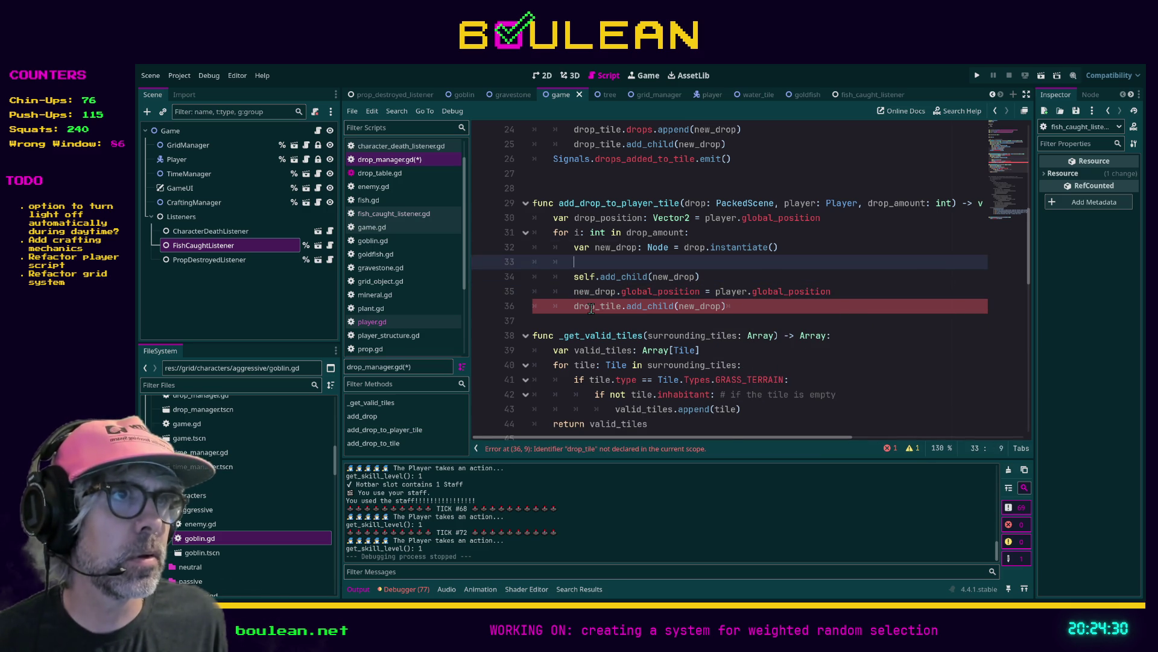
pyautogui.press('Up')
pyautogui.press('Up')
pyautogui.press('Up')
pyautogui.hotkey('shift', 'Home')
pyautogui.hotkey('shift', 'Home')
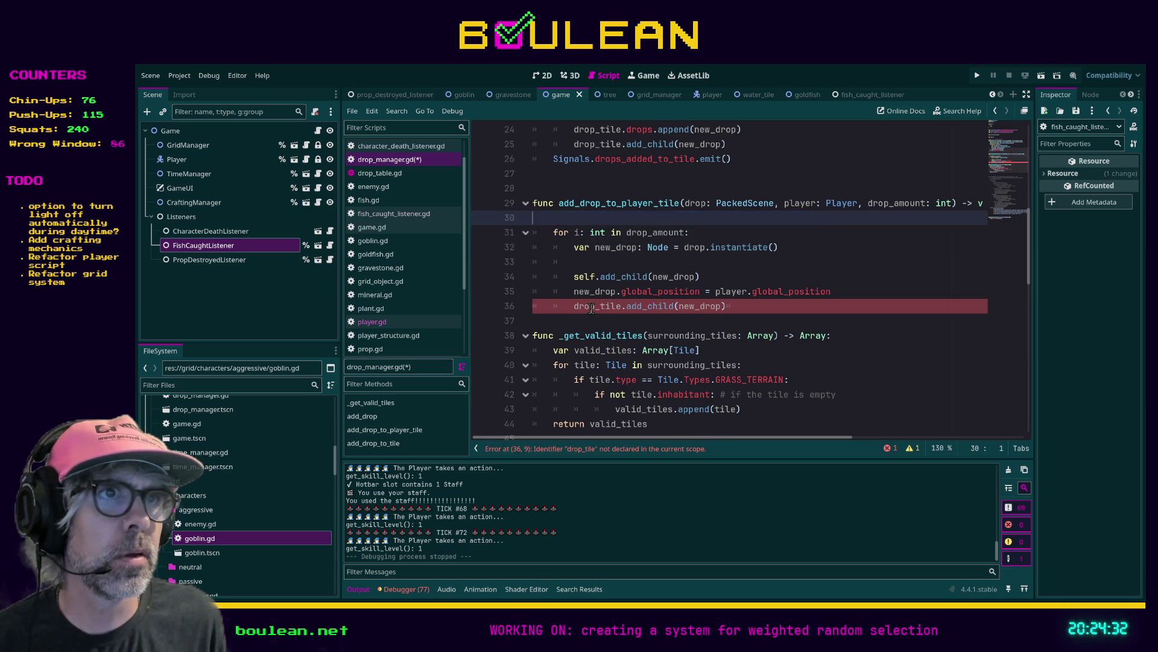
pyautogui.press('BackSpace')
pyautogui.press('BackSpace')
# Remove the old drop_tile add_child line and extra blank line, then save drop_manager.gd
pyautogui.press('Down')
pyautogui.press('Down')
pyautogui.press('Down')
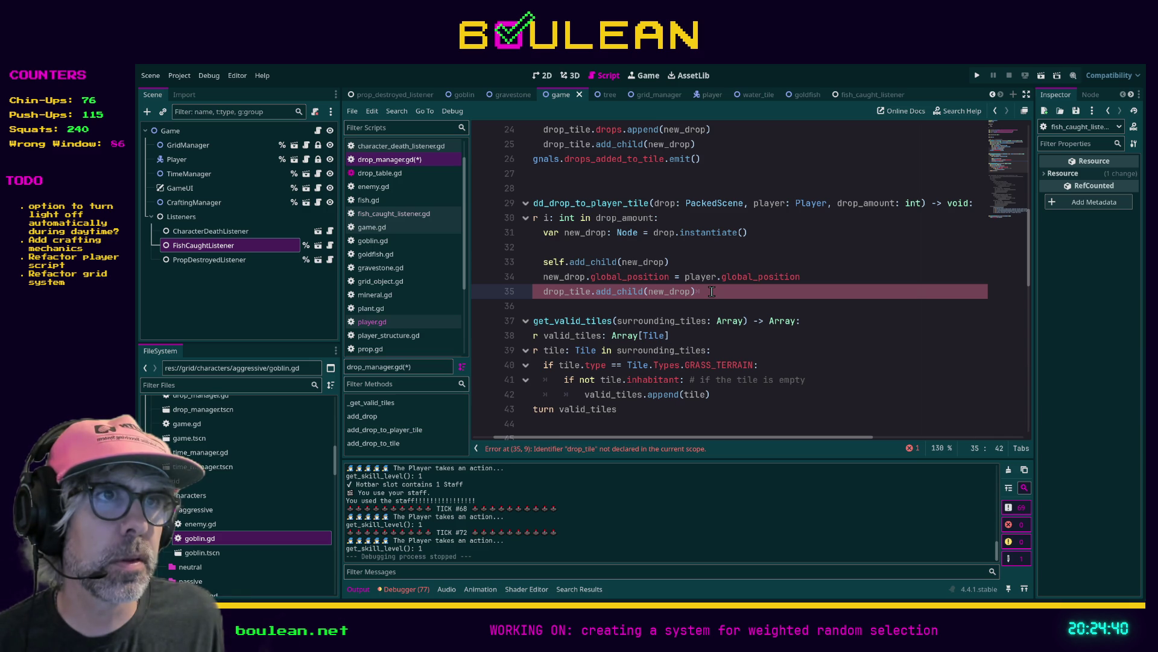
pyautogui.moveTo(711, 291); pyautogui.dragTo(507, 296)
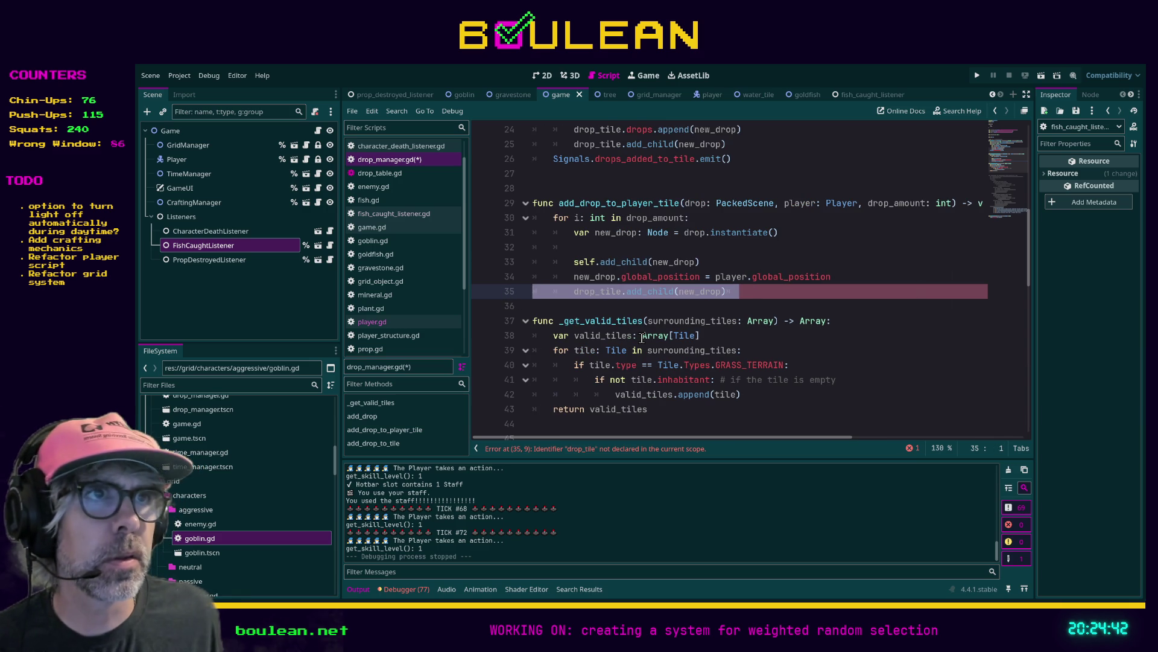
pyautogui.press('BackSpace')
pyautogui.press('Up')
pyautogui.press('Up')
pyautogui.press('Up')
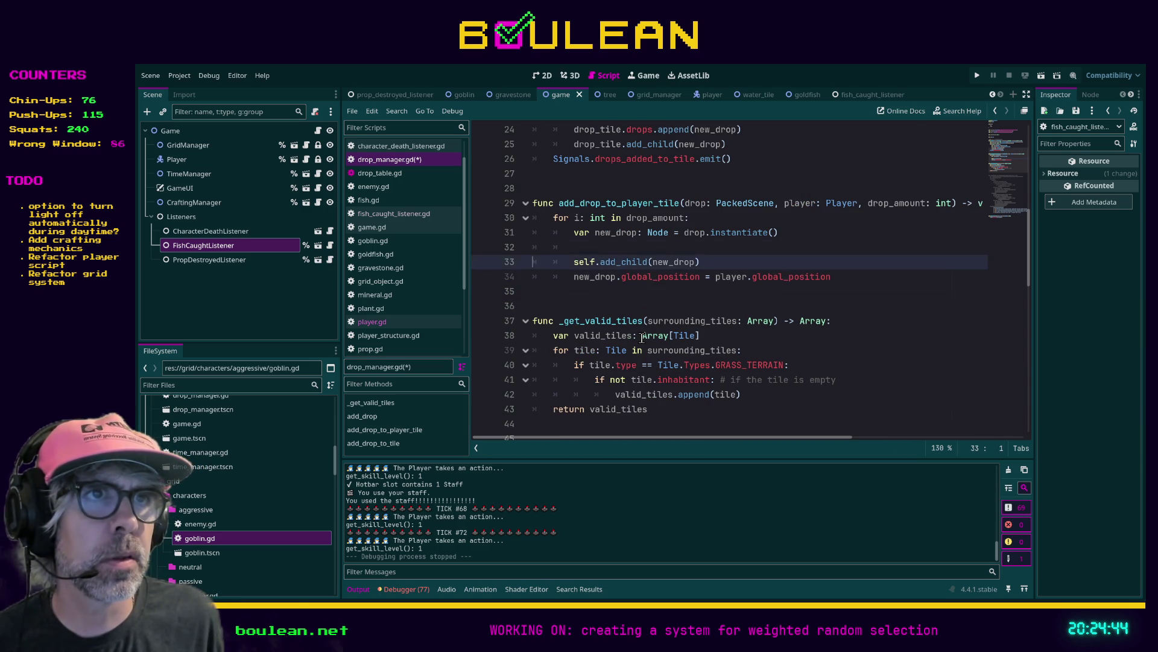
pyautogui.press('BackSpace')
pyautogui.click(724, 278)
pyautogui.hotkey('ctrl', 's')
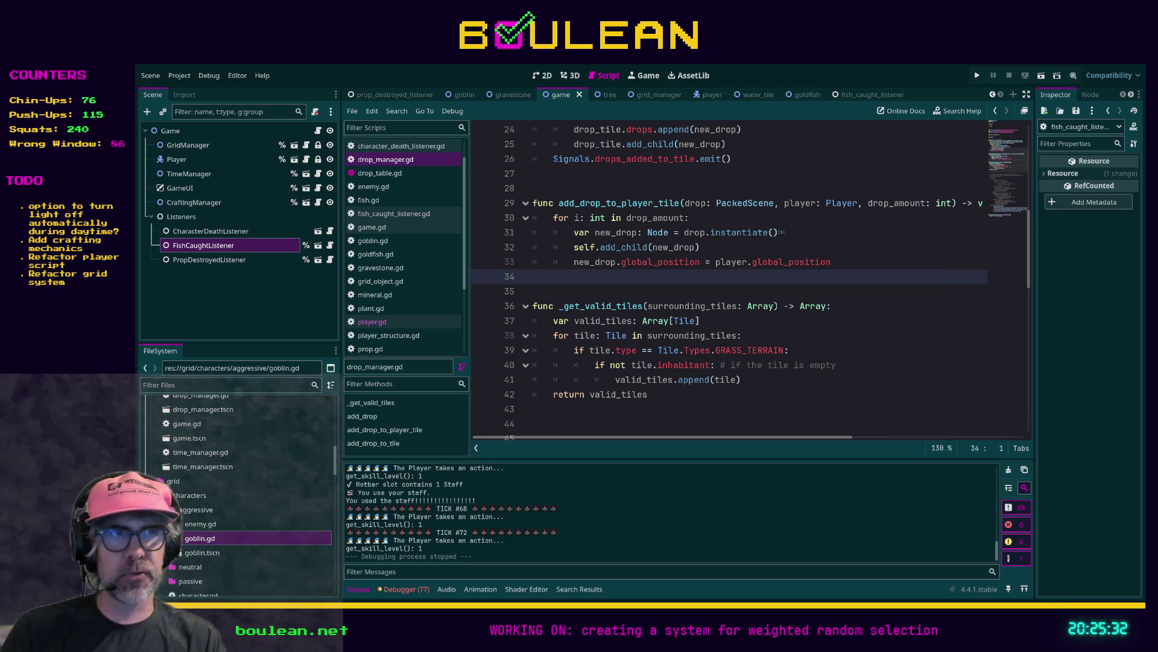
# Save drop_manager.gd and start the game to test the drops
pyautogui.hotkey('ctrl', 's')
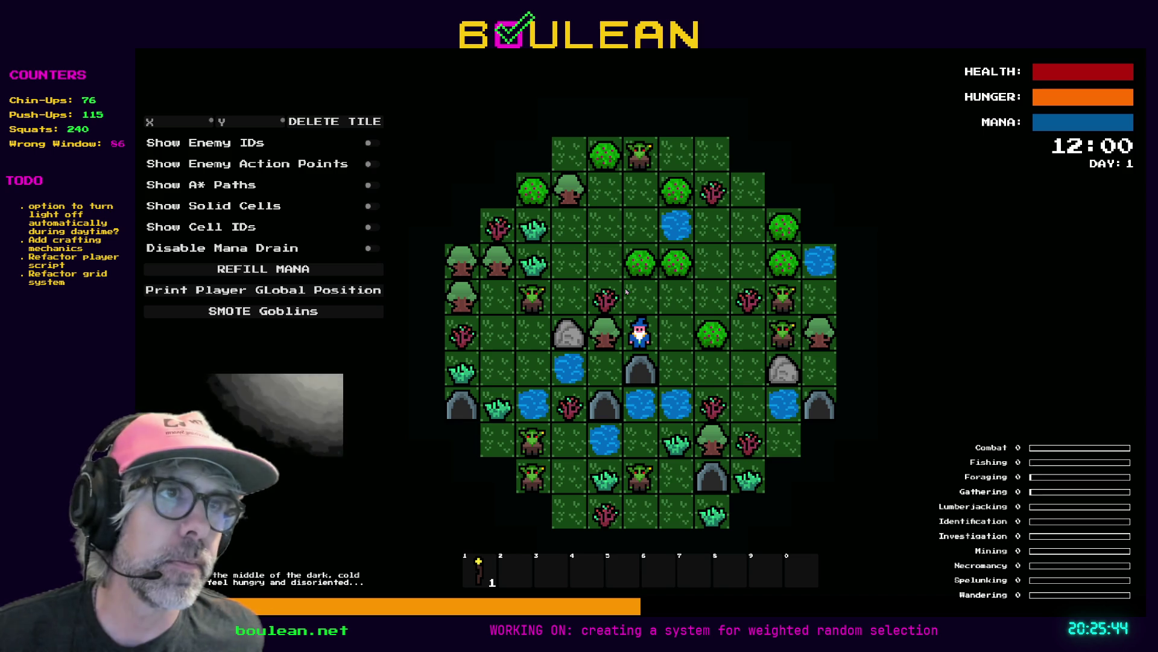
# Move the player and attack the goblin next to it
pyautogui.click(685, 293)
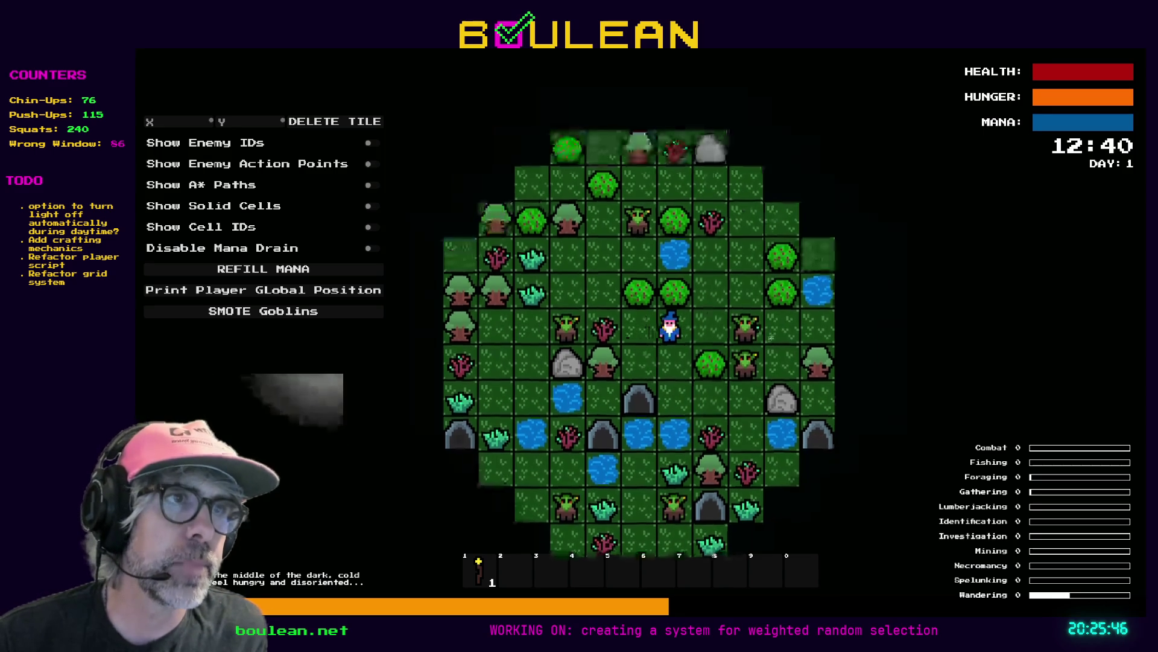
pyautogui.click(767, 342)
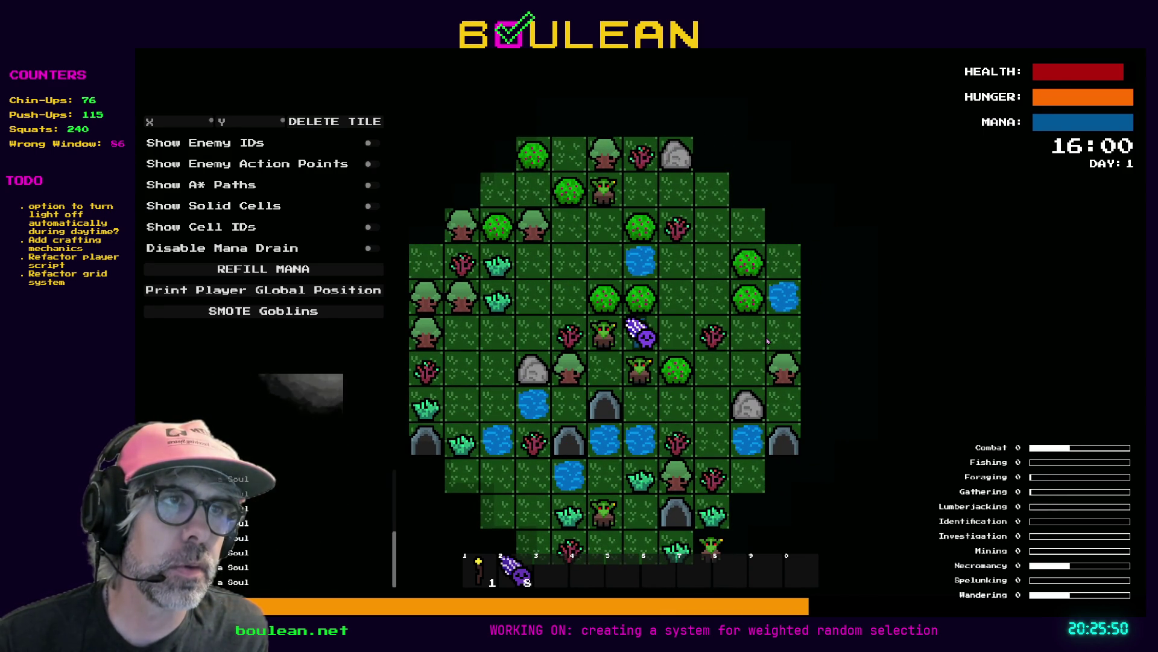
pyautogui.click(767, 341)
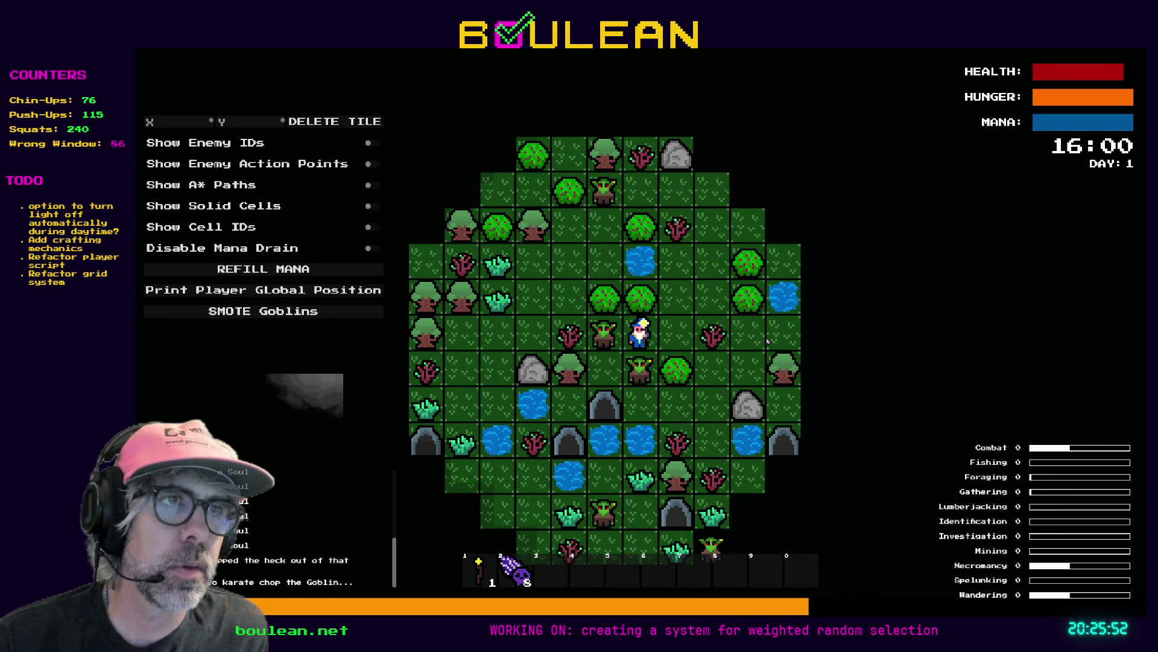
# Take more turns to kill the goblin and chop the gravestone for souls, then stop the game
pyautogui.press('Left')
pyautogui.press('Left')
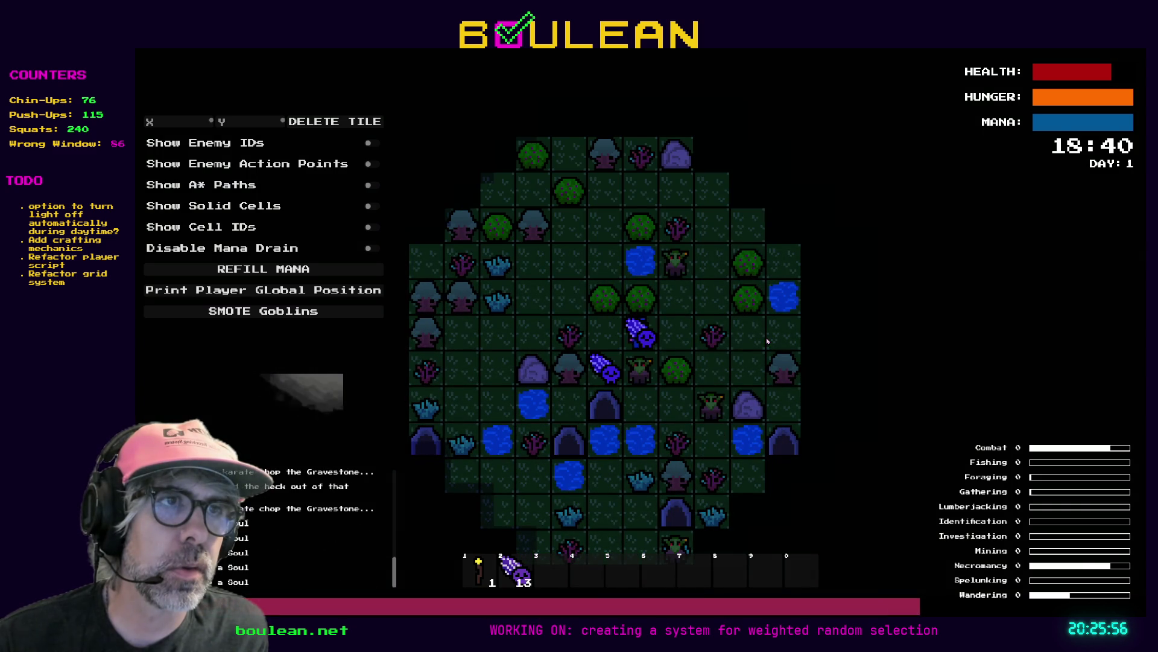
pyautogui.press('Up')
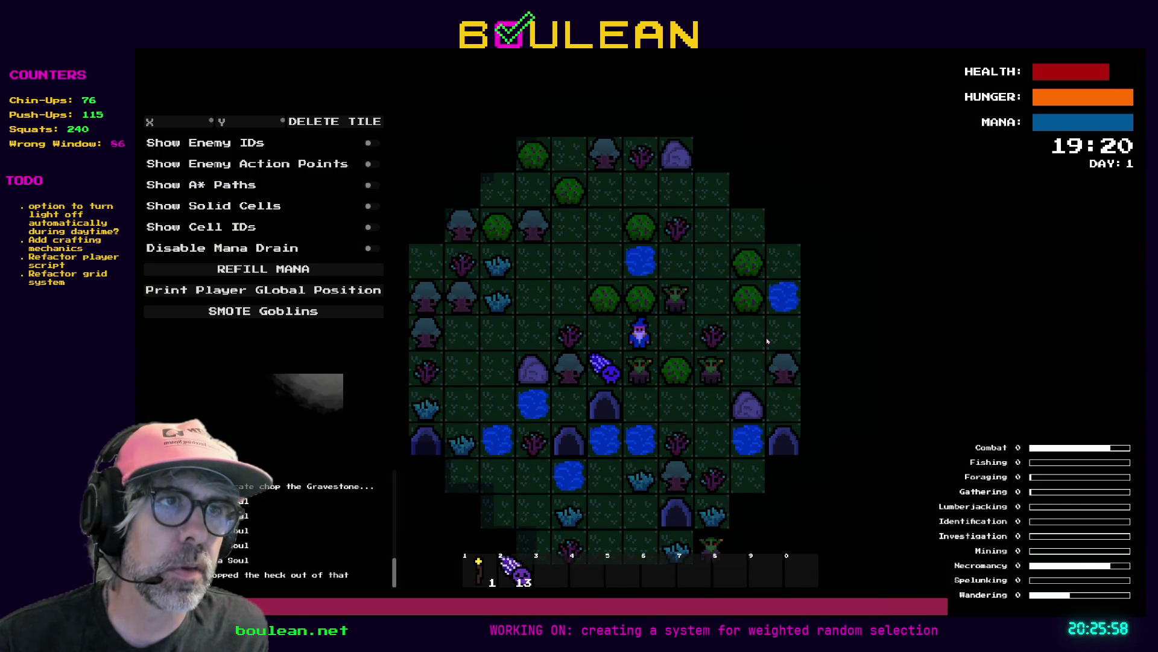
pyautogui.press('Down')
pyautogui.press('Down')
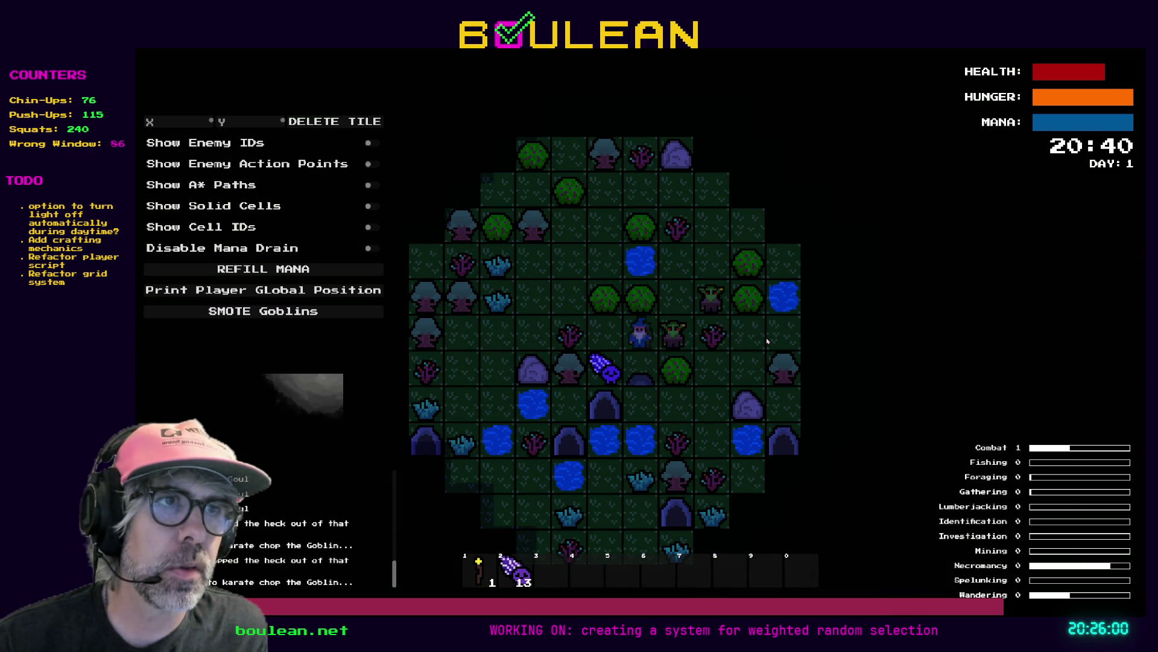
pyautogui.press('Down')
pyautogui.press('Down')
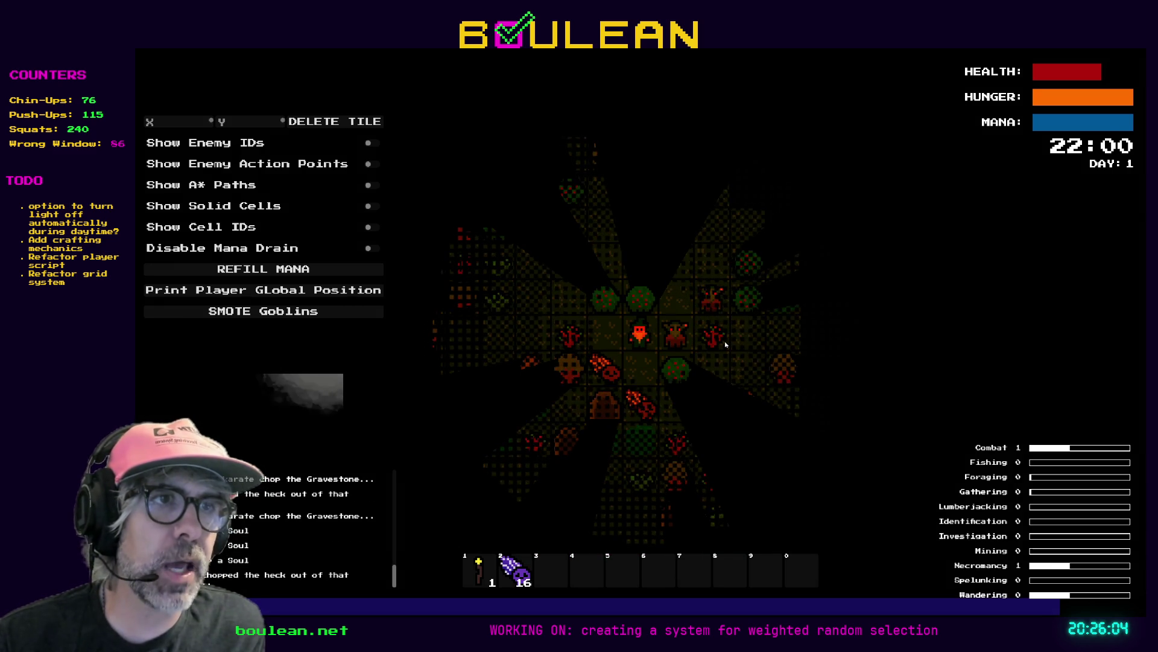
pyautogui.press('Left')
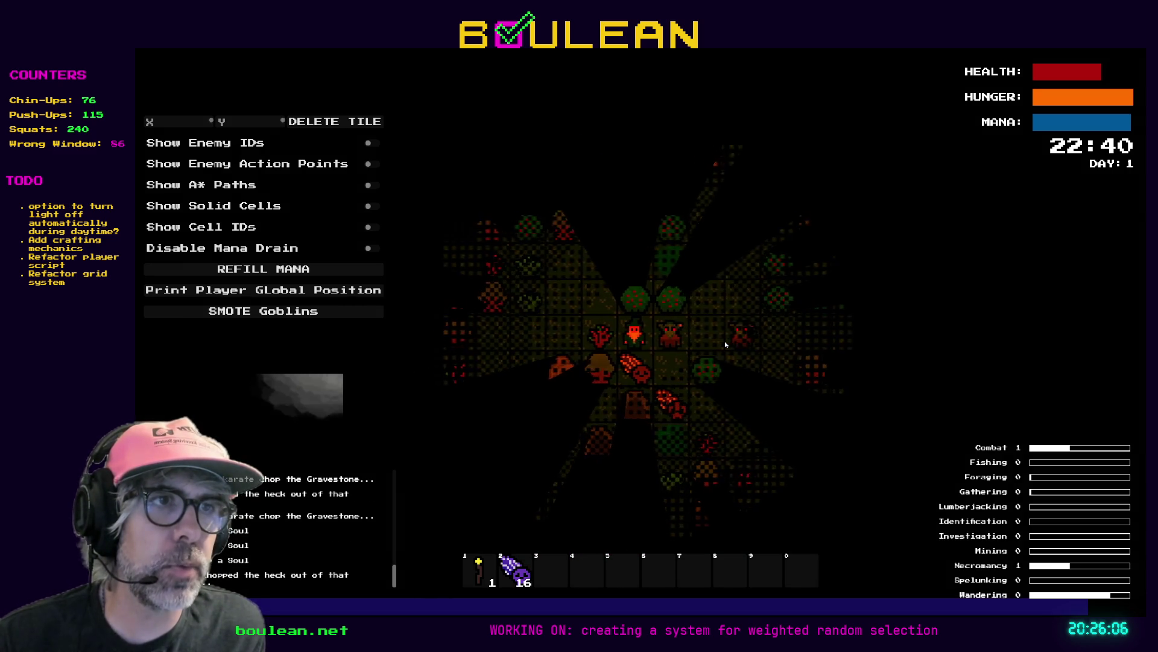
pyautogui.press('Down')
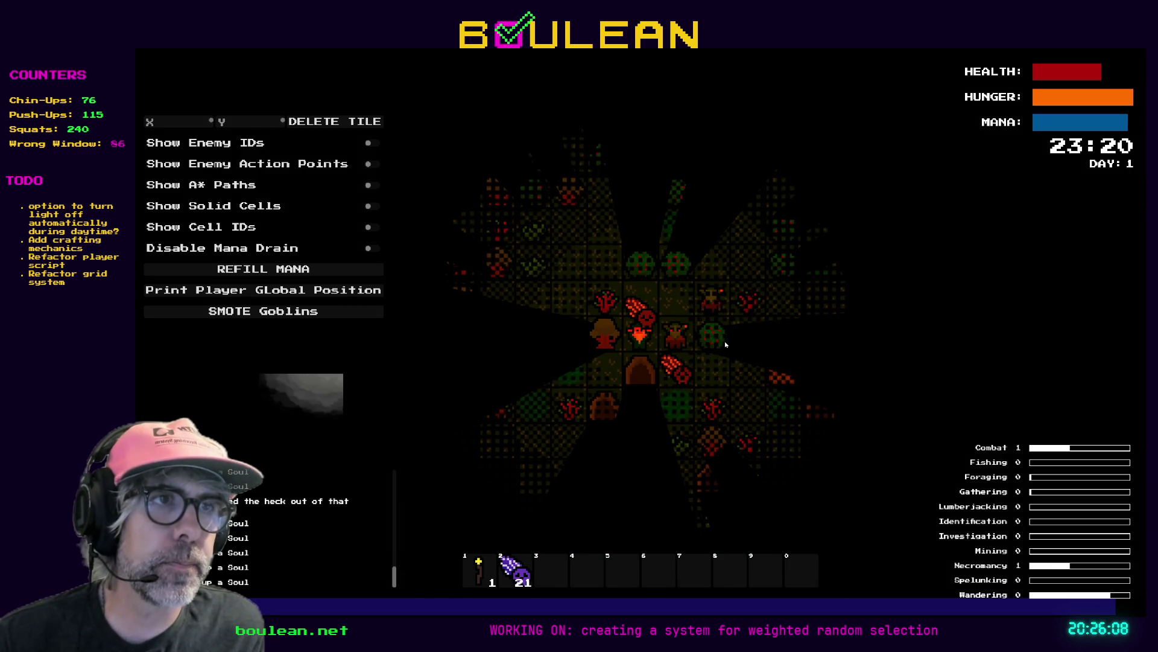
pyautogui.press('F8')
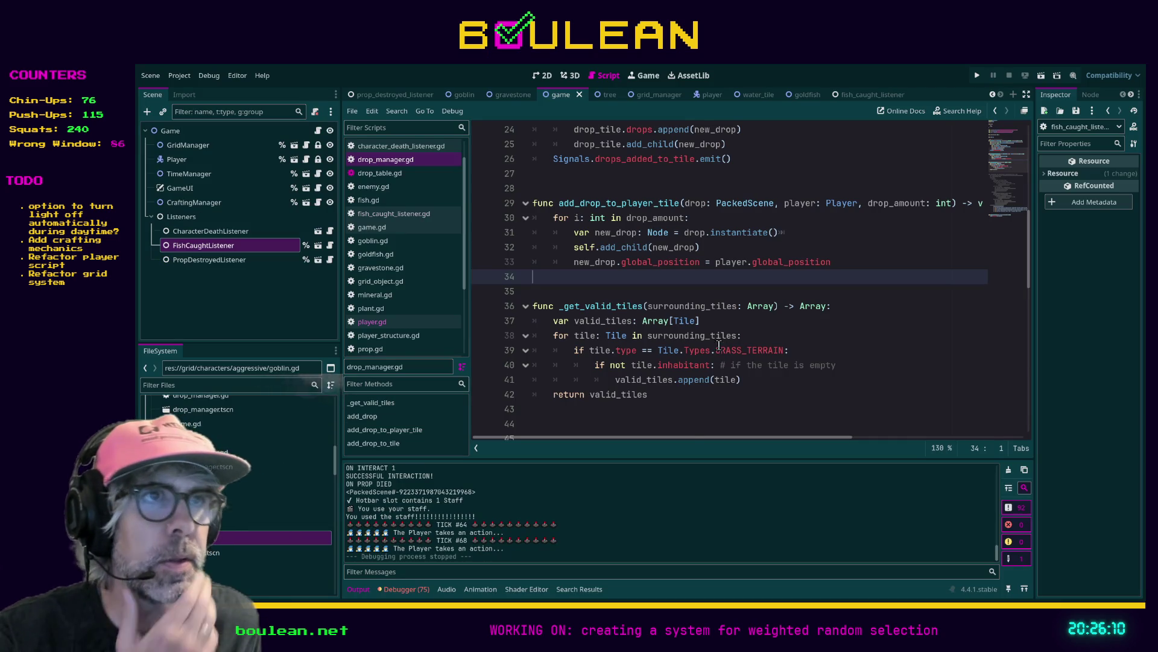
# Uncomment the _on_fish_caught handler (lines 17–23) in fish_caught_listener.gd, including line 23
pyautogui.click(407, 214)
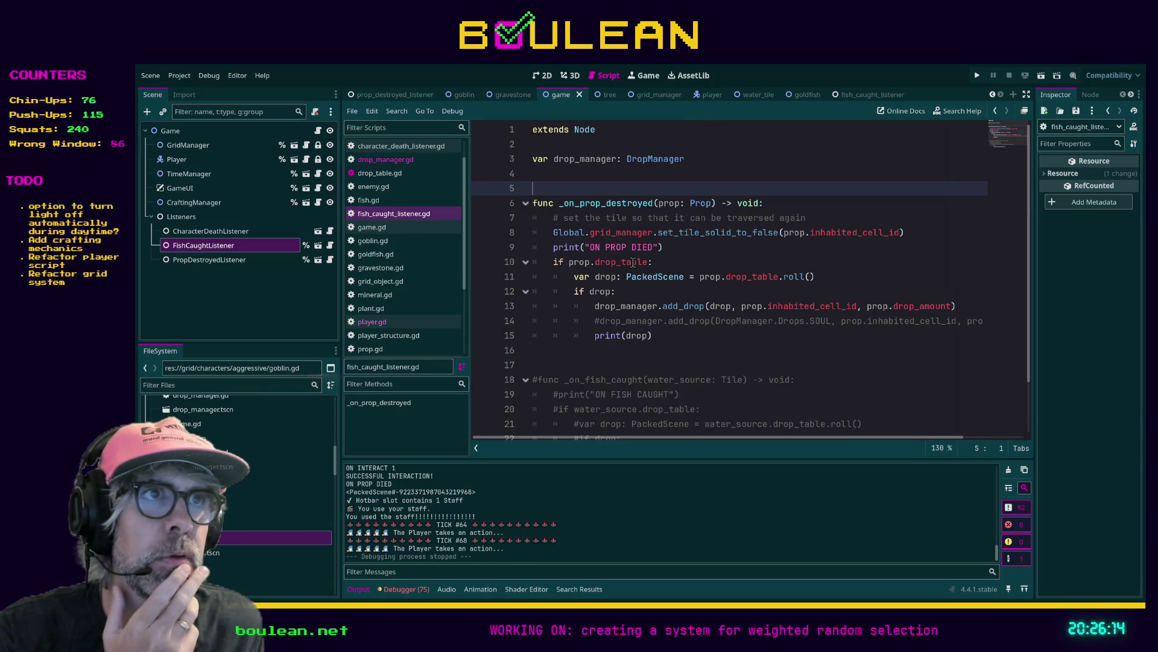
pyautogui.scroll(-1, 654, 260)
pyautogui.moveTo(559, 306); pyautogui.dragTo(502, 168)
pyautogui.moveTo(536, 321); pyautogui.dragTo(780, 415)
pyautogui.hotkey('ctrl', 'k')
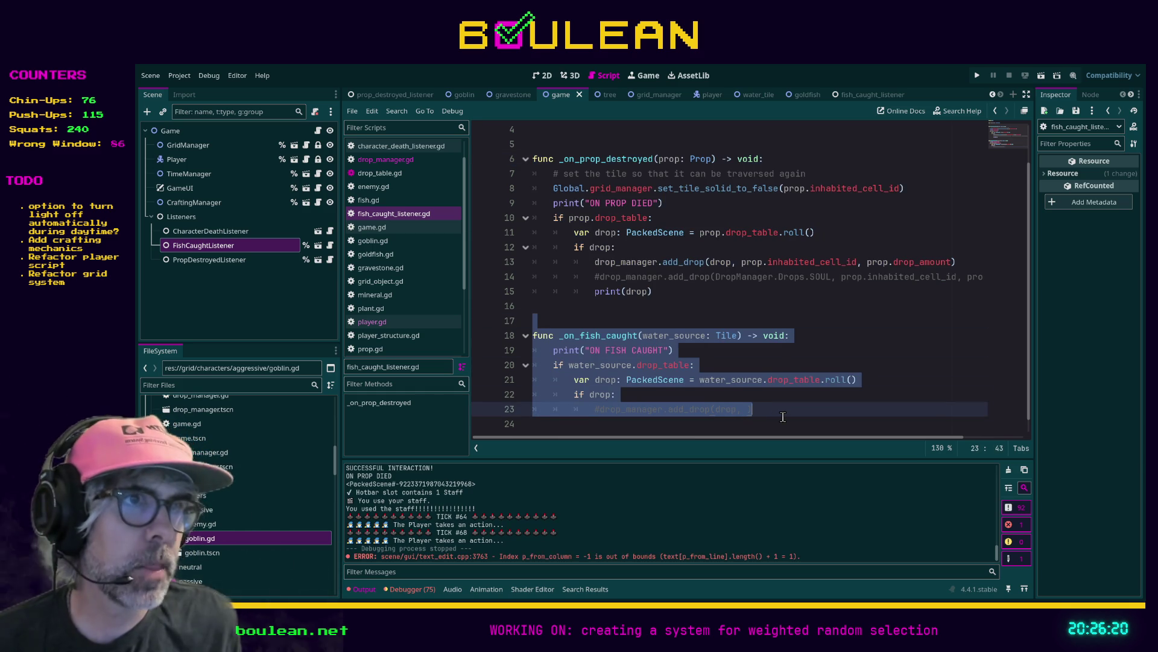
pyautogui.scroll(1, 775, 399)
pyautogui.press('Home')
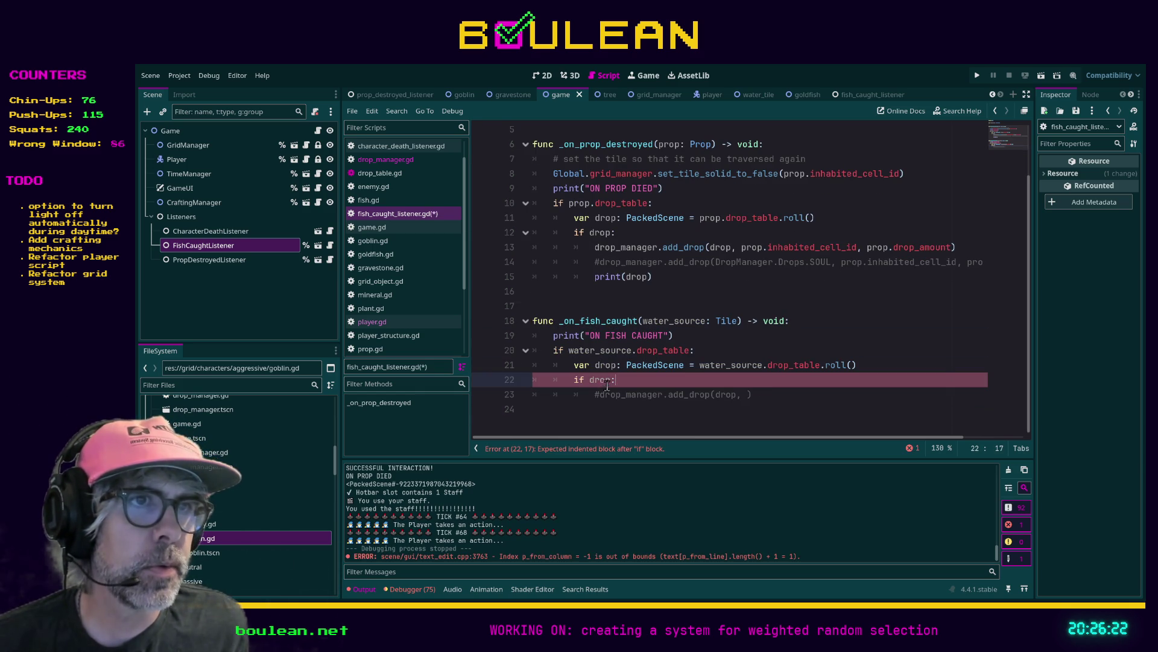
pyautogui.press('Delete')
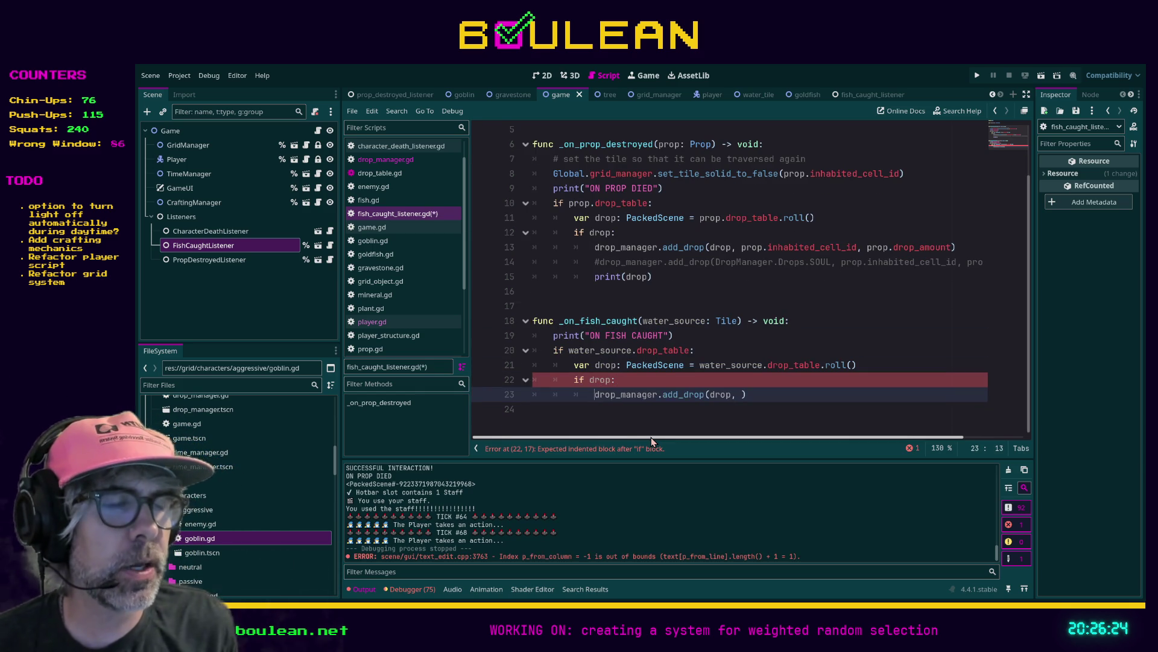
pyautogui.press('End')
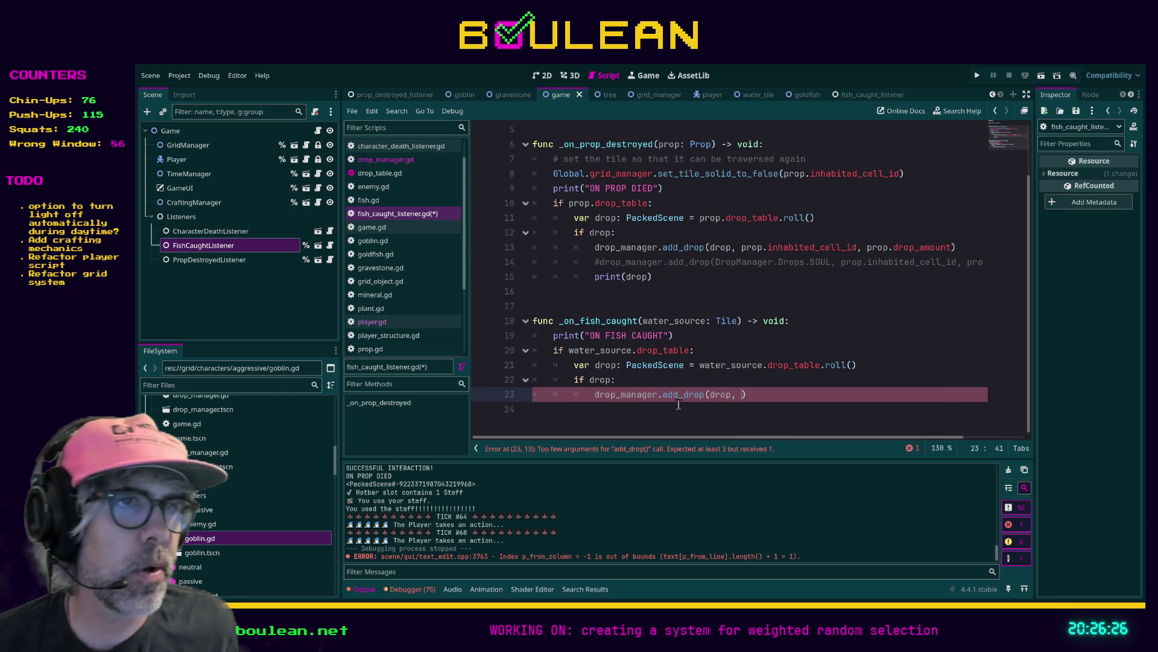
# Undo an accidental edit to drop_manager.gd's line 30 loop and save the scripts
pyautogui.keyDown('ctrl'); pyautogui.click(692, 397); pyautogui.keyUp('ctrl')
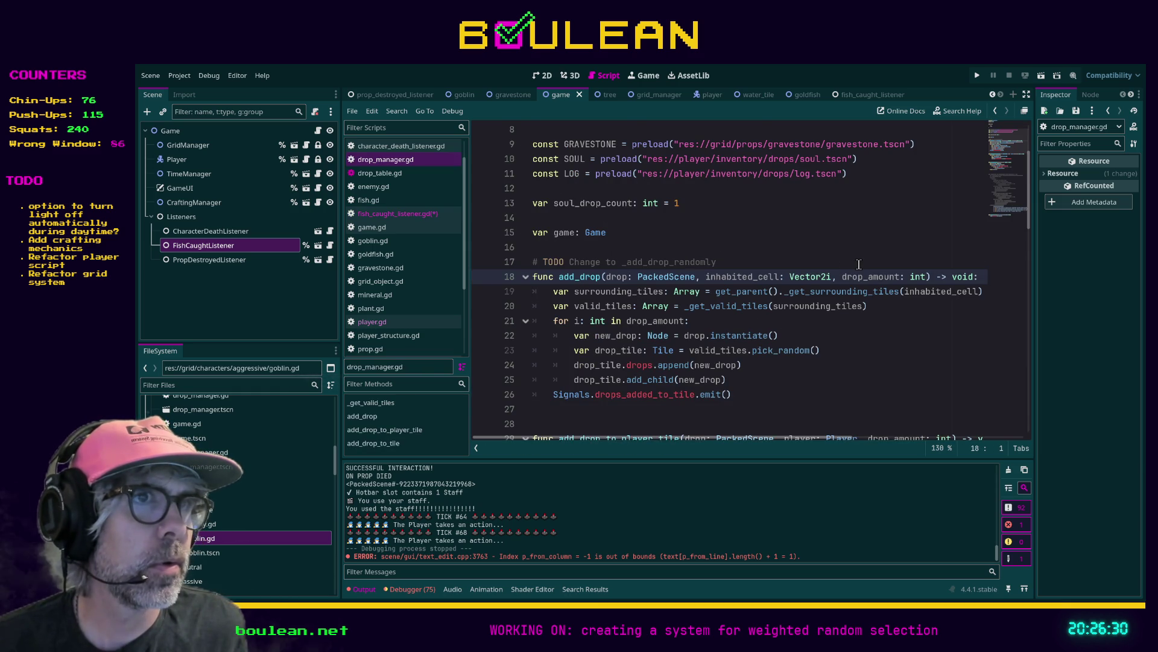
pyautogui.scroll(-2, 797, 301)
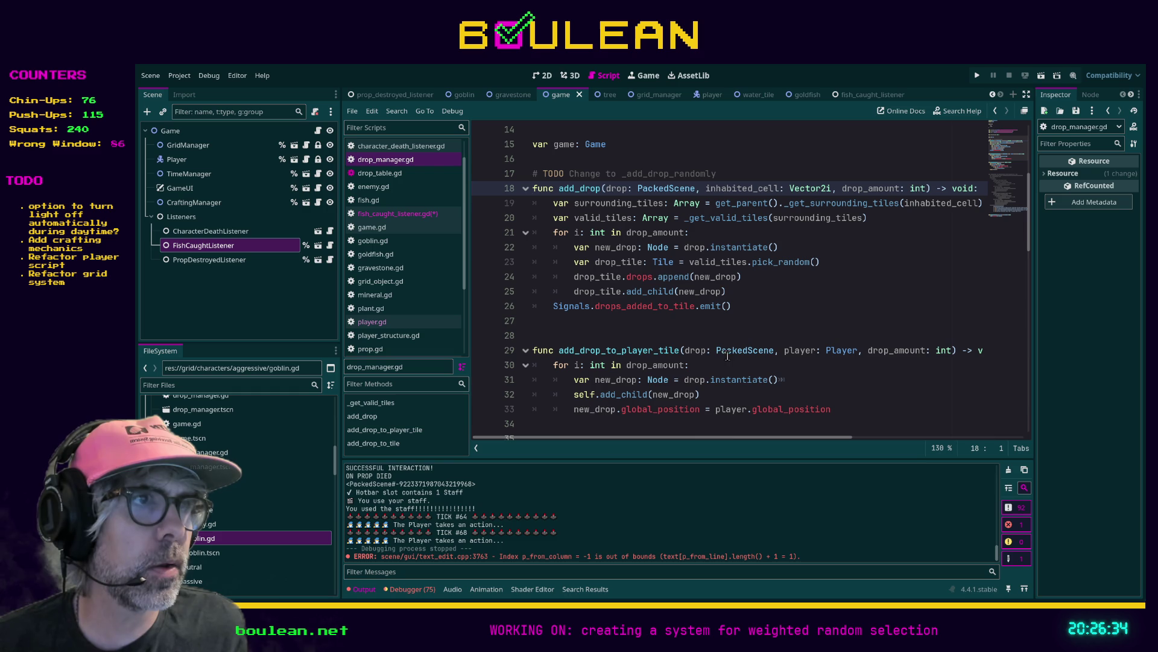
pyautogui.doubleClick(658, 368)
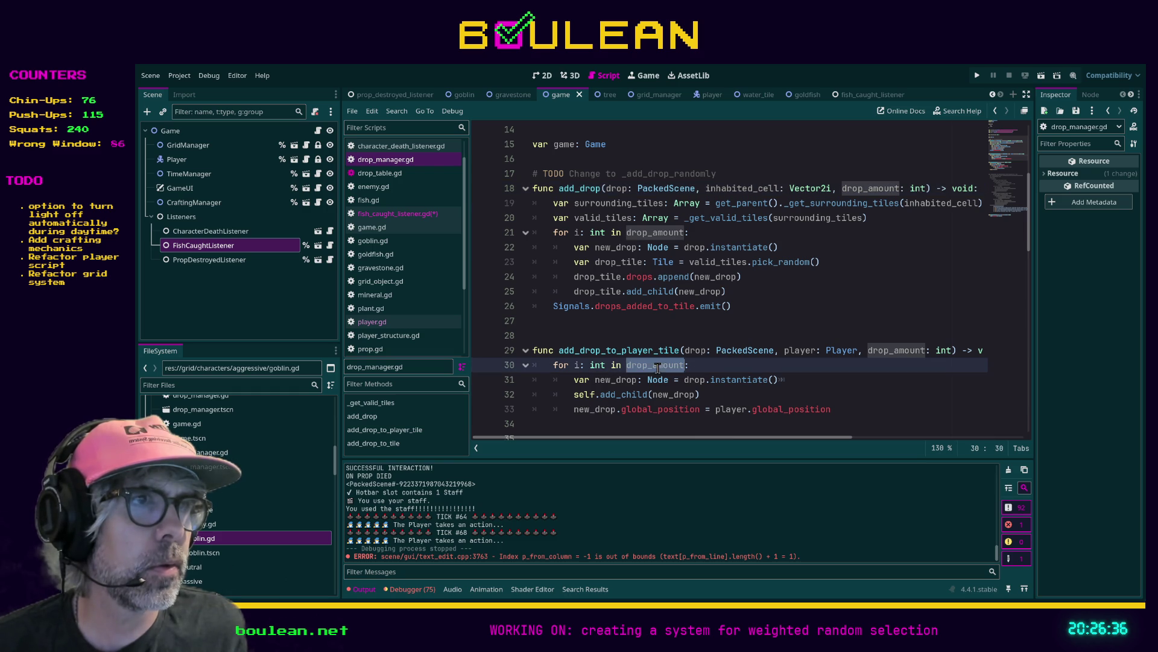
pyautogui.write('drop.dro')
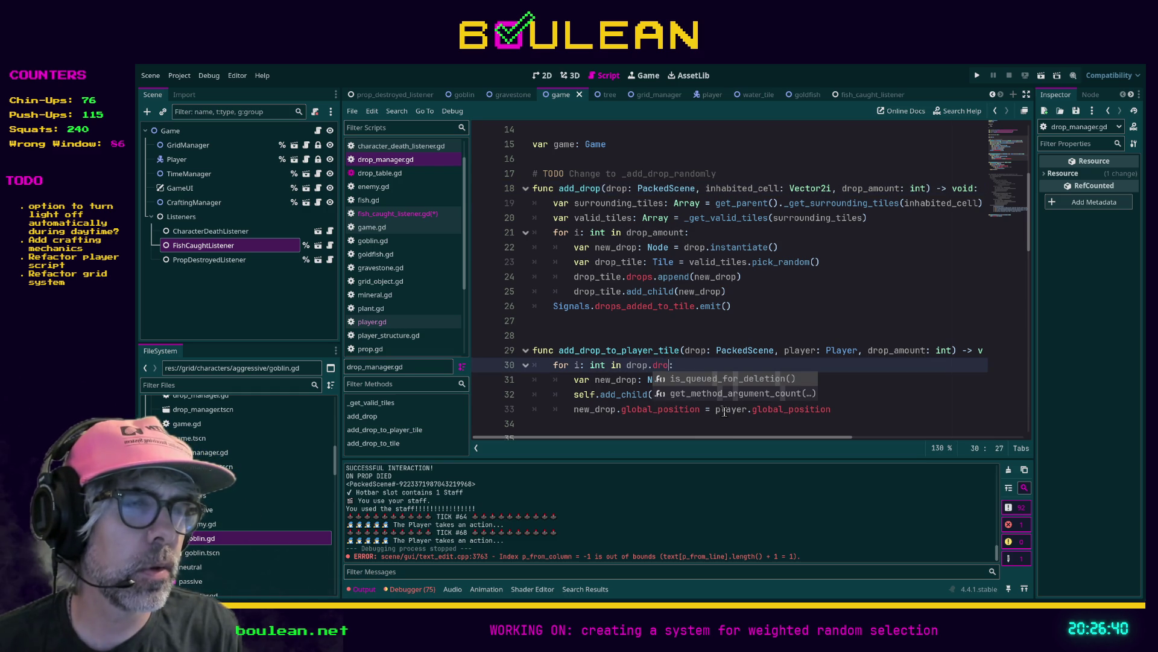
pyautogui.hotkey('ctrl', 'z')
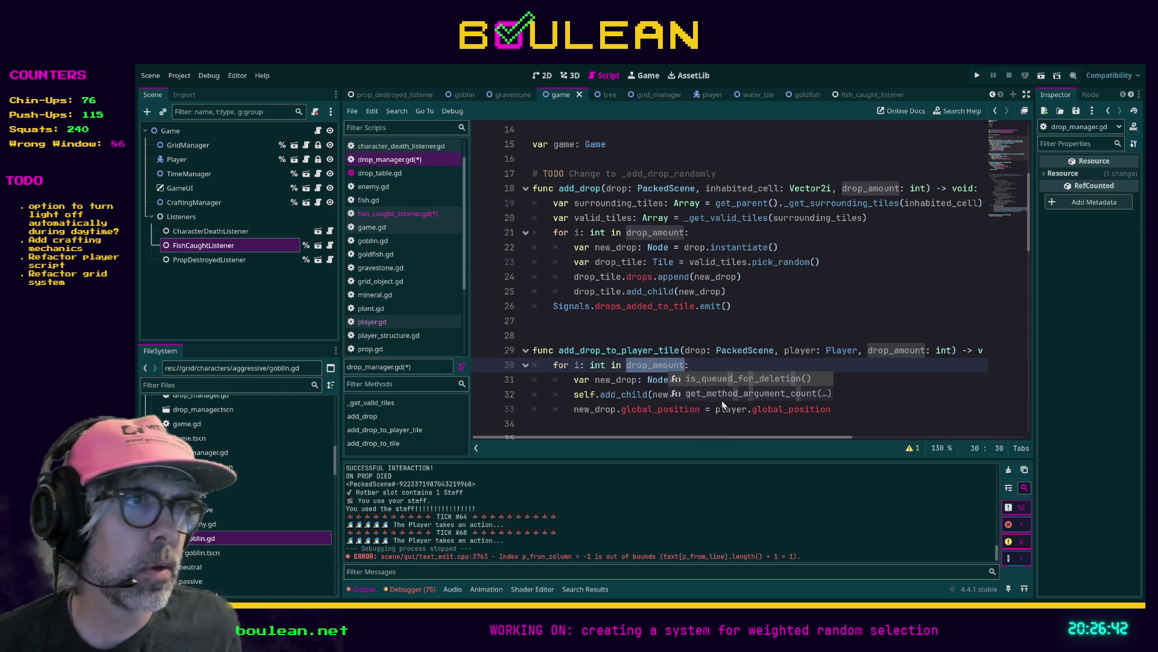
pyautogui.click(738, 365)
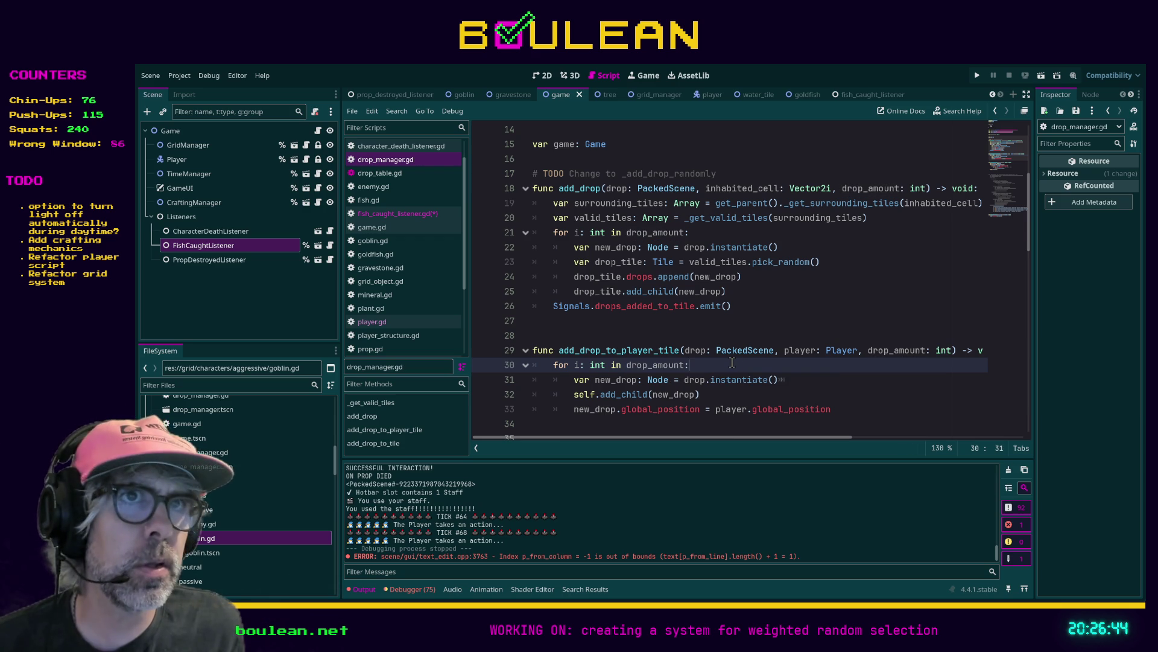
pyautogui.hotkey('ctrl', 's')
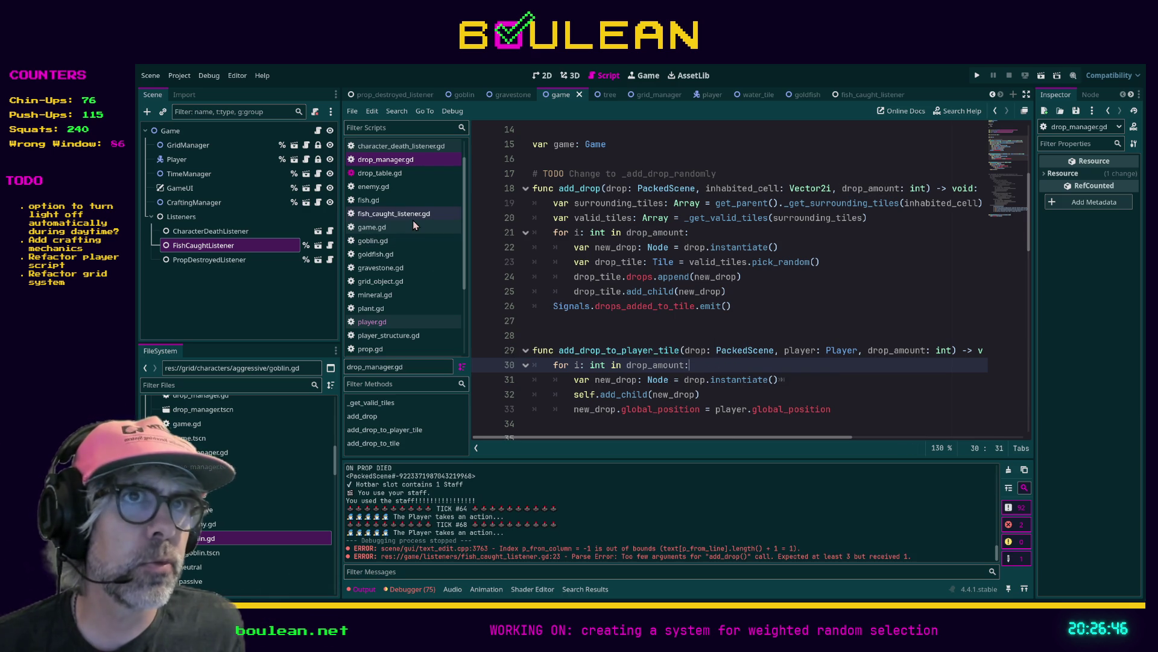
pyautogui.click(414, 215)
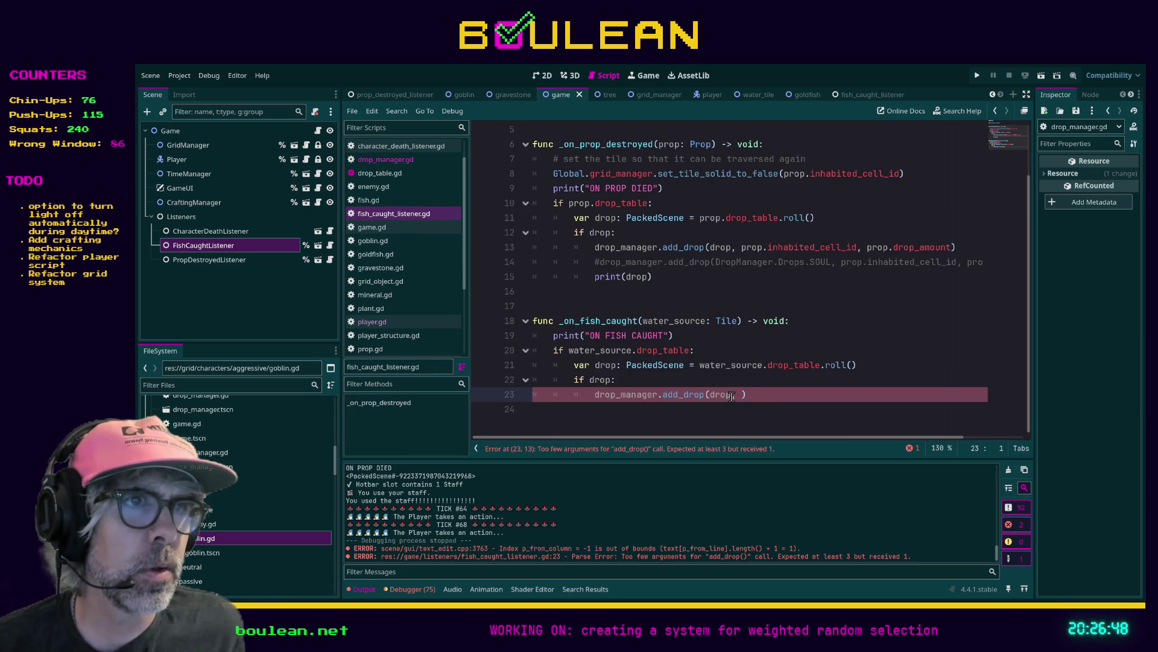
# Replace line 23's call with add_drop_to_player_tile(drop, player)
pyautogui.moveTo(663, 396); pyautogui.dragTo(774, 396)
pyautogui.write('add_')
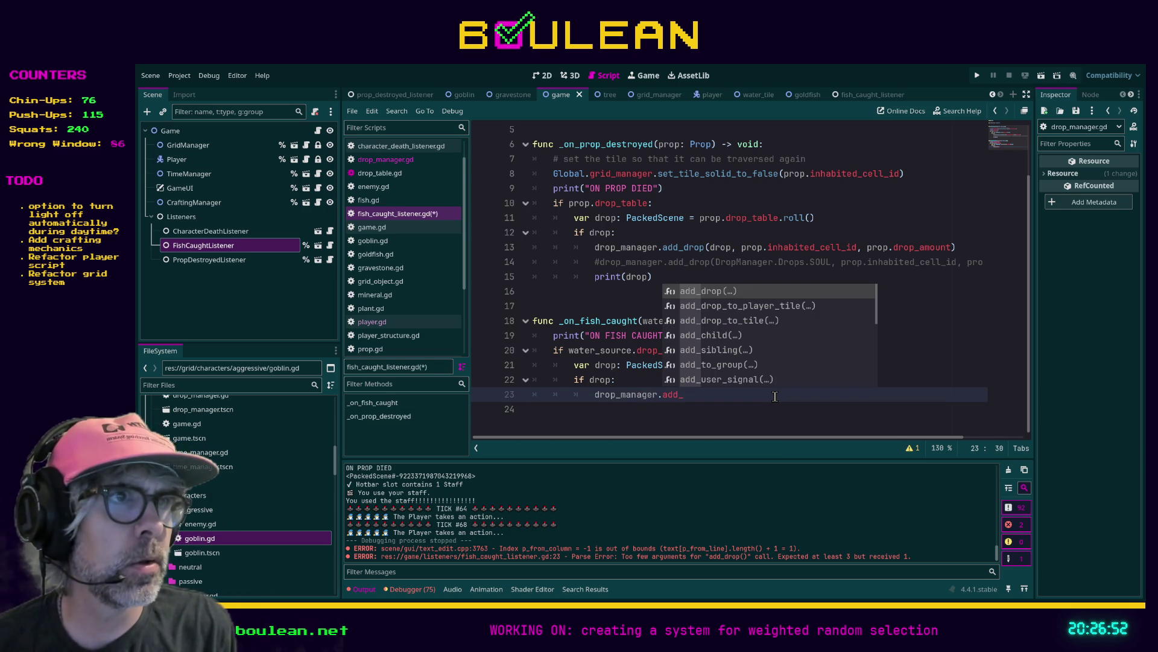
pyautogui.press('Down')
pyautogui.press('Return')
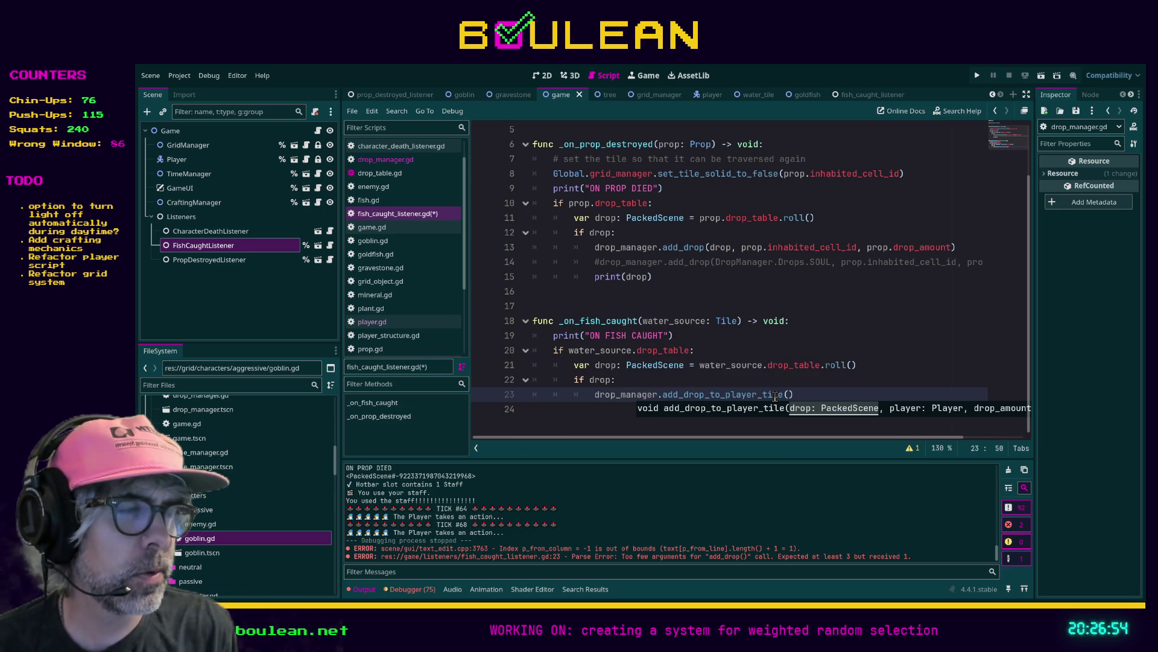
pyautogui.write('drop, ')
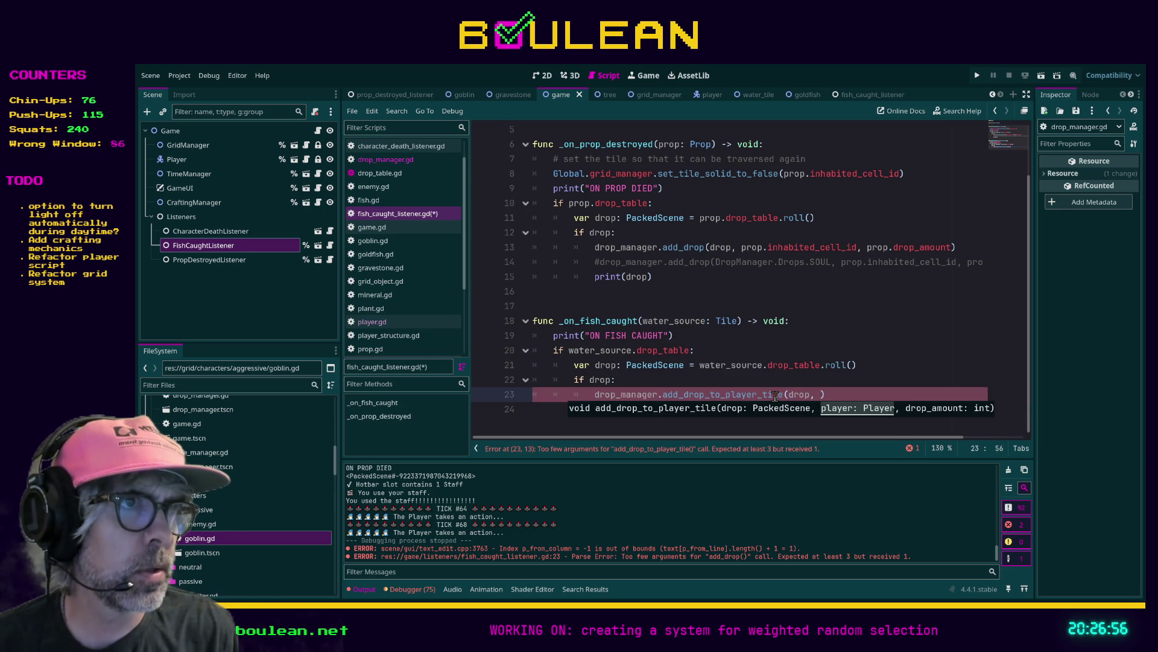
pyautogui.write('player')
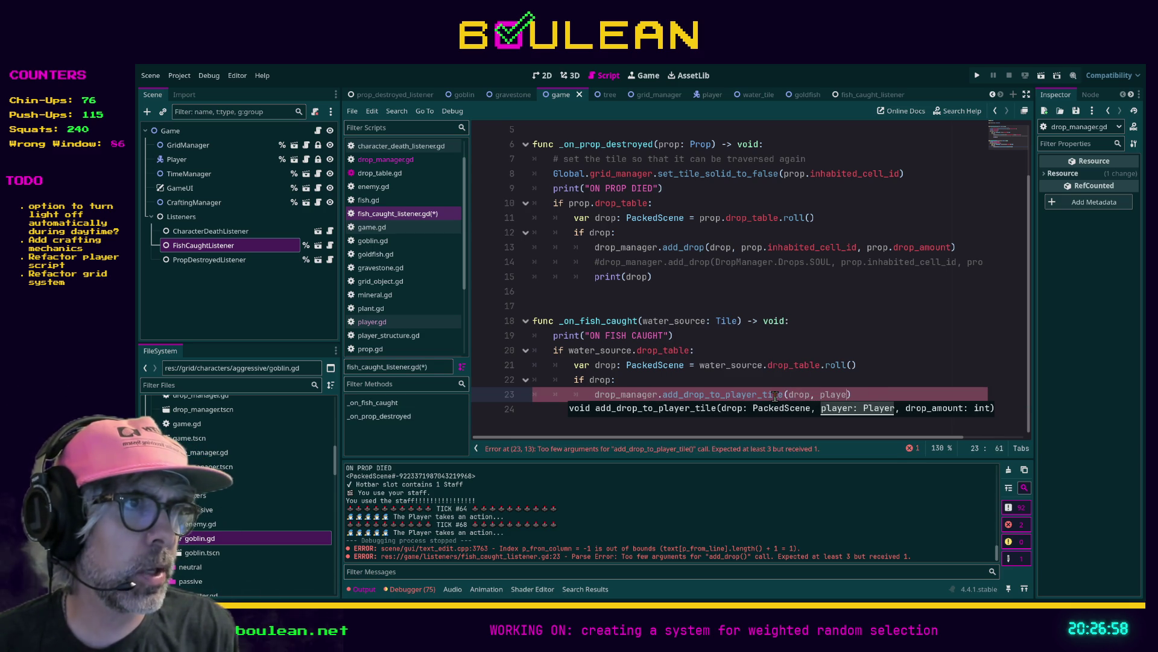
# Add a 'player: Player' parameter to the _on_fish_caught signature
pyautogui.click(737, 318)
pyautogui.write(', player: P')
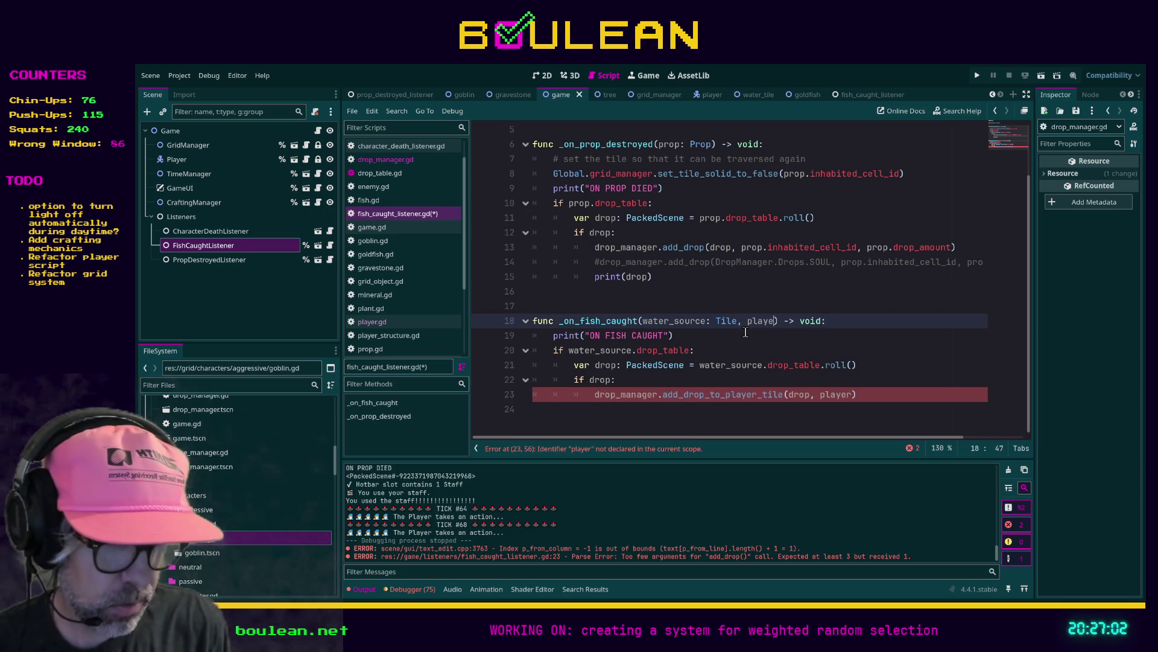
pyautogui.write('layer')
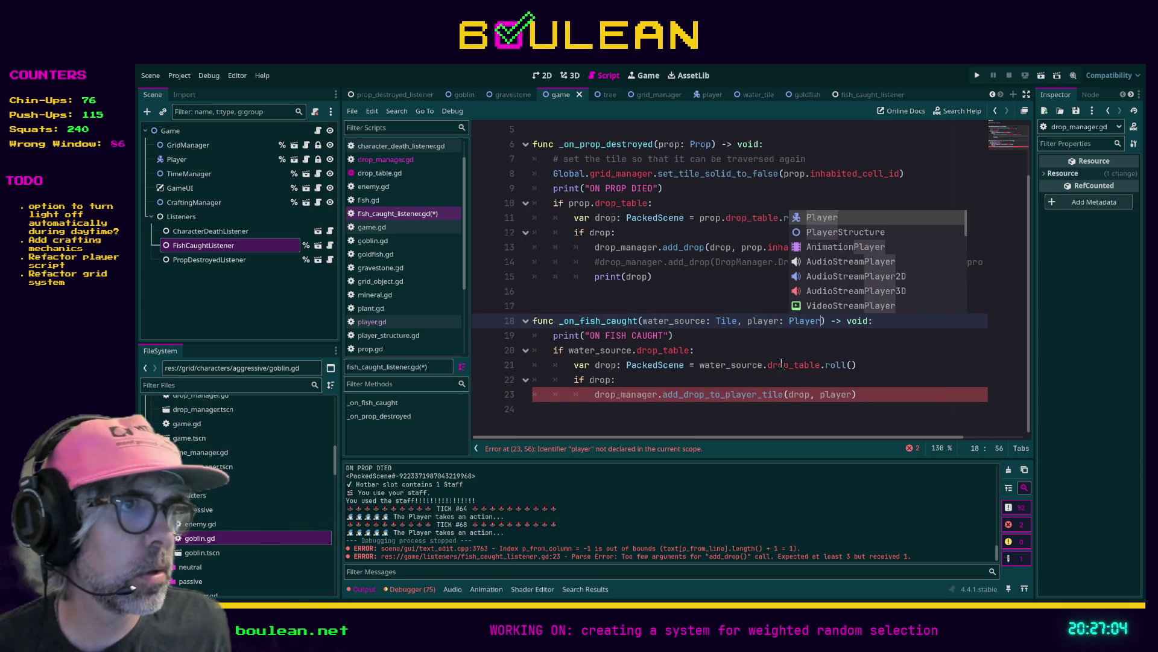
pyautogui.click(854, 395)
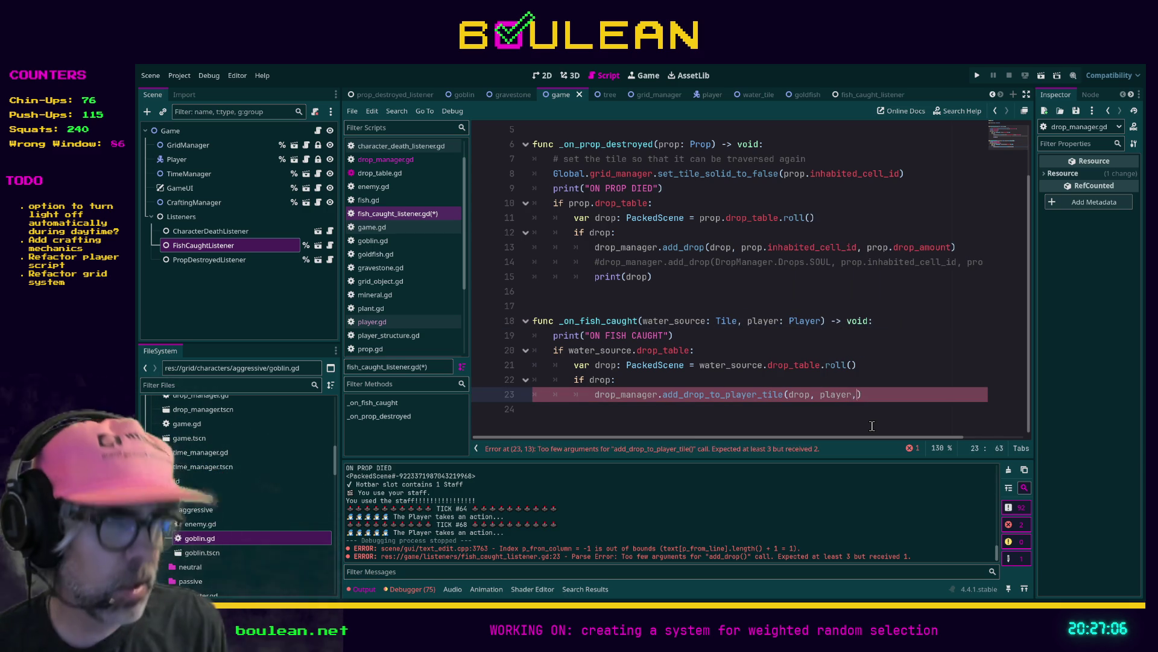
# Drop the extra drop.amount argument so the call stays add_drop_to_player_tile(drop, player)
pyautogui.write('dr')
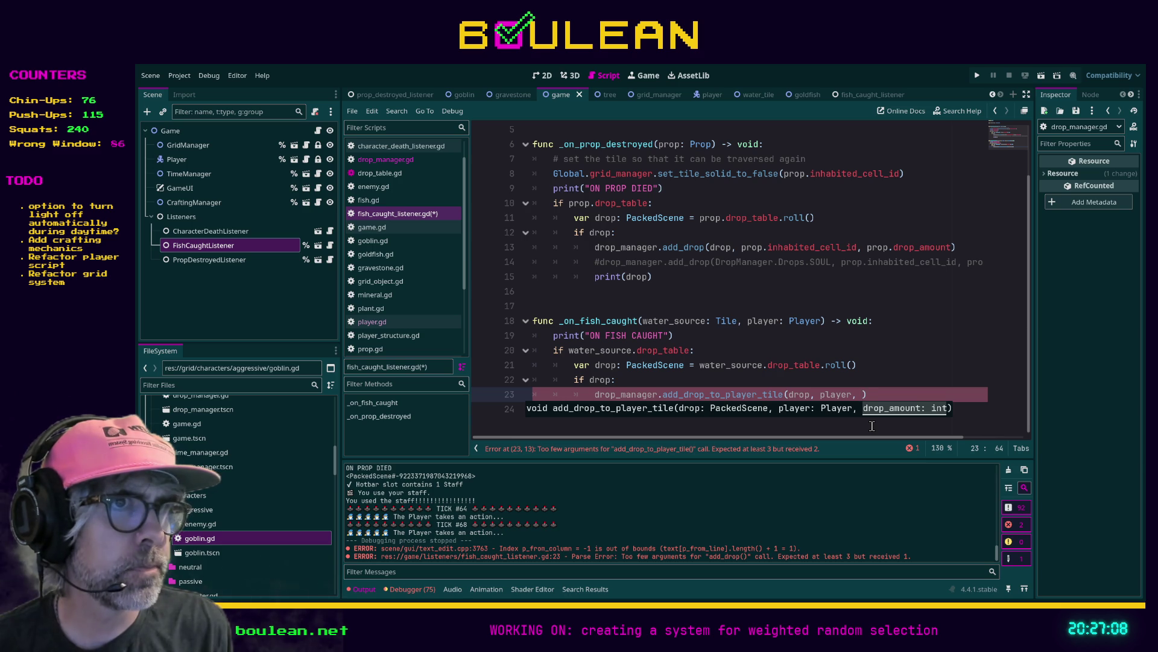
pyautogui.write('op.am')
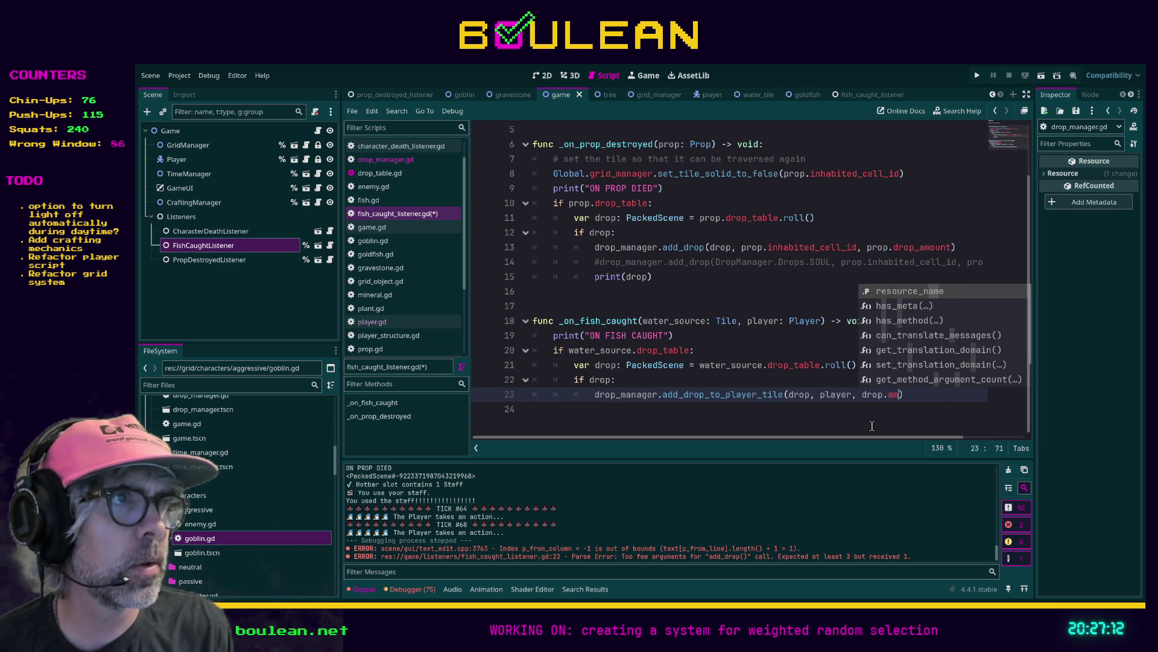
pyautogui.write('ount')
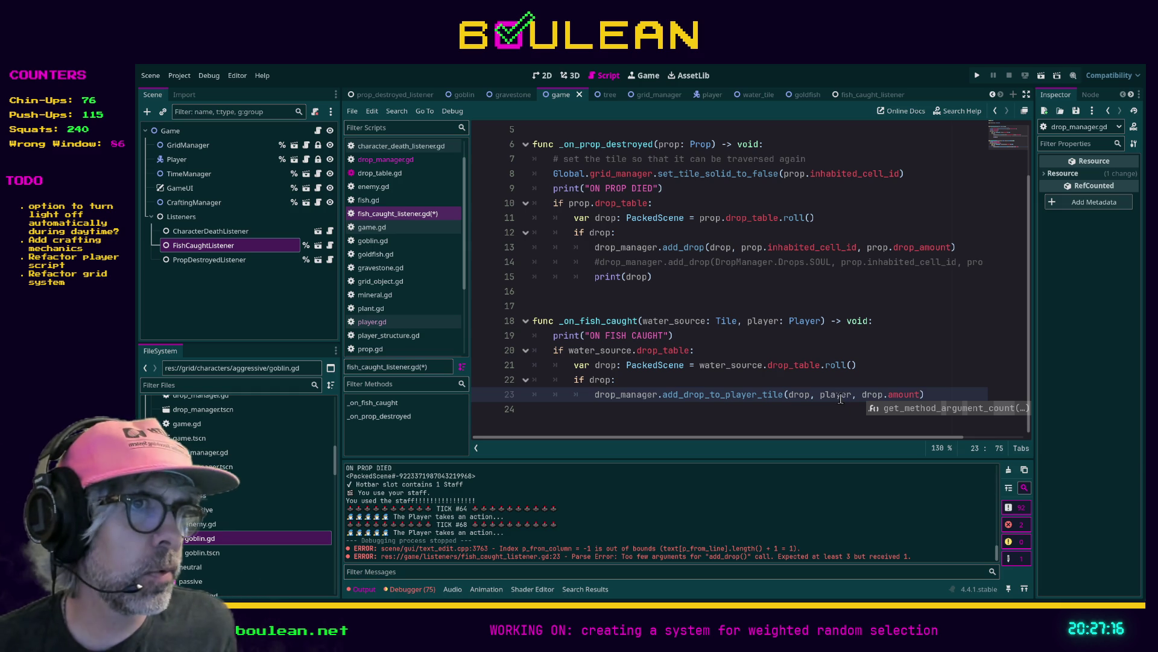
pyautogui.keyDown('shift'); pyautogui.click(853, 395); pyautogui.keyUp('shift')
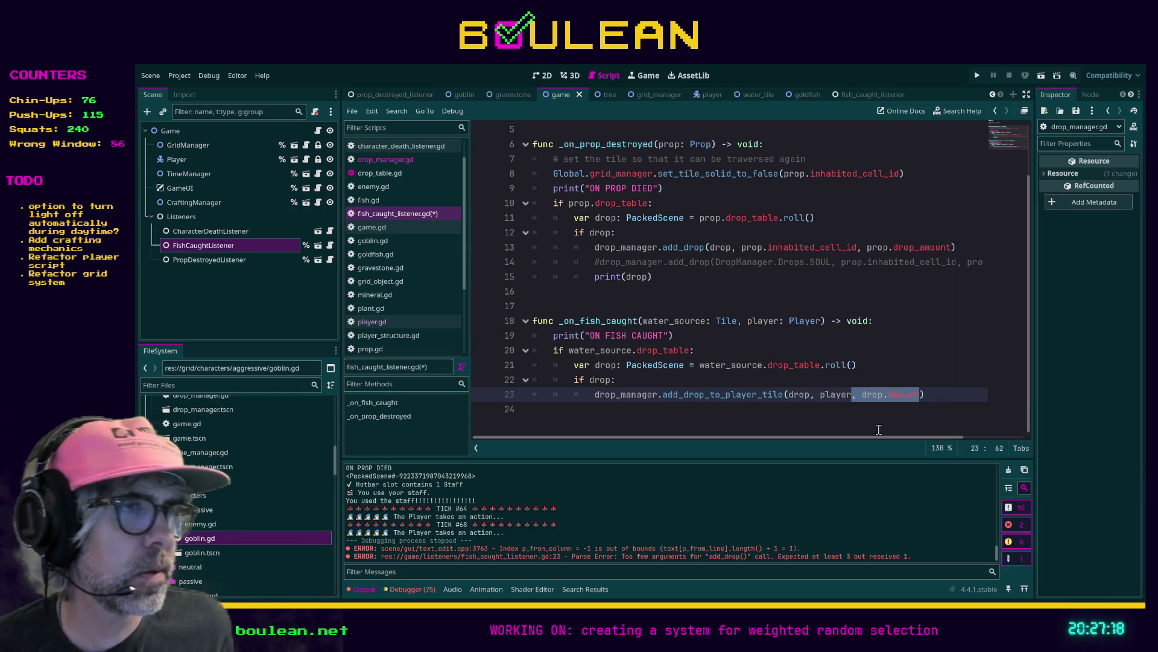
pyautogui.press('BackSpace')
pyautogui.click(792, 382)
pyautogui.keyDown('ctrl'); pyautogui.click(716, 395); pyautogui.keyUp('ctrl')
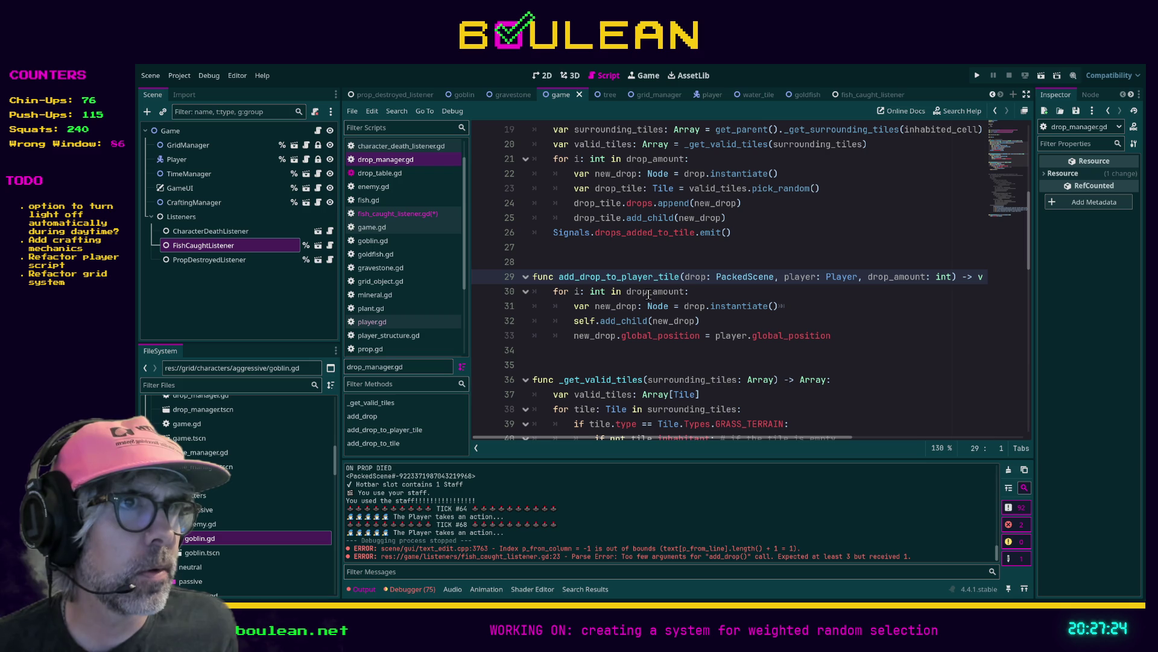
# In drop_manager.gd, loop over drop.drop_amount, remove the drop_amount parameter, and save
pyautogui.click(626, 292)
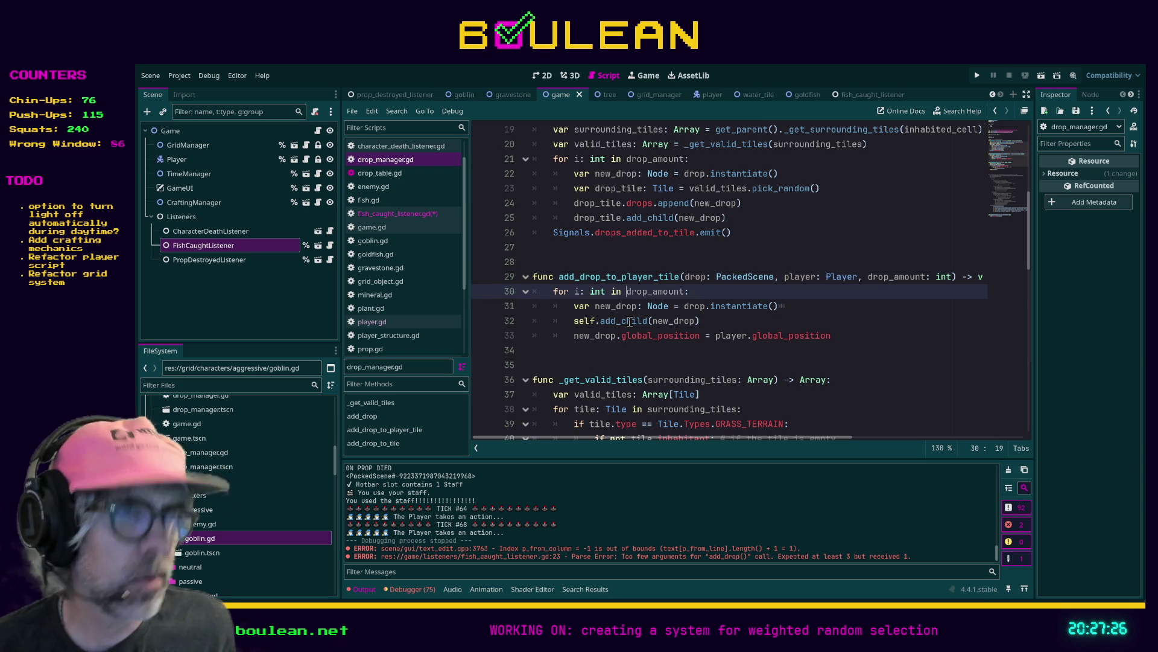
pyautogui.write('drop.')
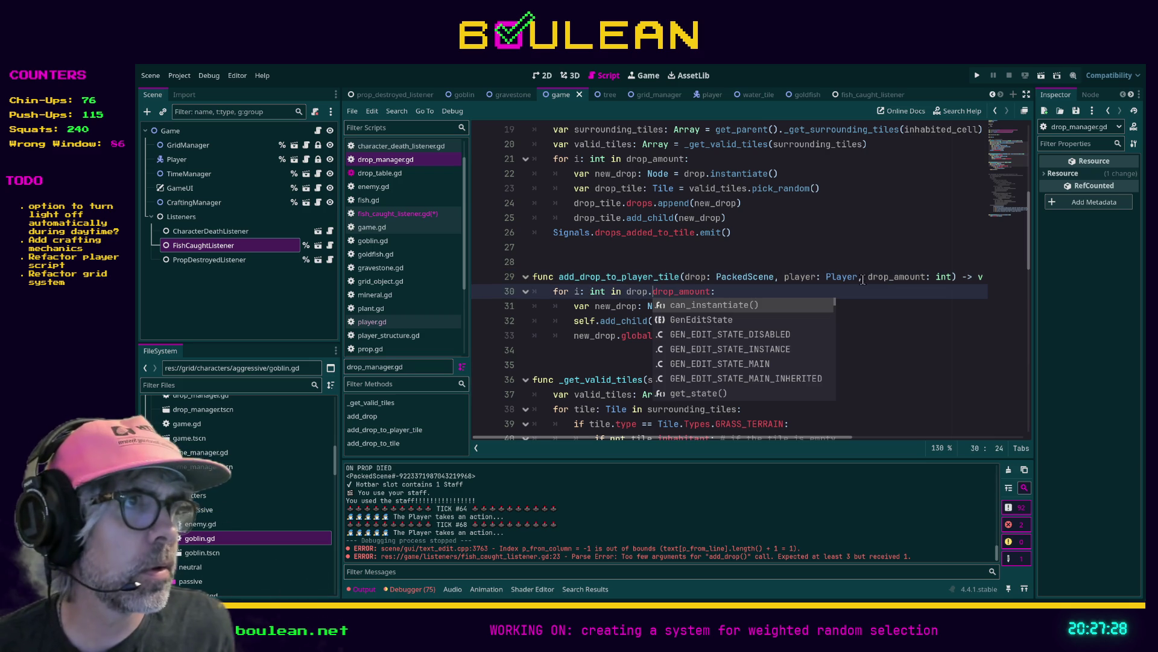
pyautogui.click(859, 278)
pyautogui.keyDown('shift'); pyautogui.click(950, 277); pyautogui.keyUp('shift')
pyautogui.press('BackSpace')
pyautogui.click(878, 323)
pyautogui.hotkey('ctrl', 's')
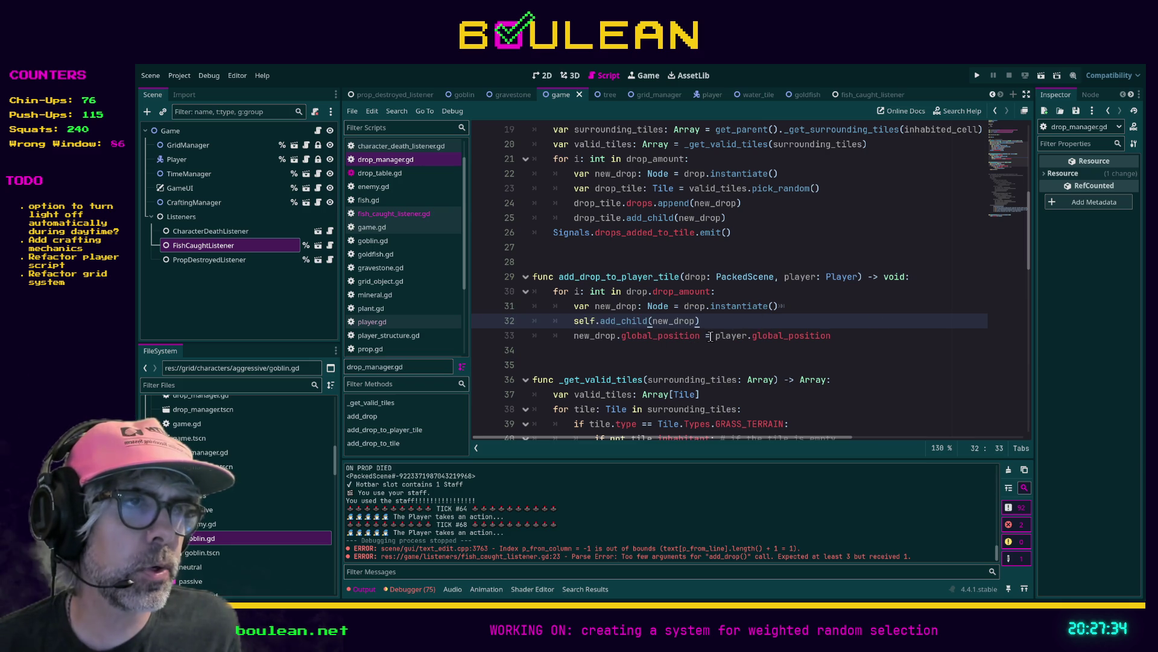
# Add a + Vector2(0, -20) offset to the drop position line, comment it out, and save
pyautogui.click(856, 333)
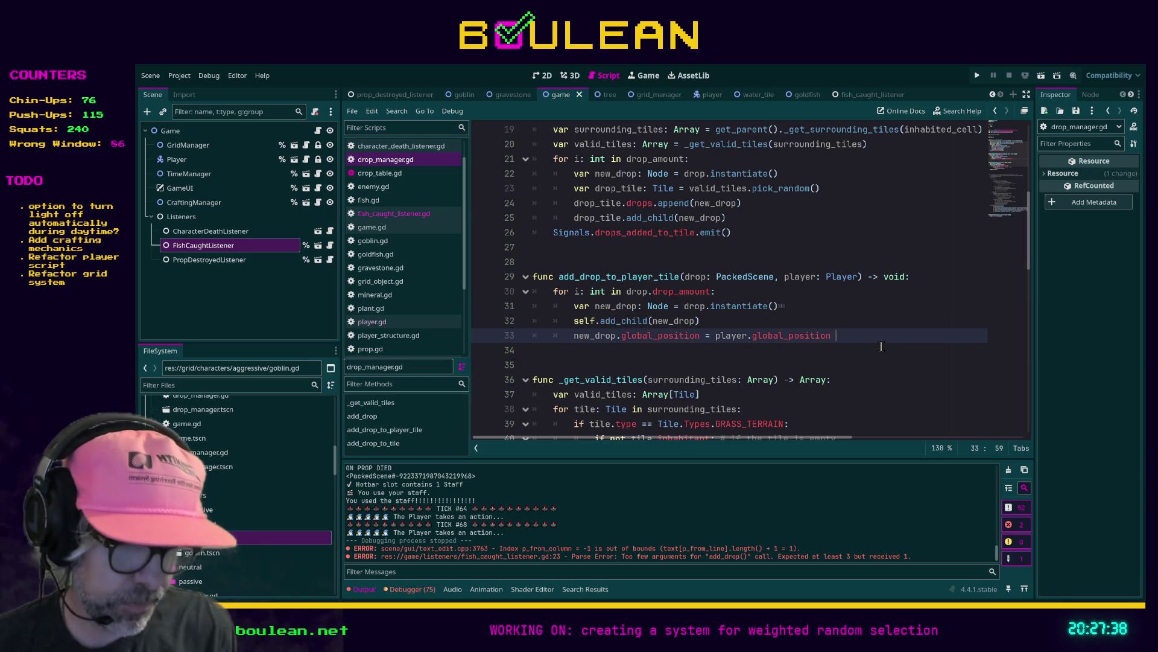
pyautogui.write('- Vec')
pyautogui.press('Escape')
pyautogui.write('+ V')
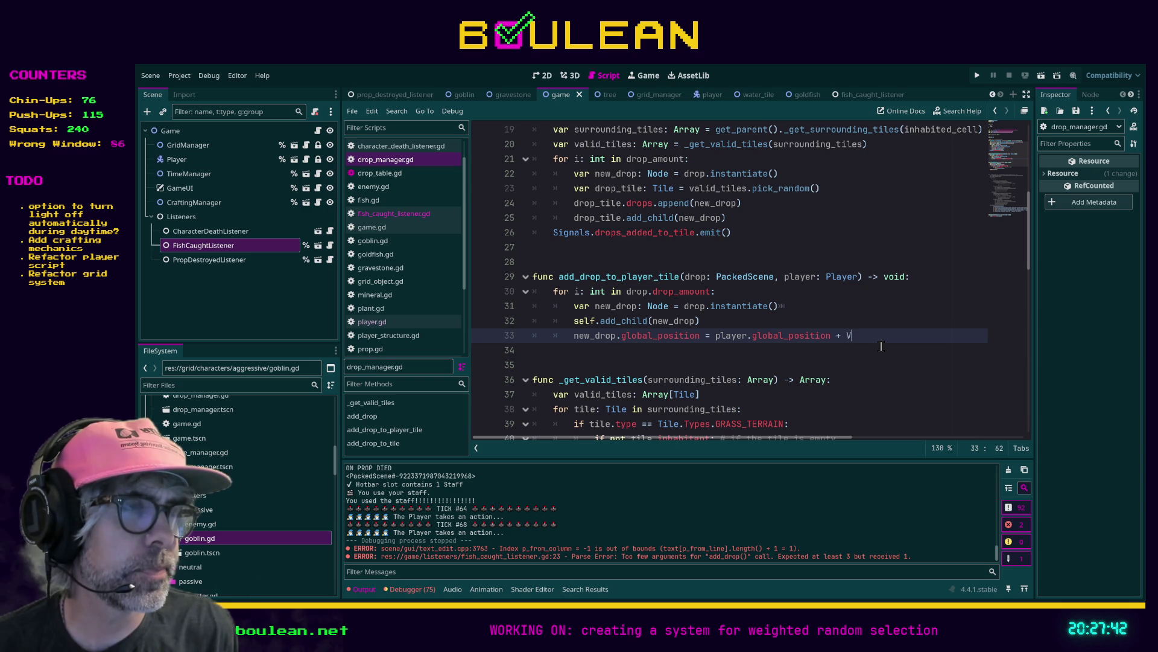
pyautogui.write('ector2(')
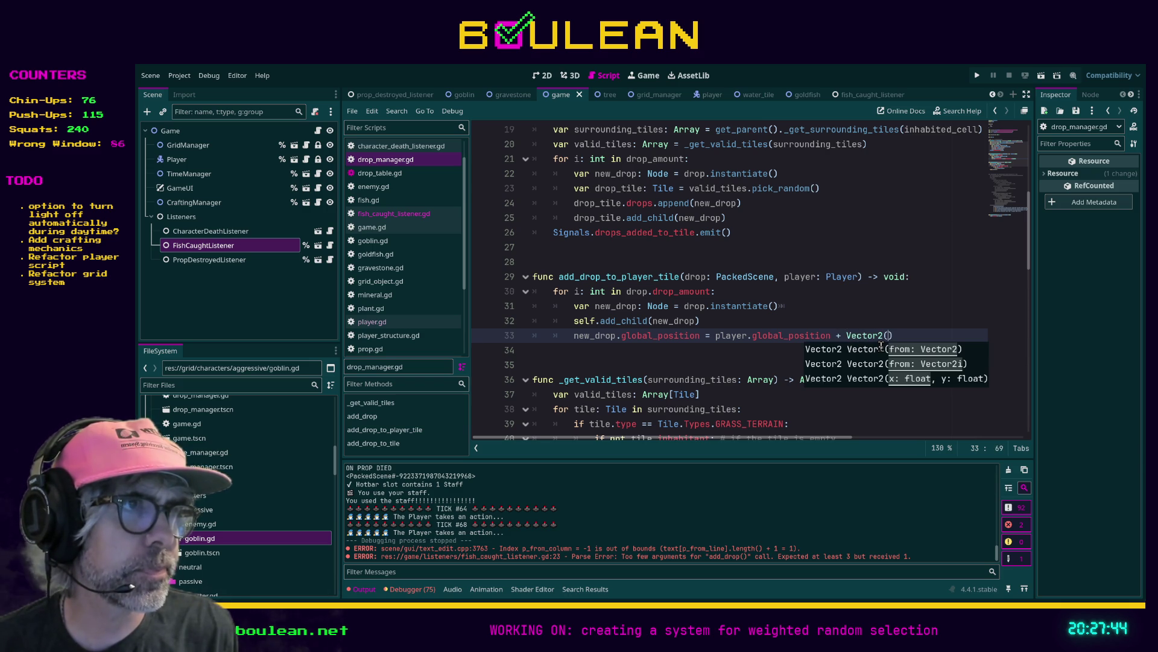
pyautogui.write('0')
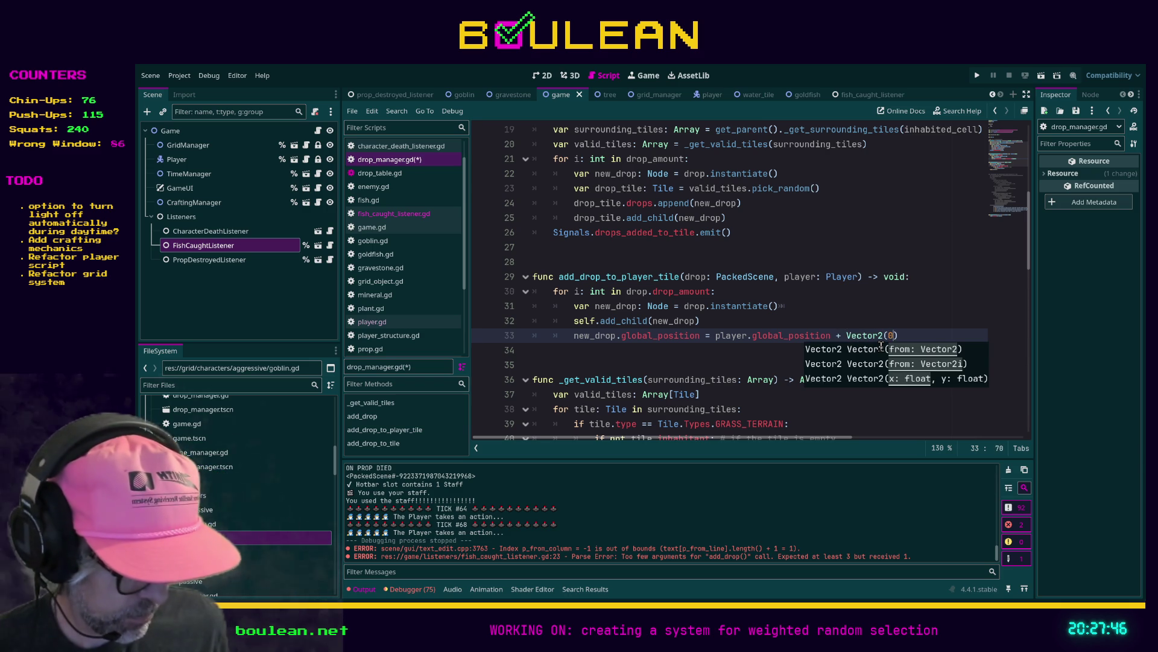
pyautogui.write(', -20')
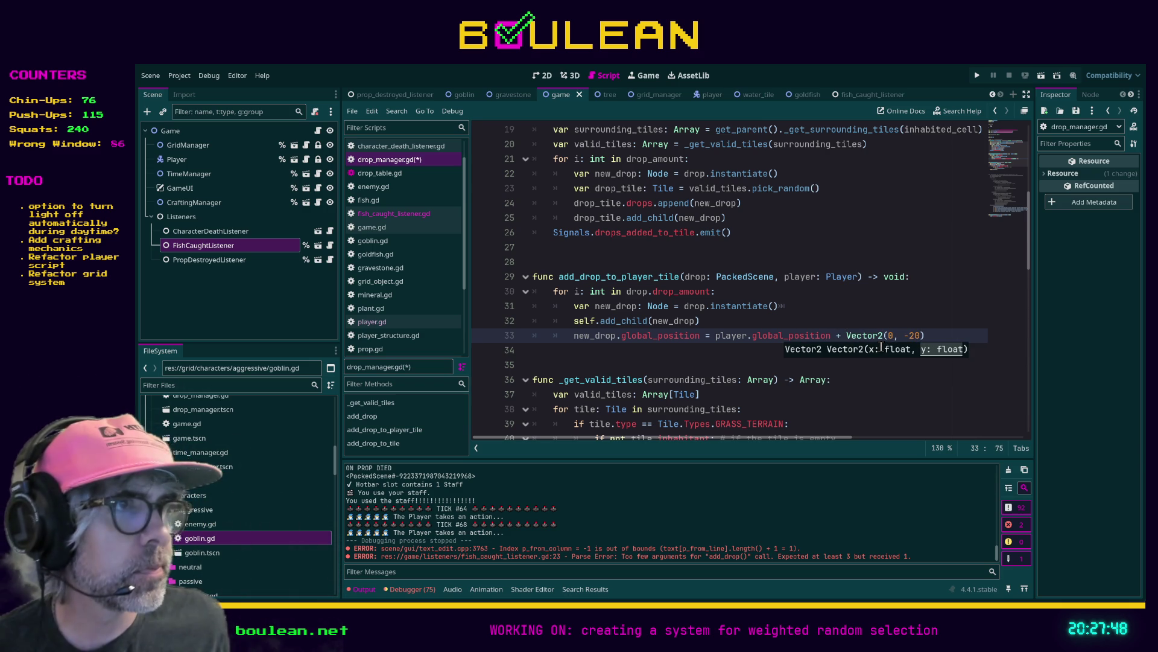
pyautogui.click(930, 335)
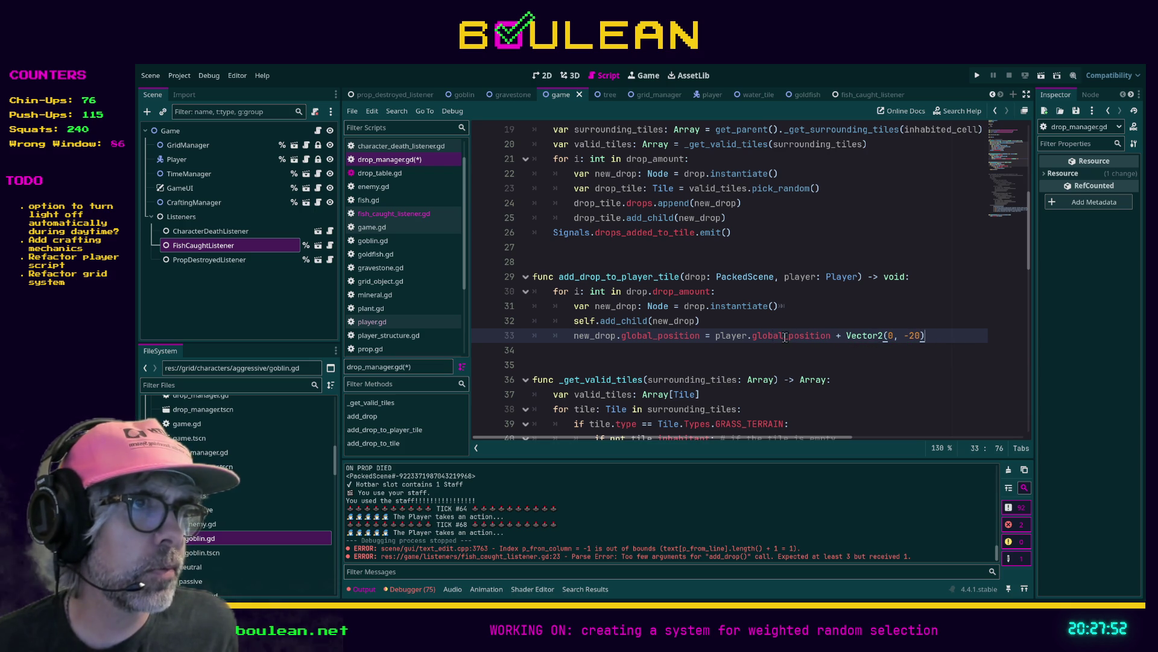
pyautogui.click(832, 335)
pyautogui.write('#')
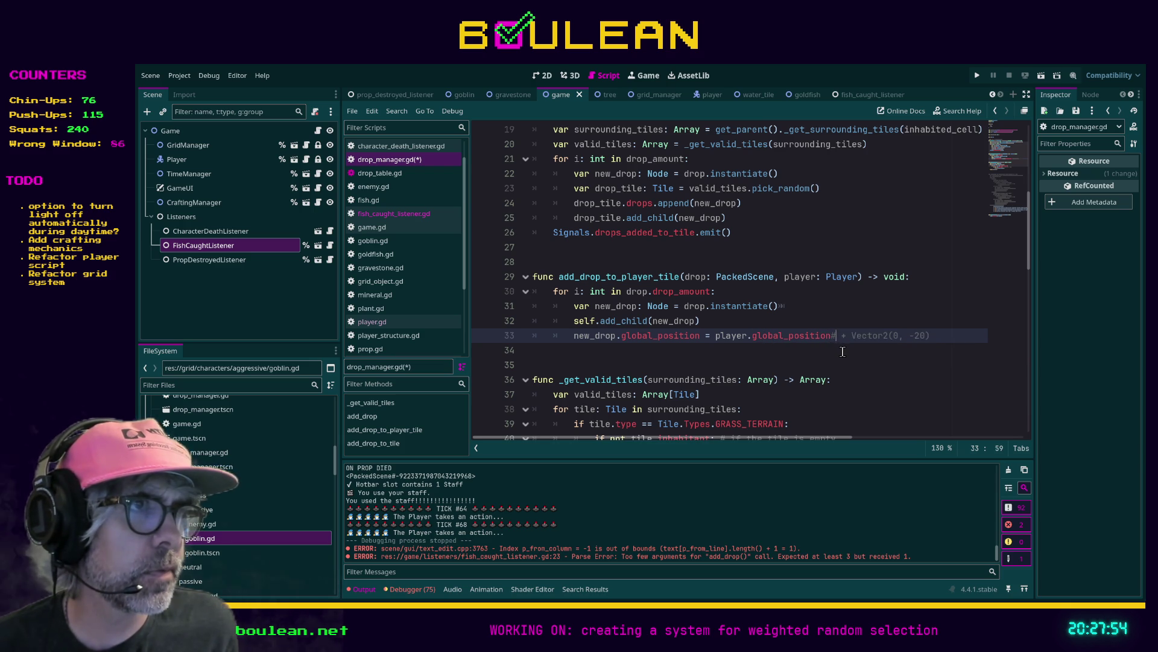
pyautogui.click(838, 350)
pyautogui.hotkey('ctrl', 's')
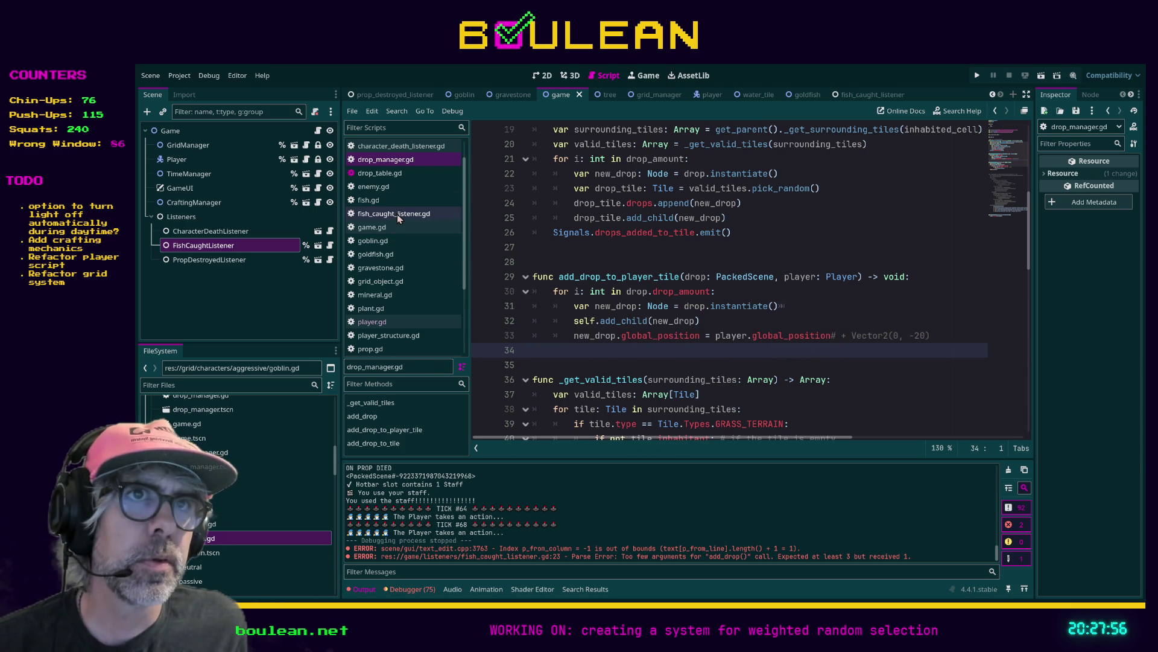
# Comment out the whole _on_prop_destroyed function in fish_caught_listener.gd with Ctrl+K
pyautogui.click(399, 218)
pyautogui.moveTo(637, 313); pyautogui.dragTo(500, 151)
pyautogui.hotkey('ctrl', 'k')
pyautogui.scroll(2, 644, 236)
# Run the game, smite the goblins, fish the adjacent water four times, then stop the game
pyautogui.click(630, 190)
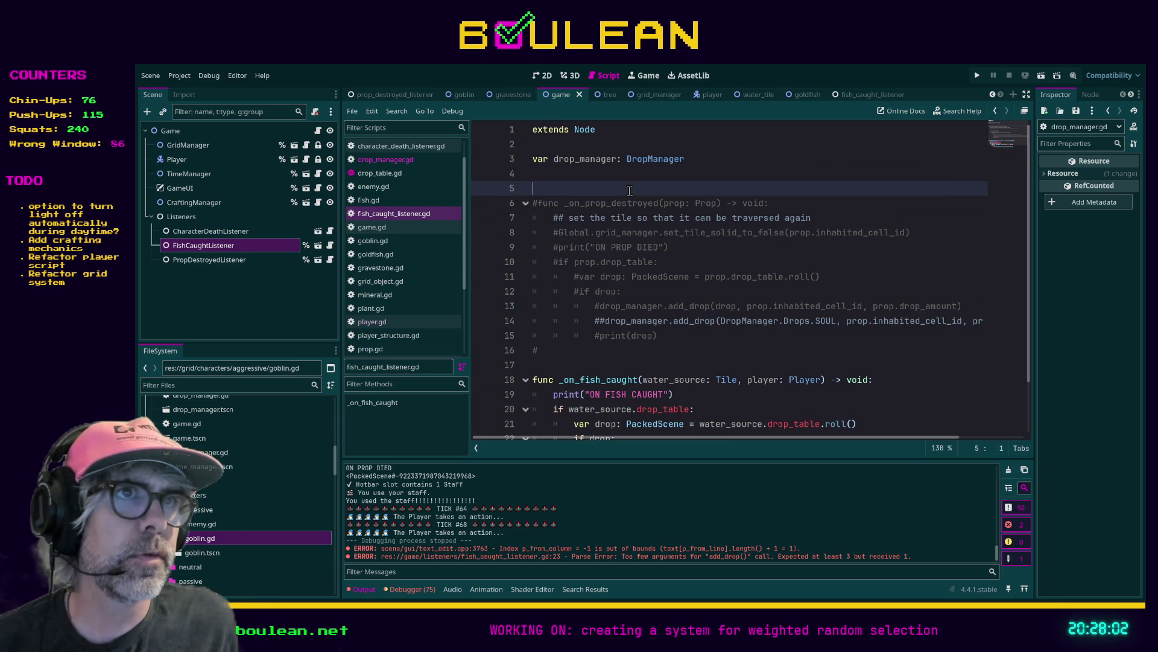
pyautogui.press('F5')
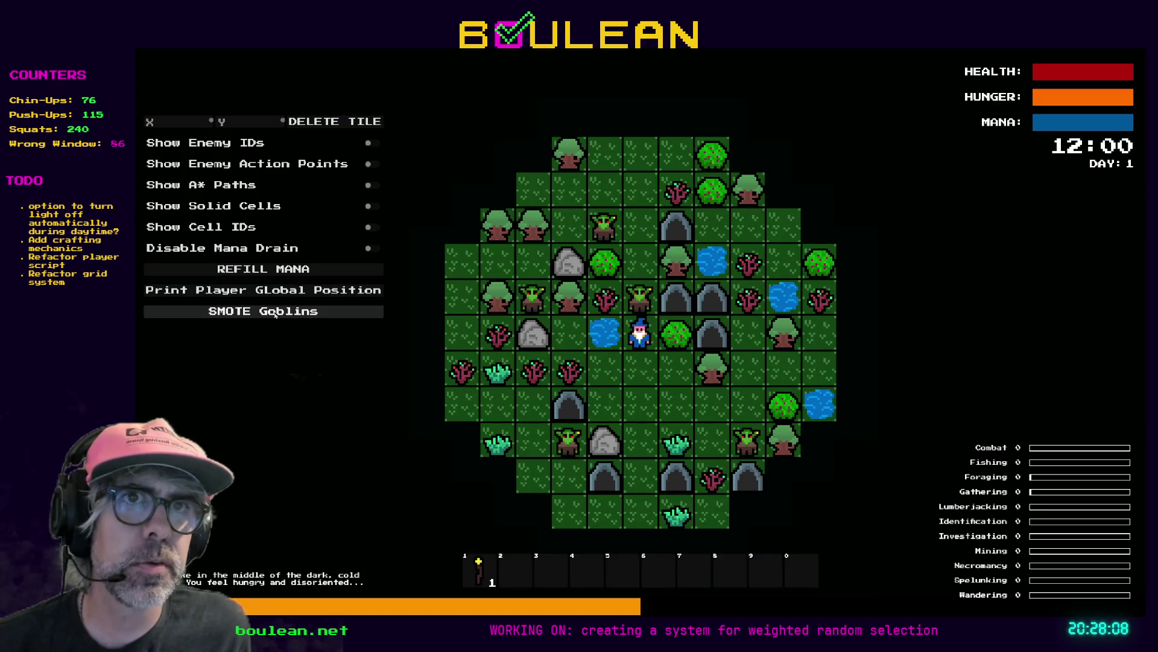
pyautogui.click(347, 312)
pyautogui.press('Left')
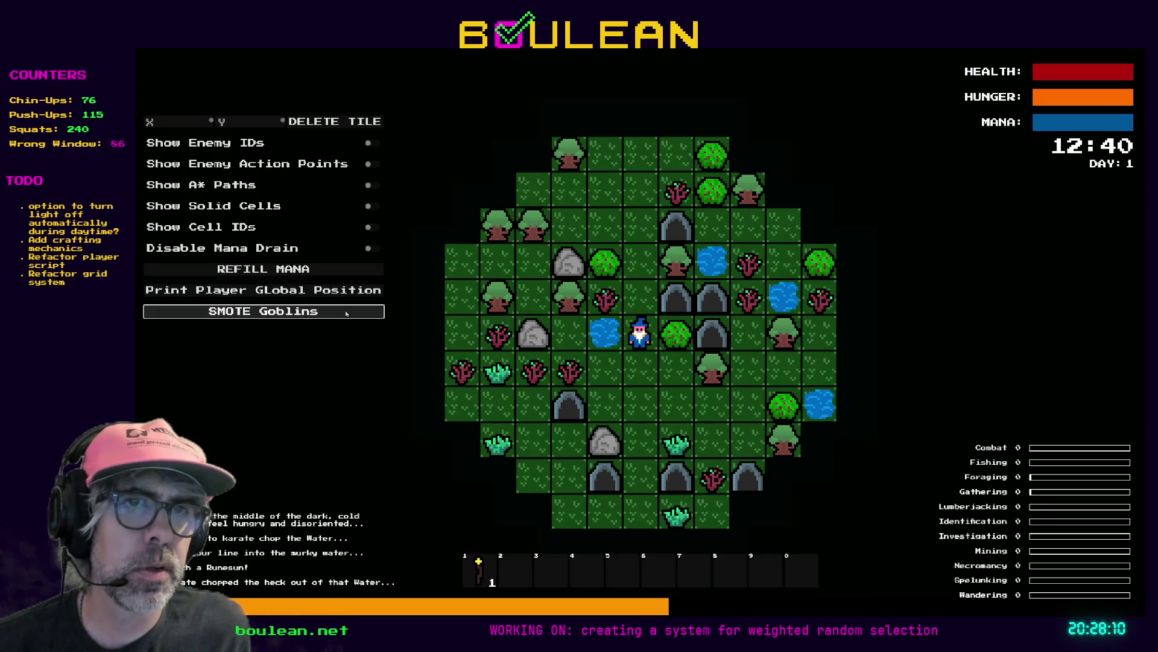
pyautogui.press('Left')
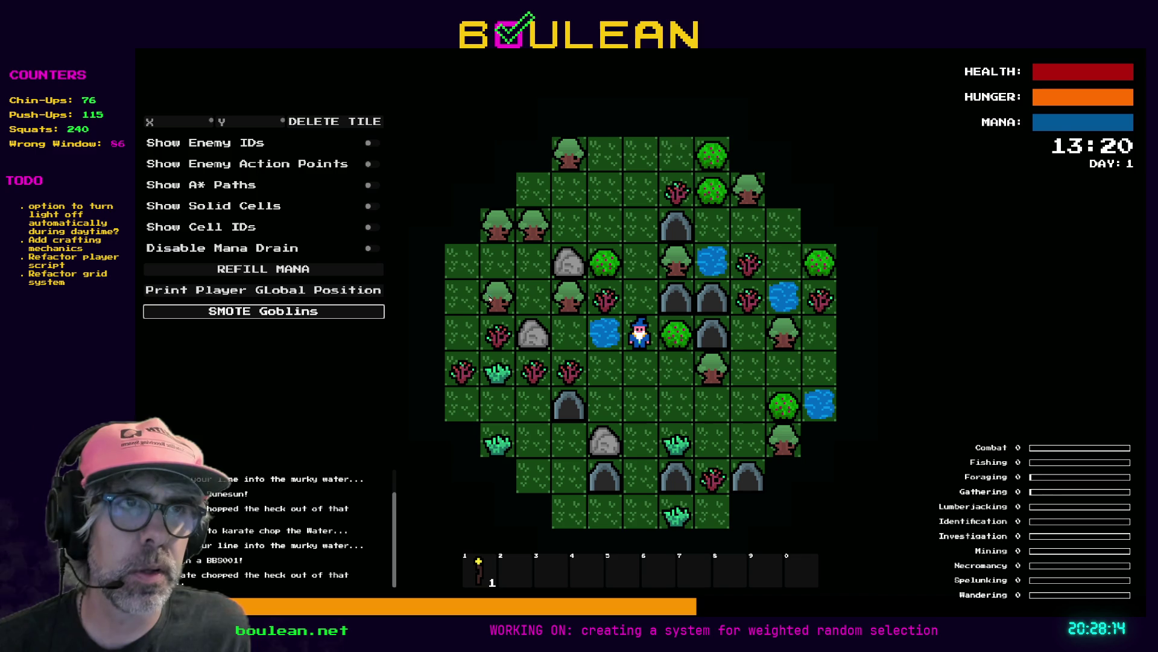
pyautogui.press('Left')
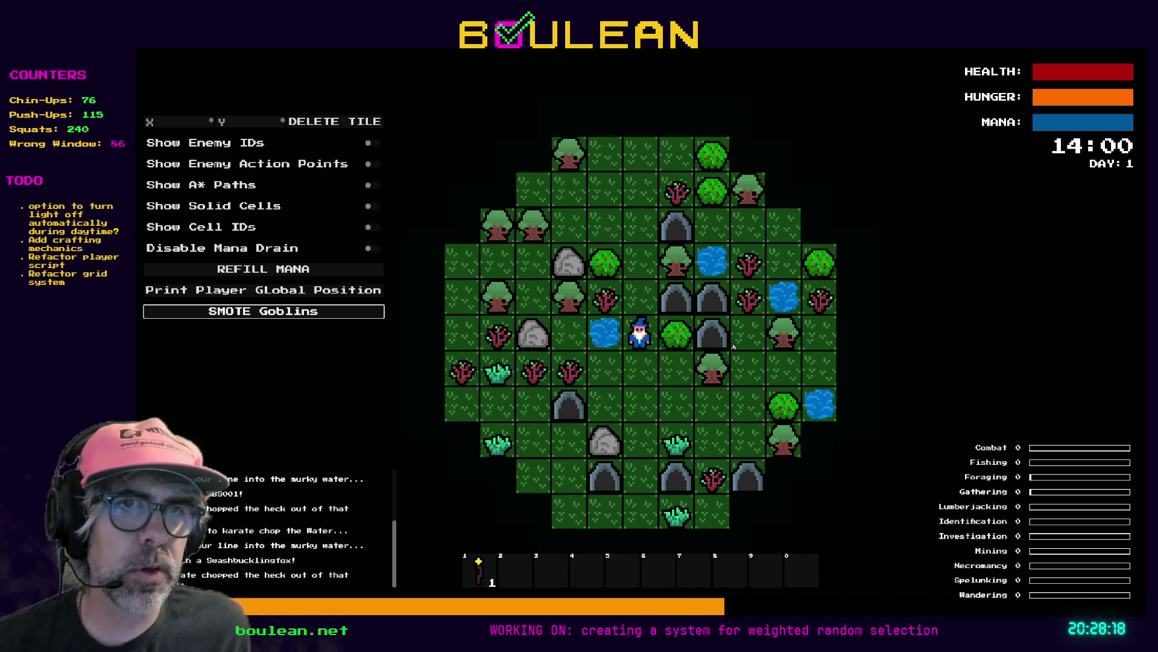
pyautogui.press('Left')
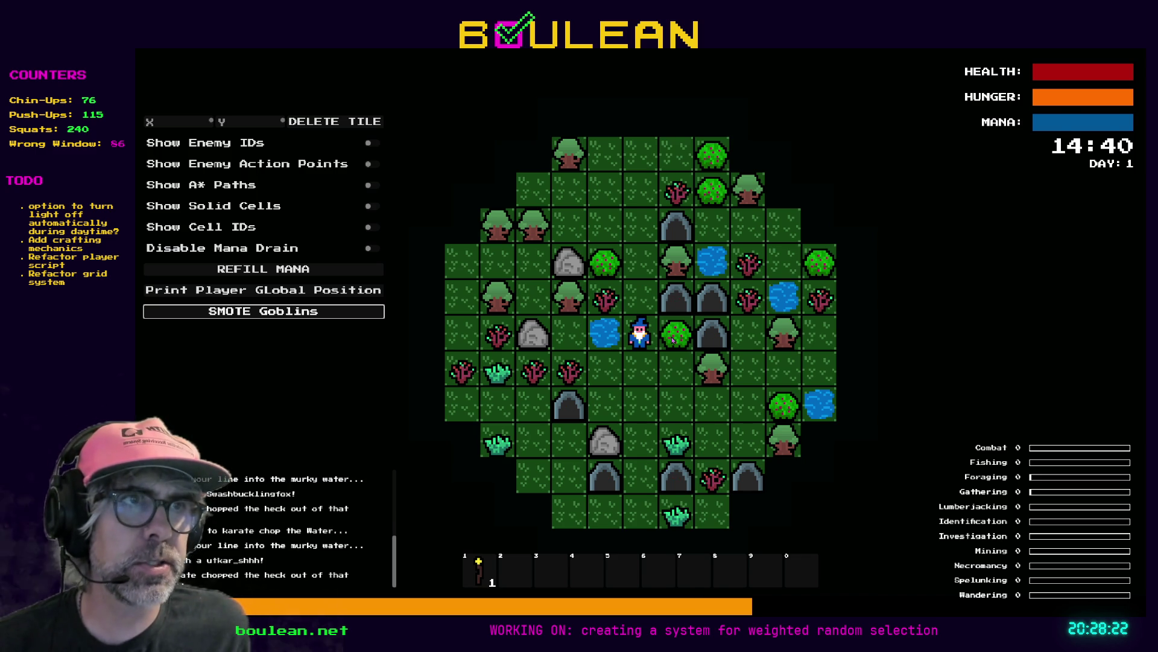
pyautogui.press('F8')
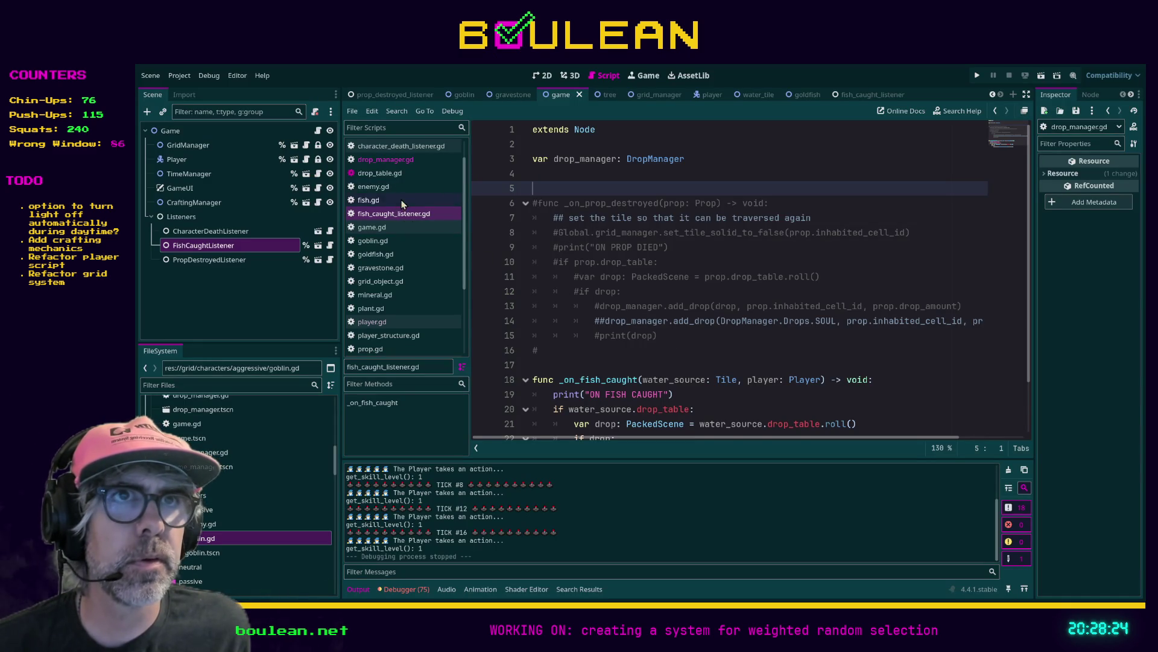
pyautogui.scroll(-4, 402, 241)
pyautogui.click(404, 324)
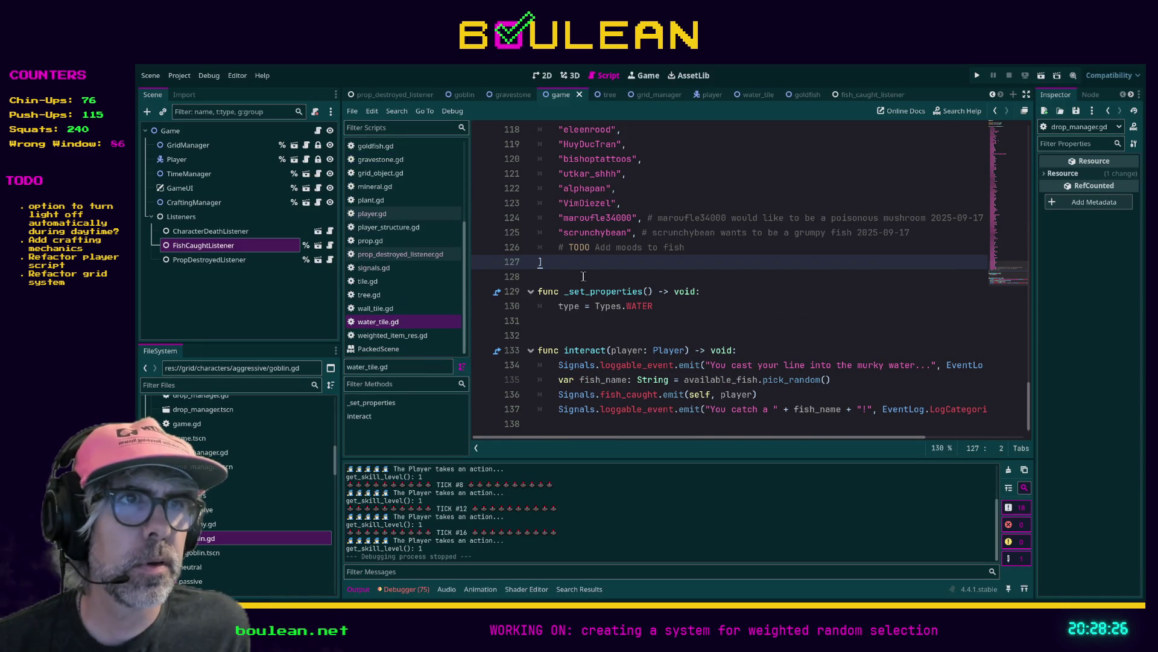
pyautogui.click(785, 394)
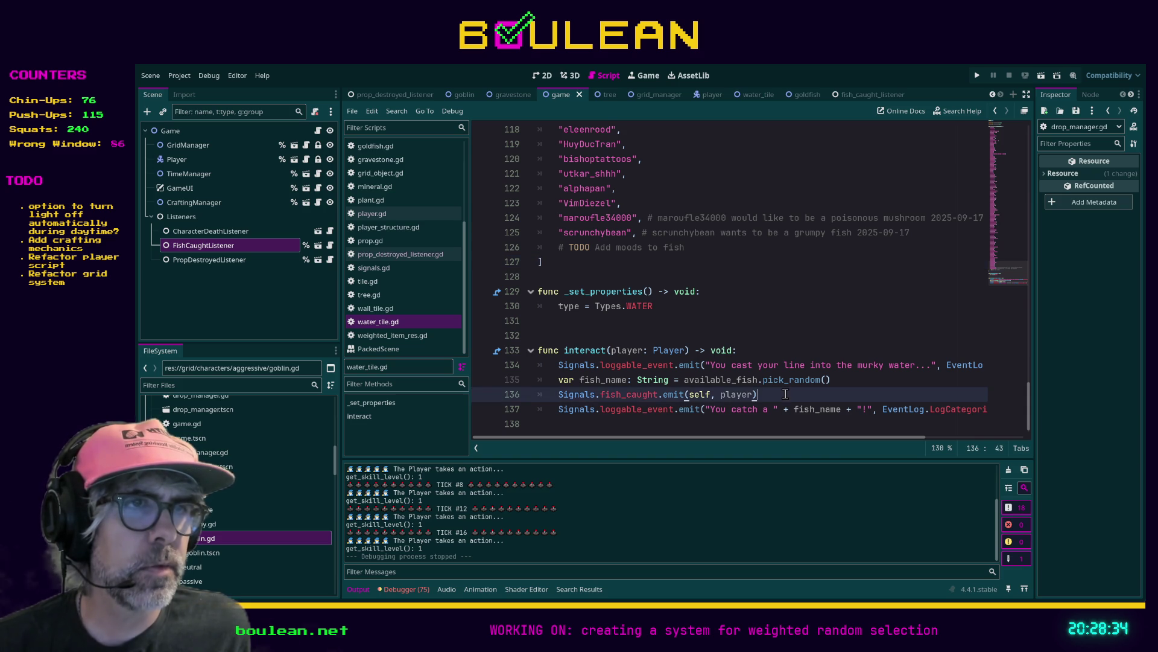
pyautogui.scroll(-1, 730, 383)
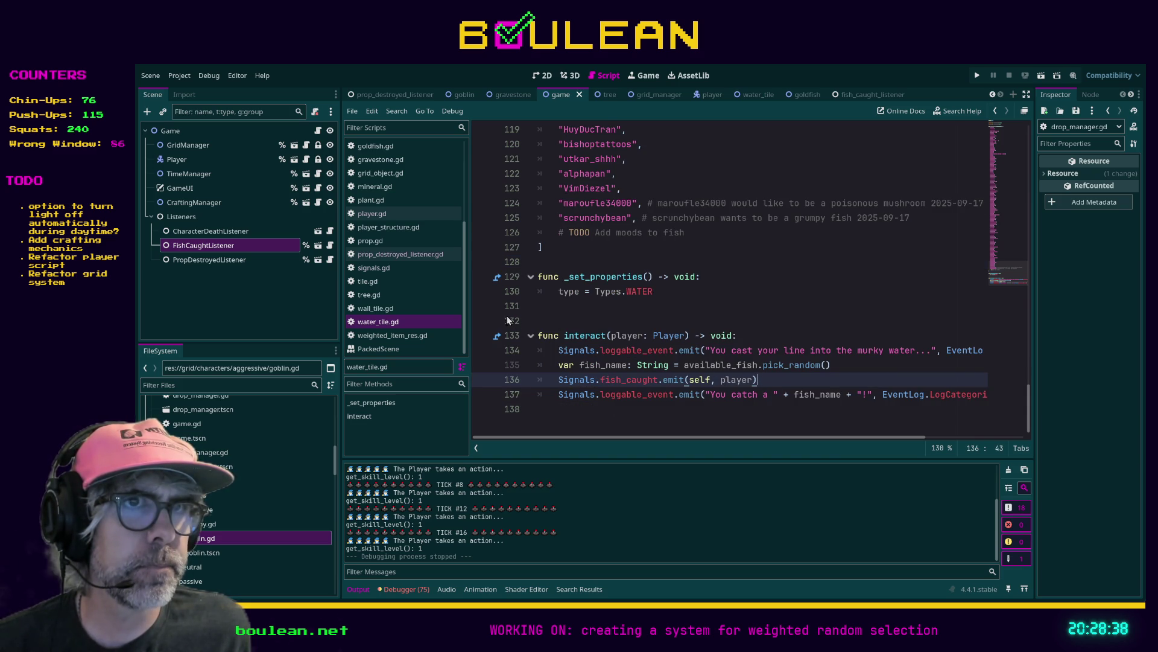
pyautogui.scroll(3, 405, 237)
pyautogui.click(389, 188)
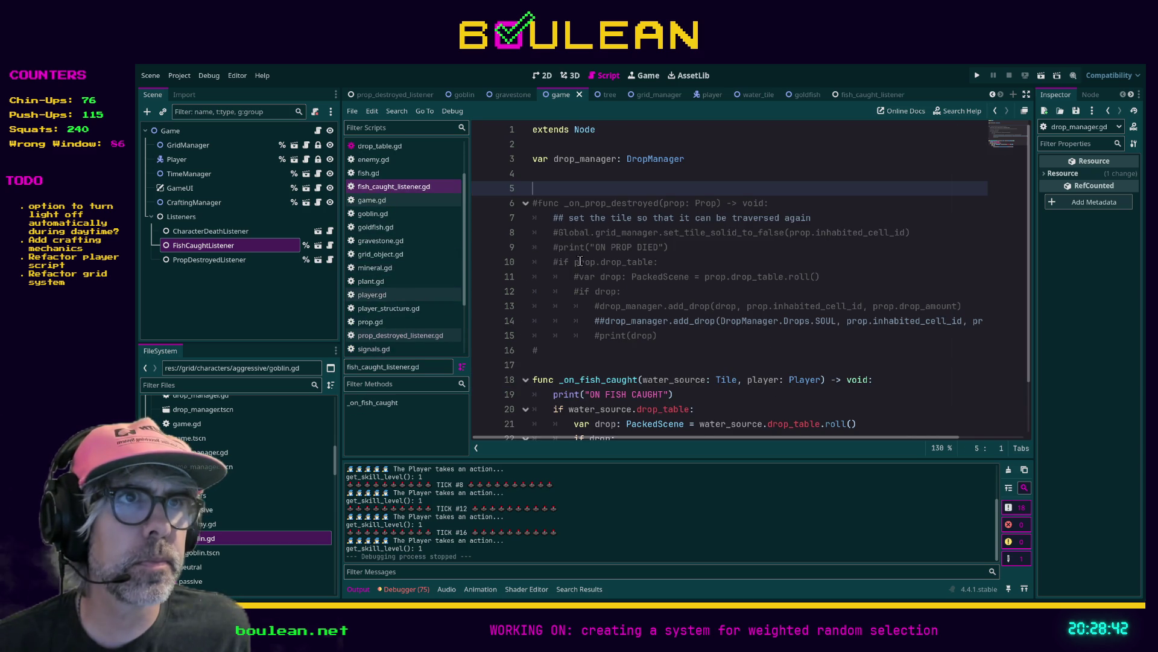
# Replace the commented-out block with a _ready that runs Signals.fish_caught.connect(_on_fish_caught)
pyautogui.moveTo(622, 347); pyautogui.dragTo(603, 188)
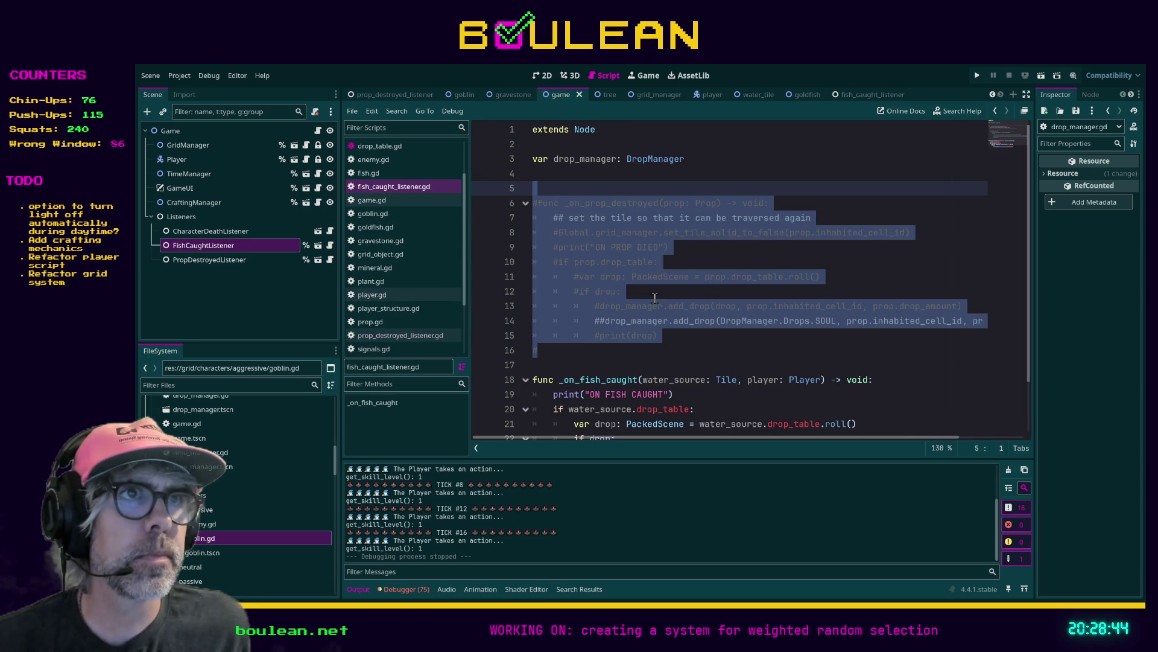
pyautogui.press('Delete')
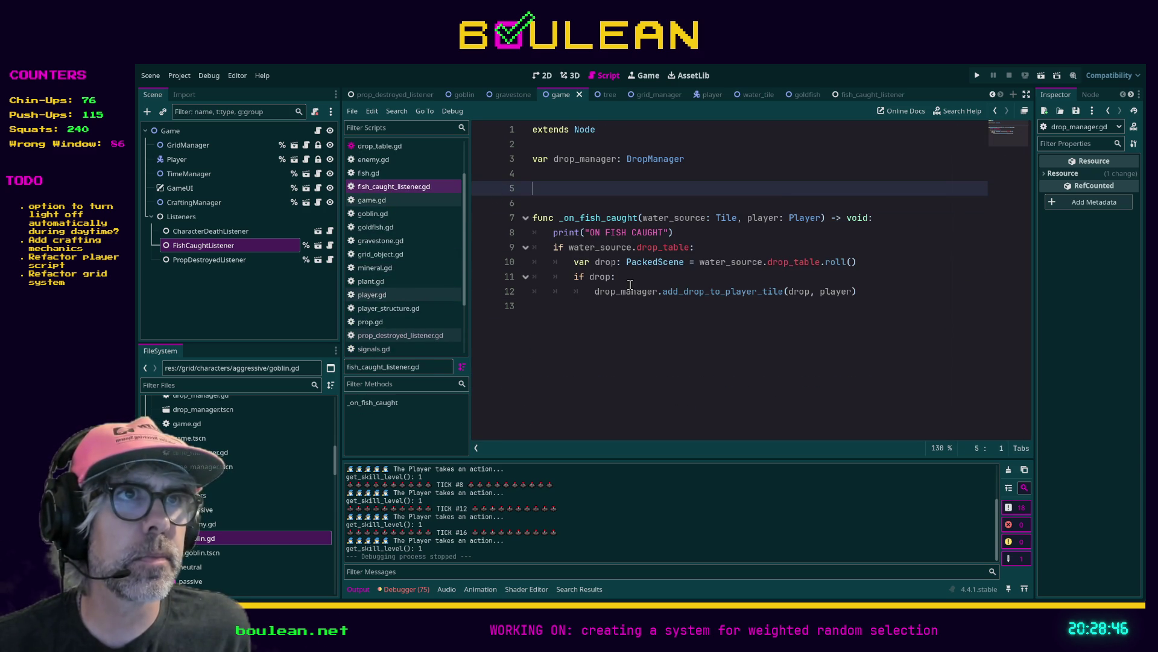
pyautogui.write('func _ready() -> void:')
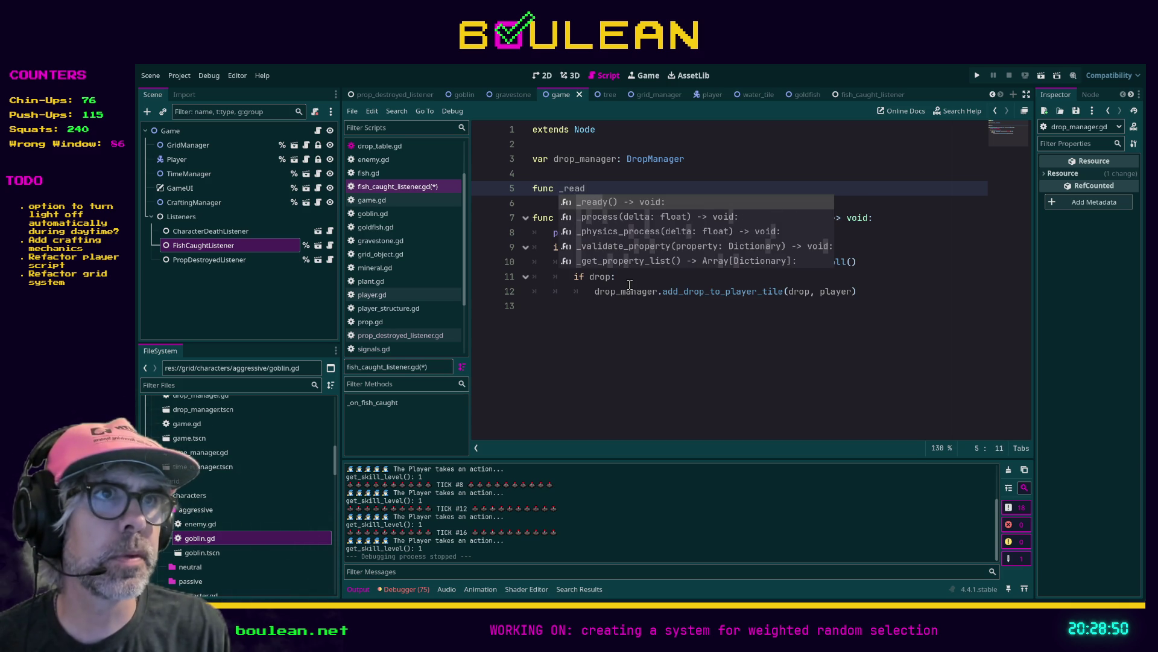
pyautogui.press('Return')
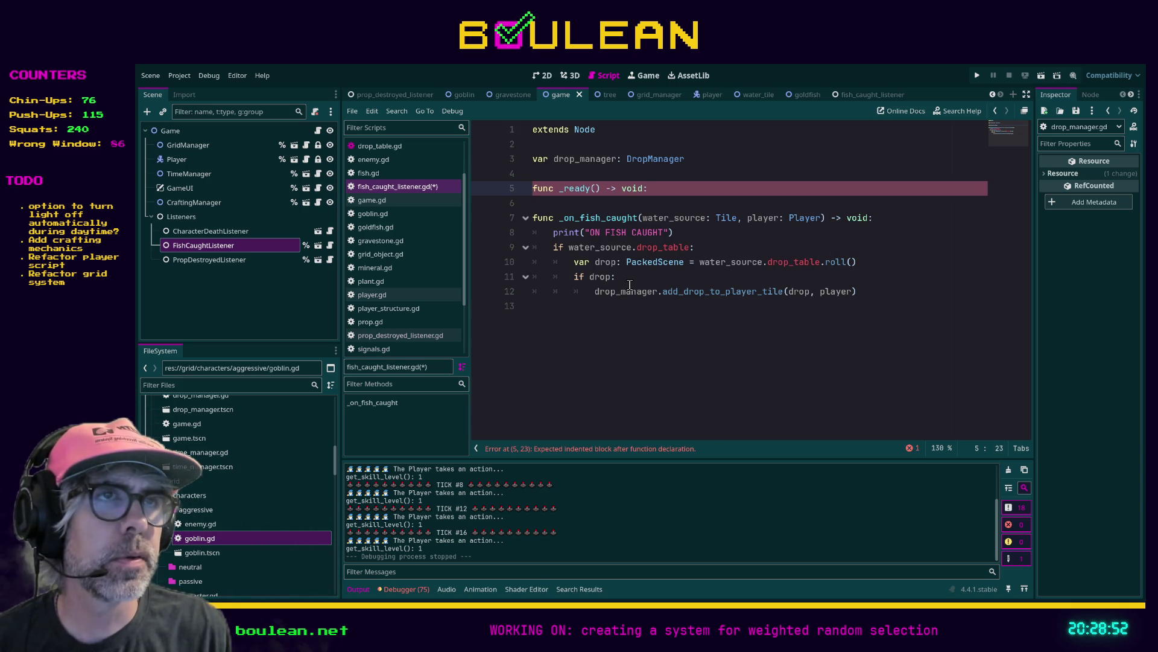
pyautogui.press('Return')
pyautogui.write('Signale.fis')
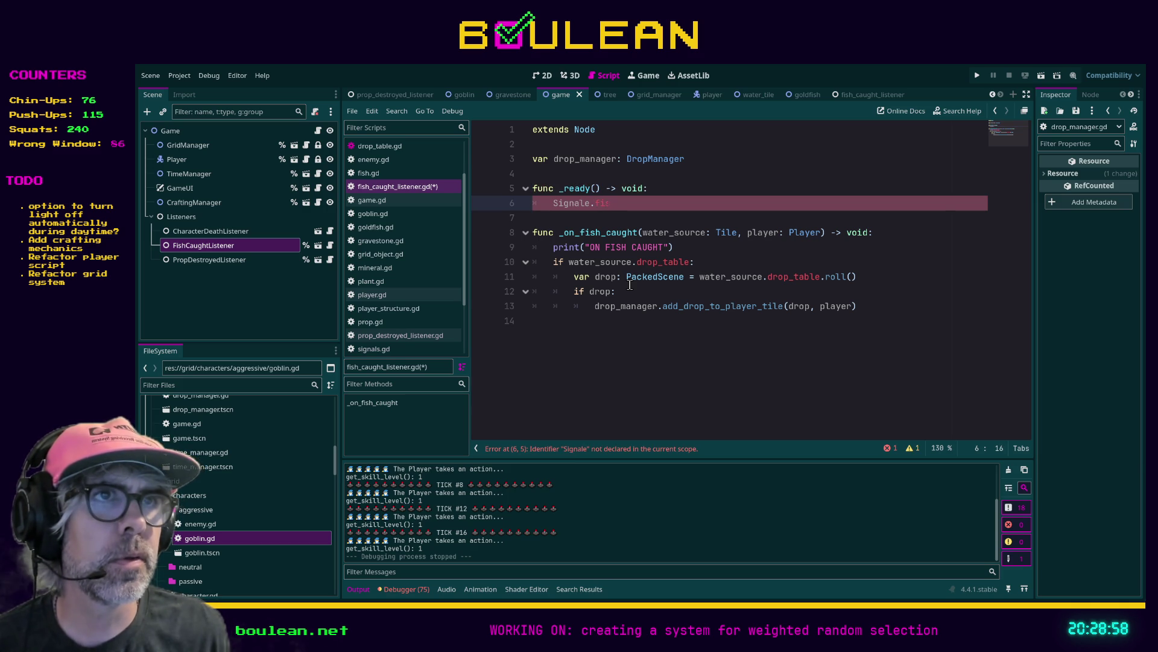
pyautogui.press('BackSpace')
pyautogui.press('BackSpace')
pyautogui.press('BackSpace')
pyautogui.press('BackSpace')
pyautogui.press('BackSpace')
pyautogui.write('s.fish')
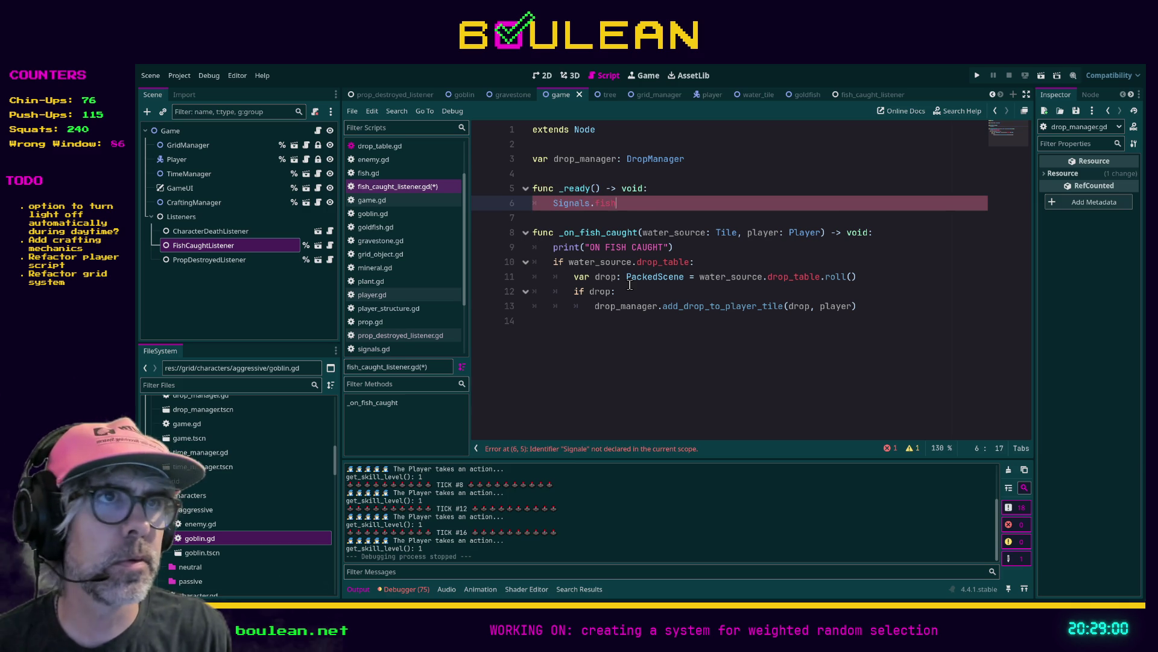
pyautogui.write('_caught.connect(_on_fish_caught')
# Save fish_caught_listener.gd and launch the game
pyautogui.click(846, 209)
pyautogui.hotkey('ctrl', 's')
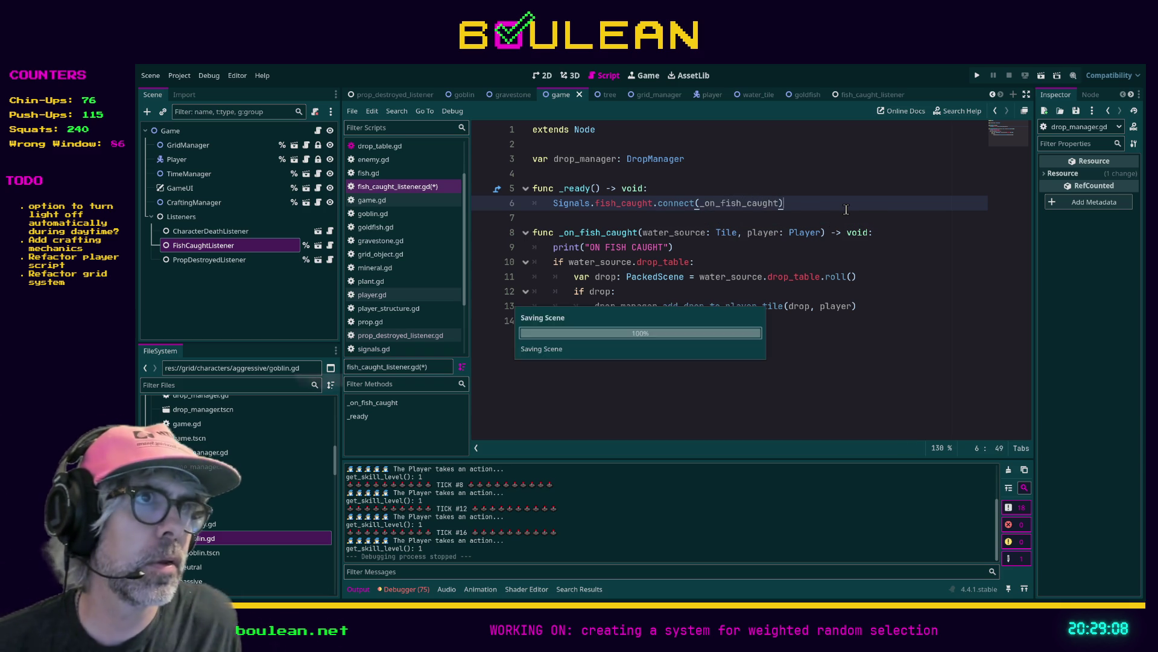
pyautogui.press('F5')
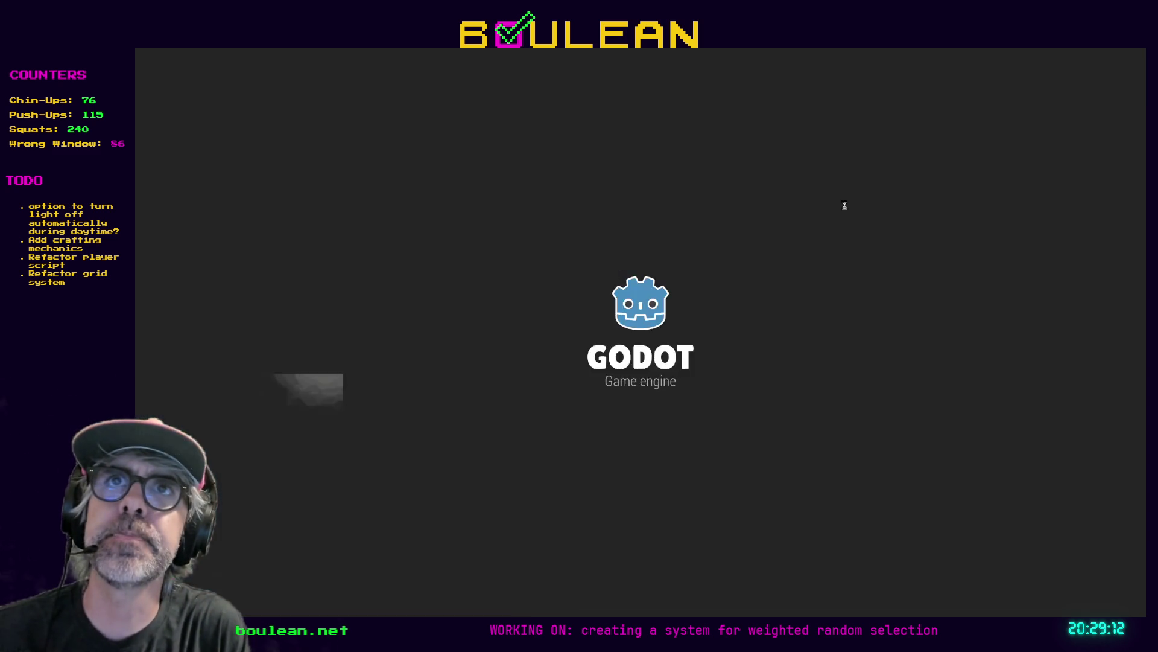
# Smite the goblins, step the wizard beside the water, and fish it three times
pyautogui.press('w')
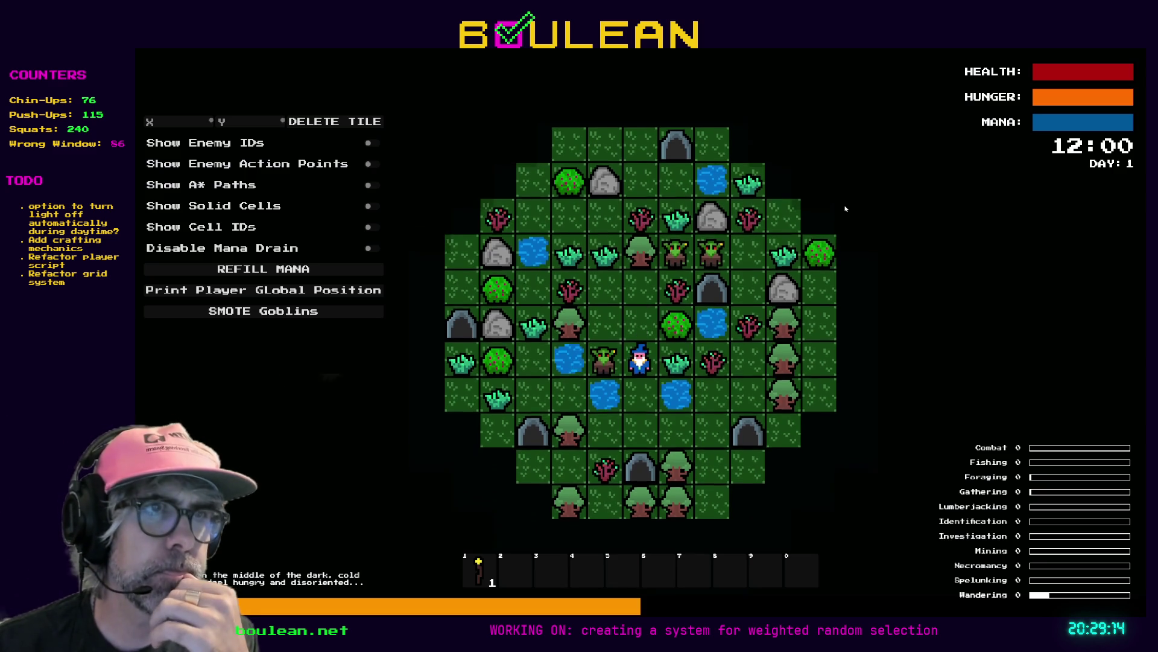
pyautogui.click(337, 317)
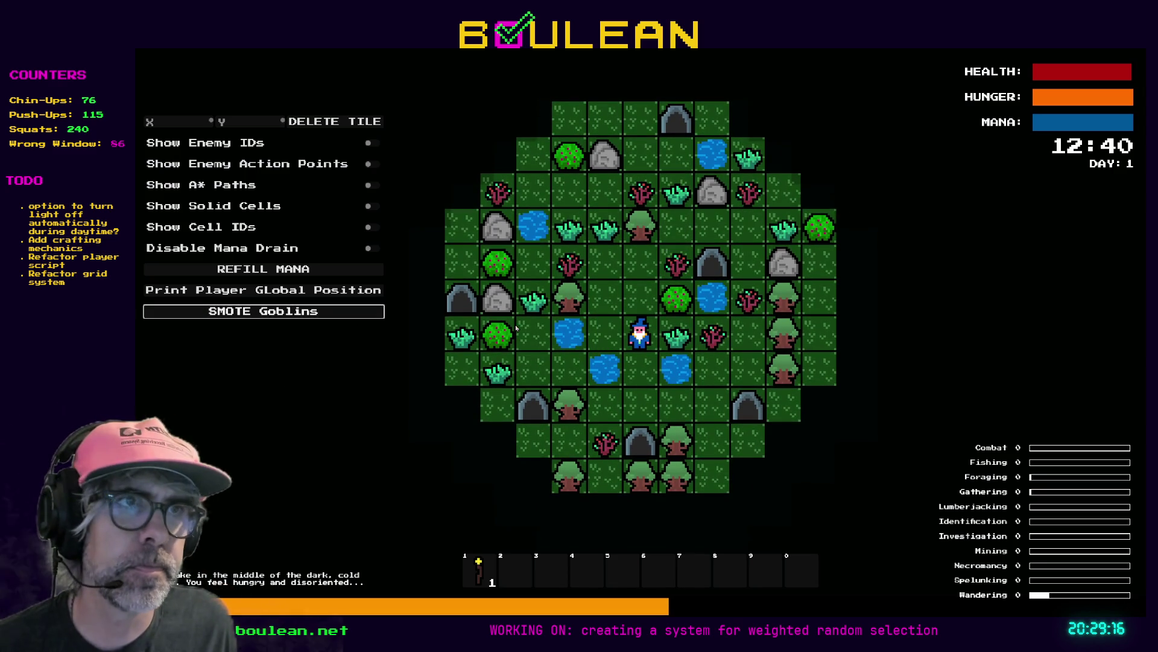
pyautogui.press('s')
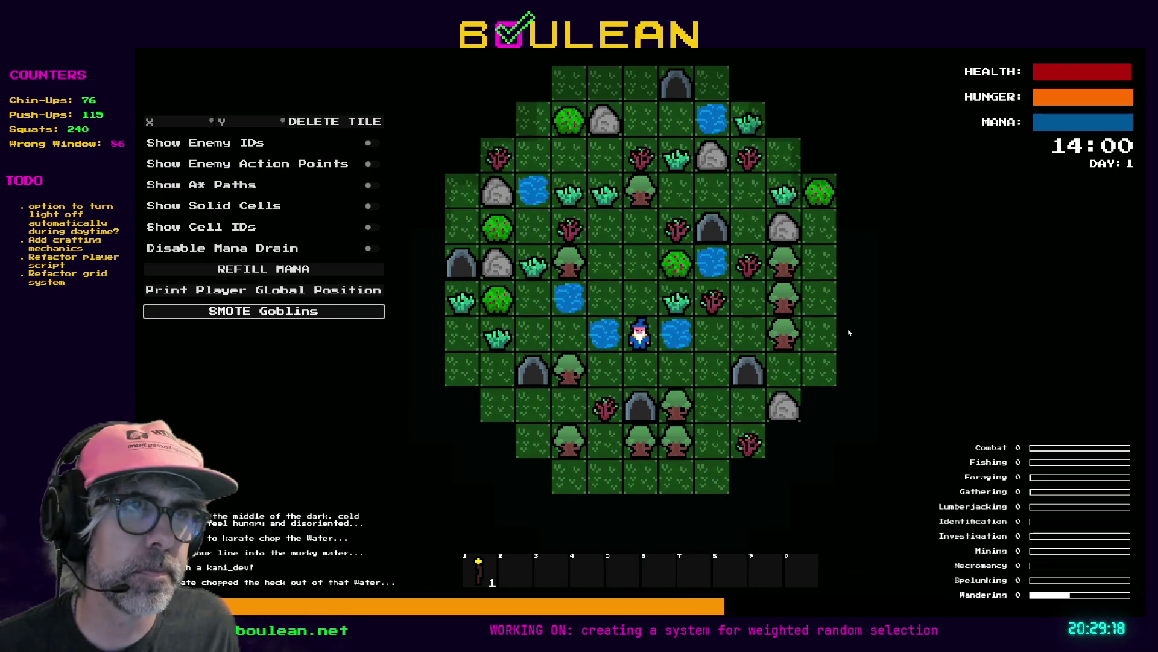
pyautogui.press('a')
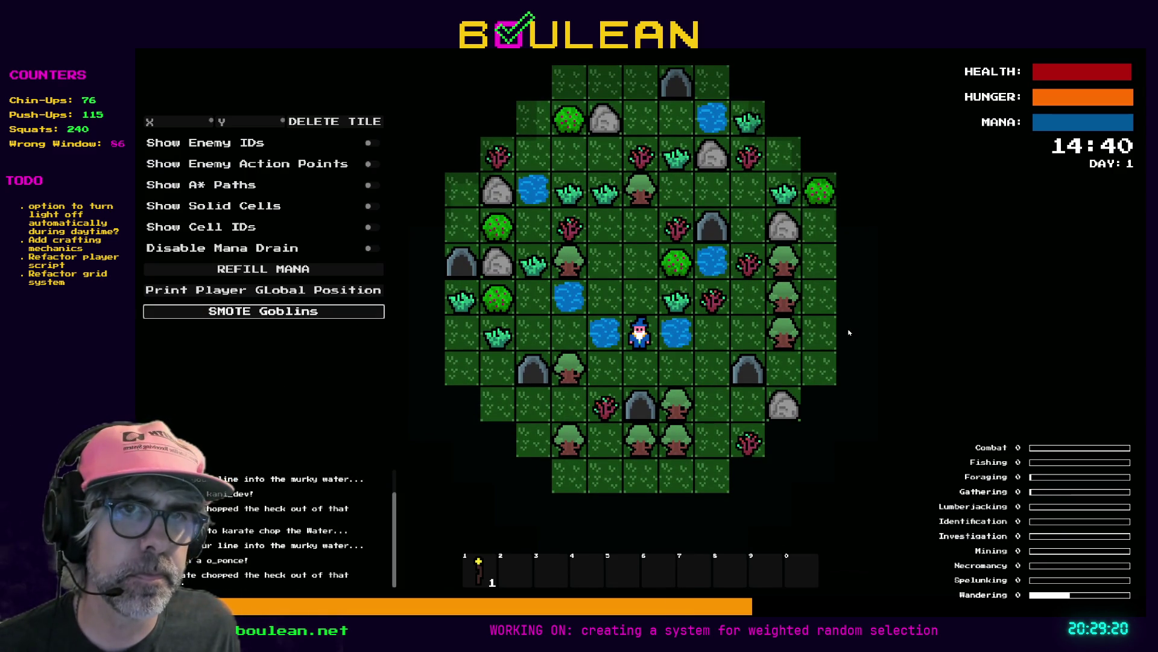
pyautogui.press('a')
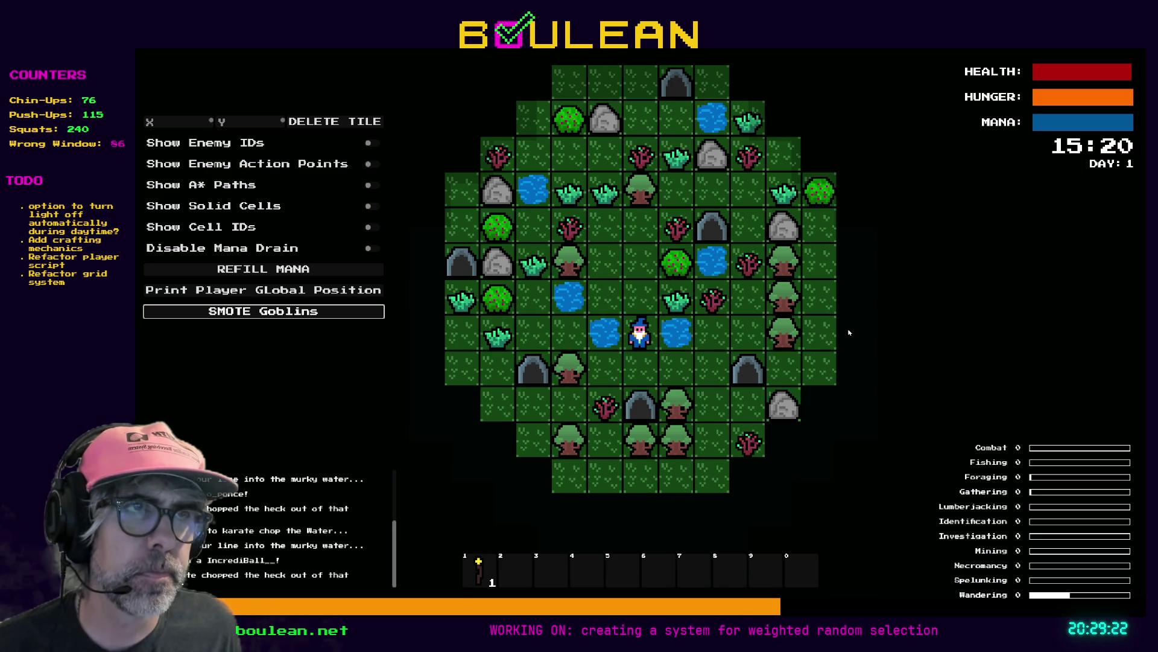
pyautogui.press('a')
# Move the wizard, chop the tree below, fish the water above, then stop the game
pyautogui.press('s')
pyautogui.press('d')
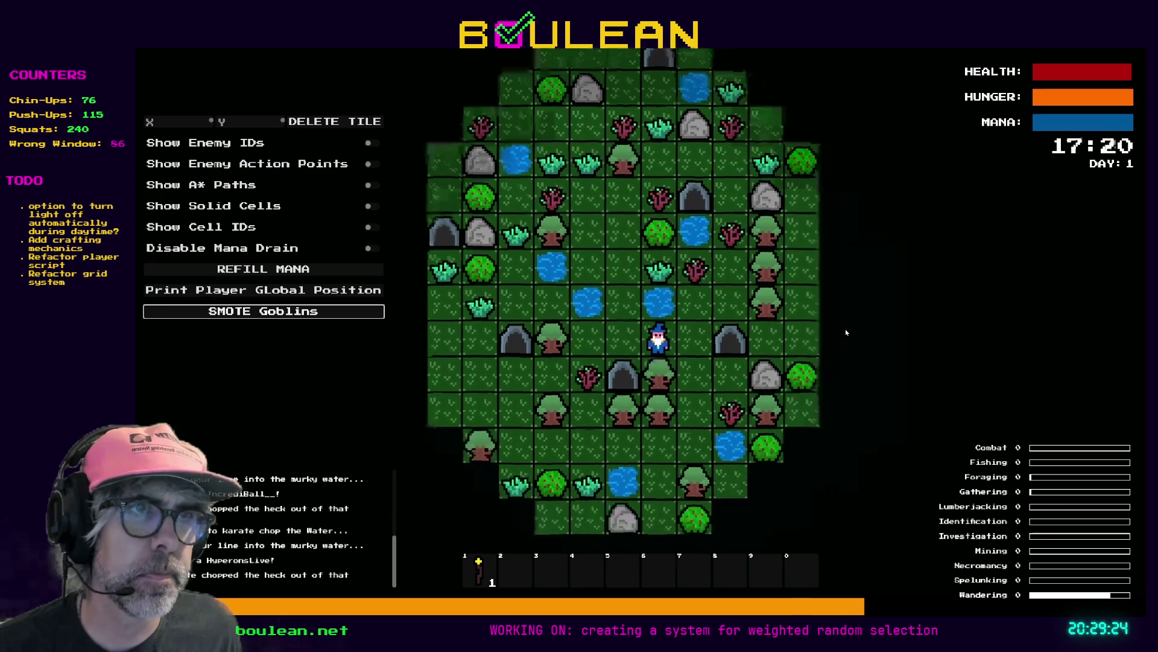
pyautogui.press('s')
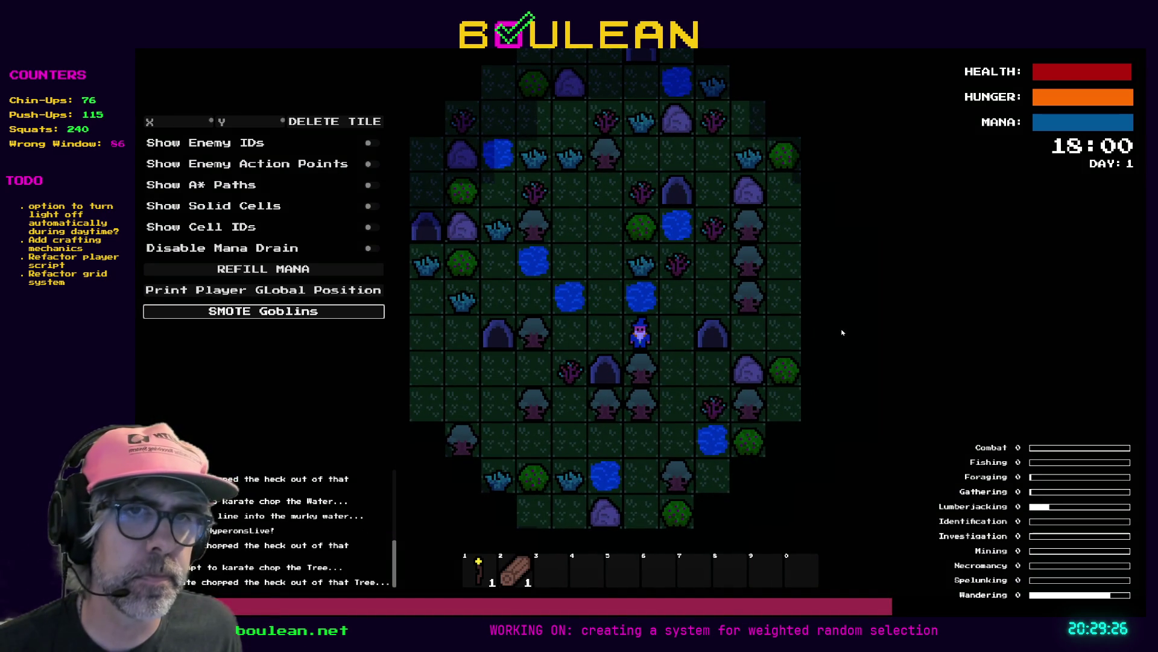
pyautogui.press('w')
pyautogui.press('w')
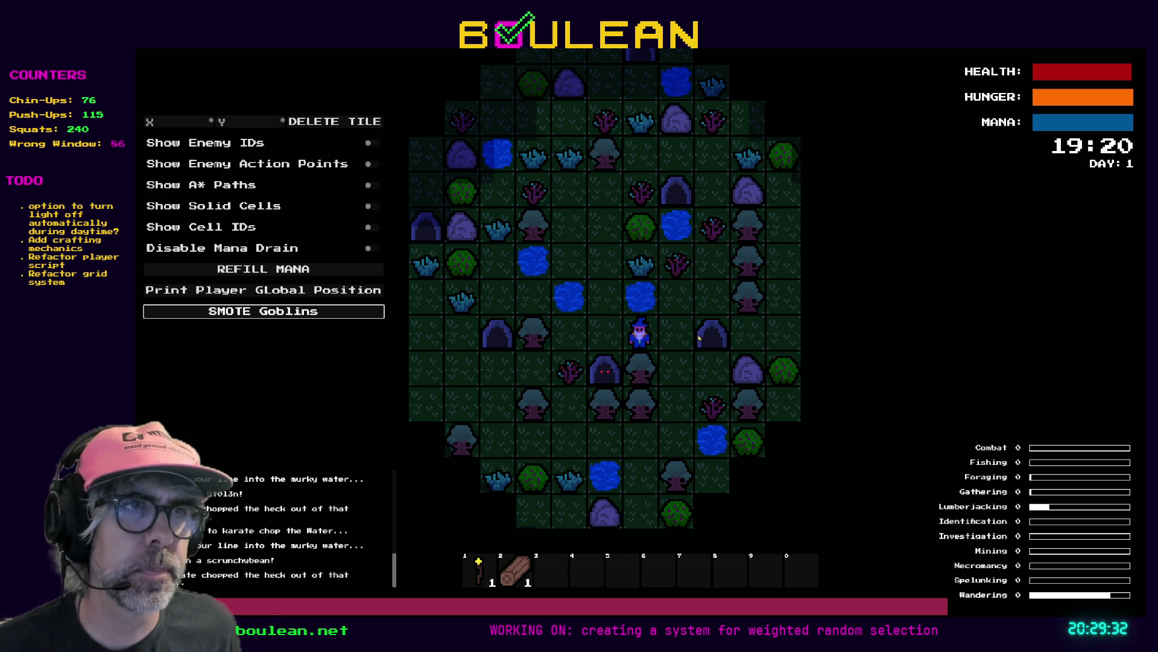
pyautogui.press('F8')
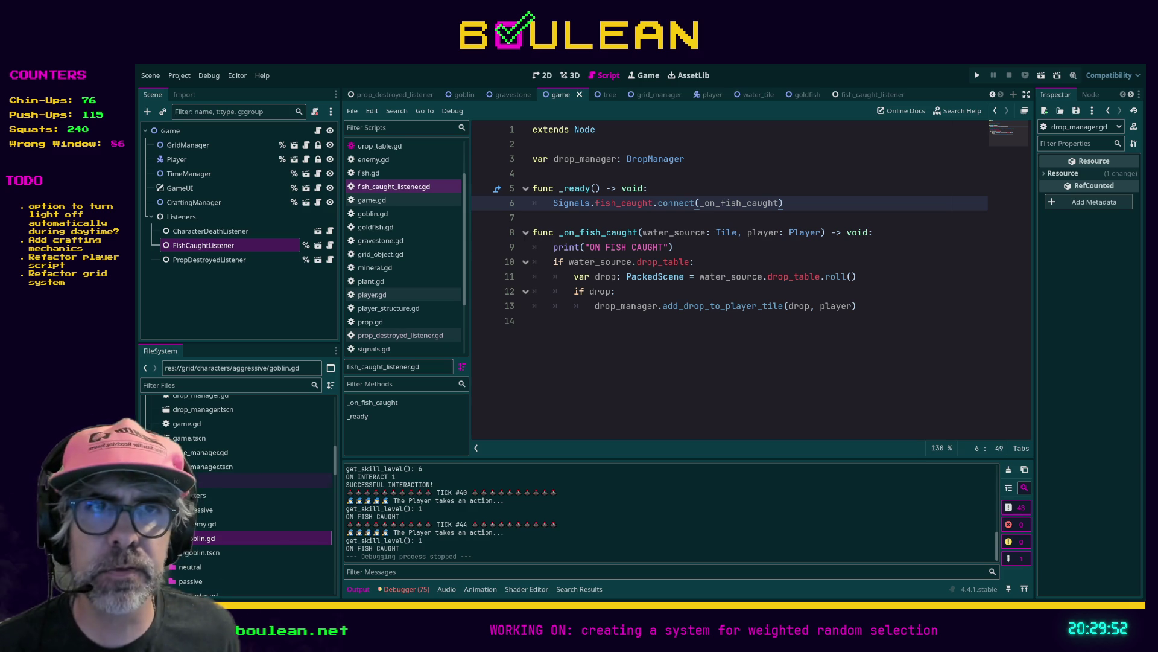
# Close the fish_caught_listener tab and return to the goldfish scene
pyautogui.scroll(5, 329, 414)
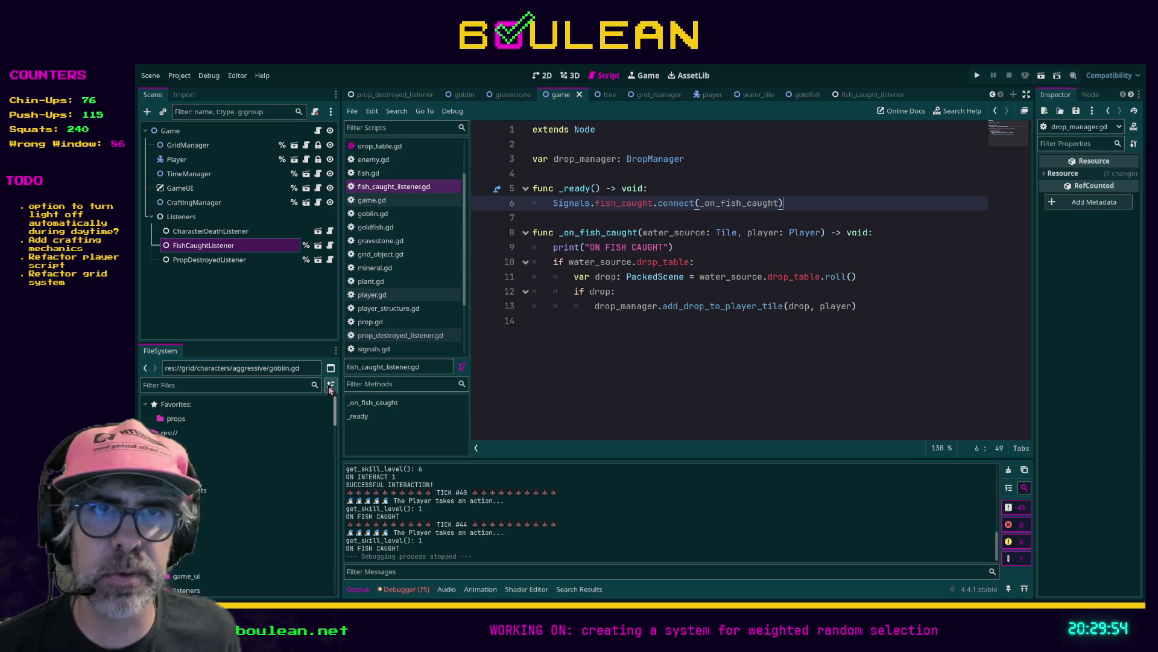
pyautogui.scroll(-5, 329, 416)
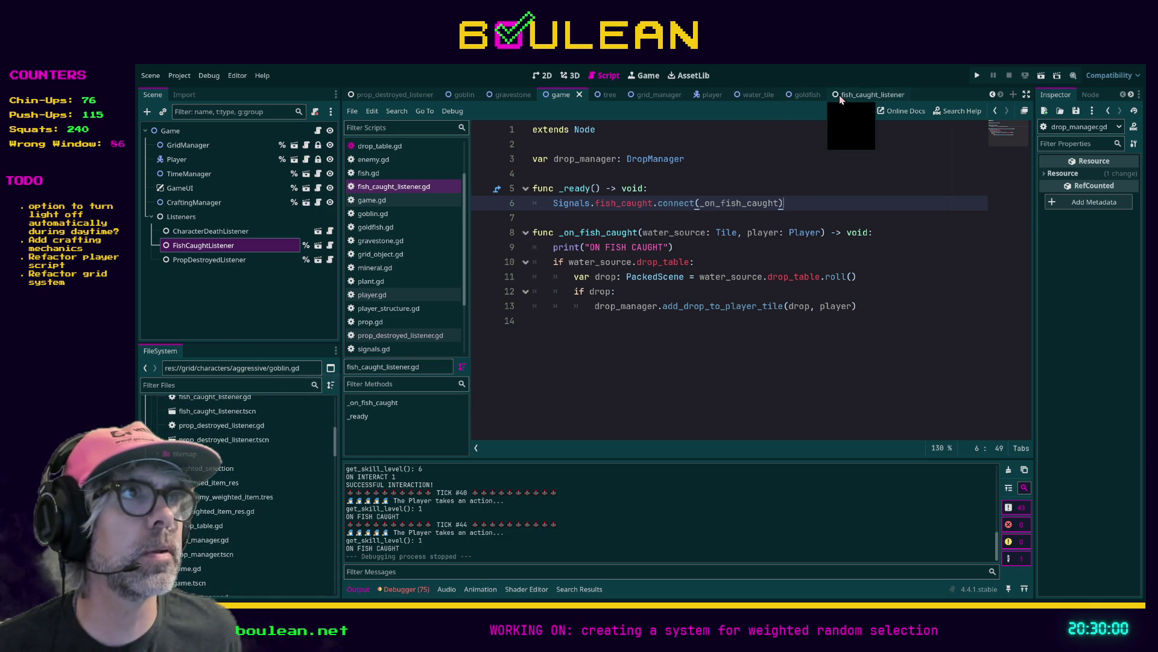
pyautogui.click(893, 97)
pyautogui.click(902, 94)
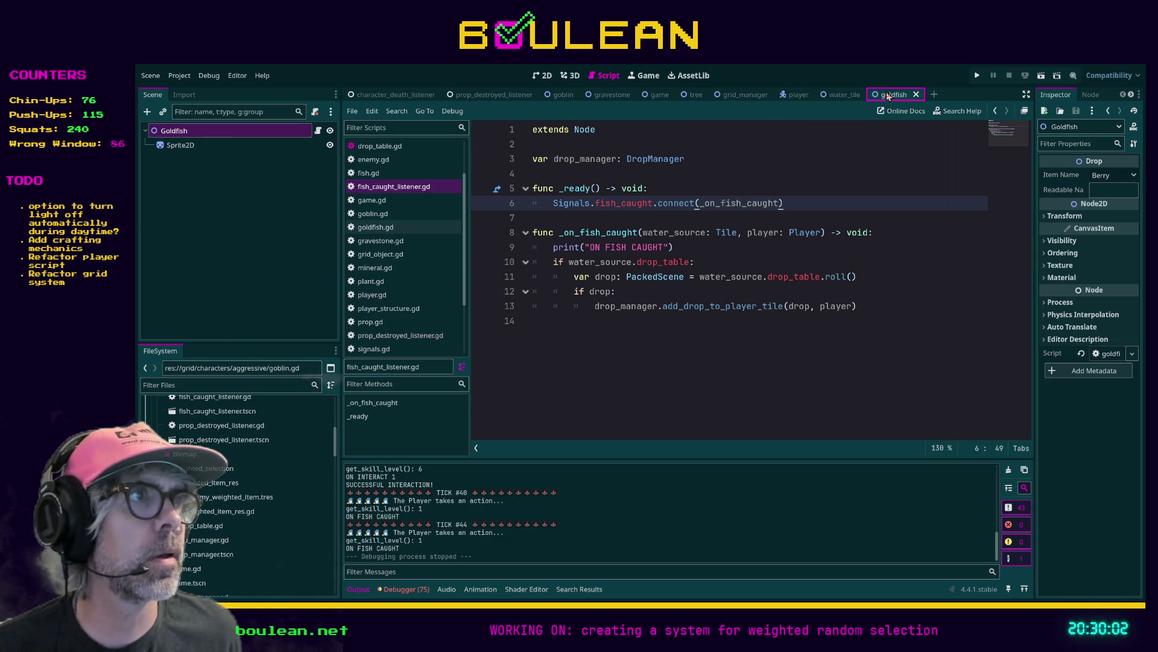
pyautogui.click(838, 94)
pyautogui.click(891, 95)
# Set the Goldfish root node's readable name to 'Goldfish' and save the scene
pyautogui.click(181, 146)
pyautogui.click(175, 130)
pyautogui.click(1107, 176)
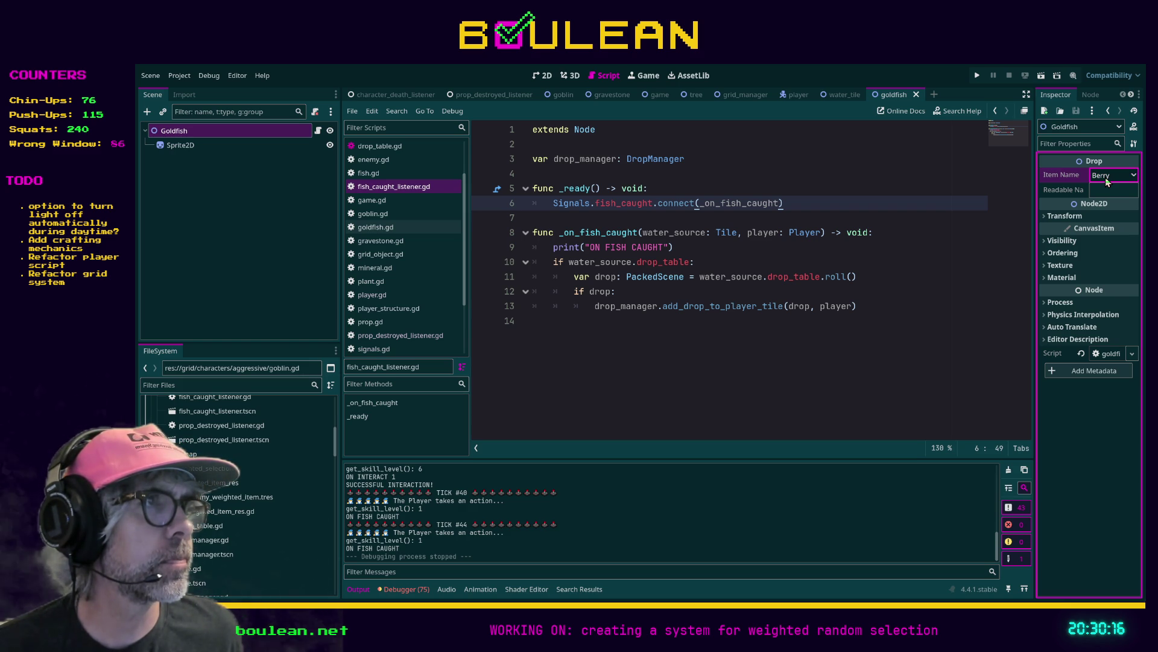
pyautogui.click(1104, 191)
pyautogui.write('Goldfish')
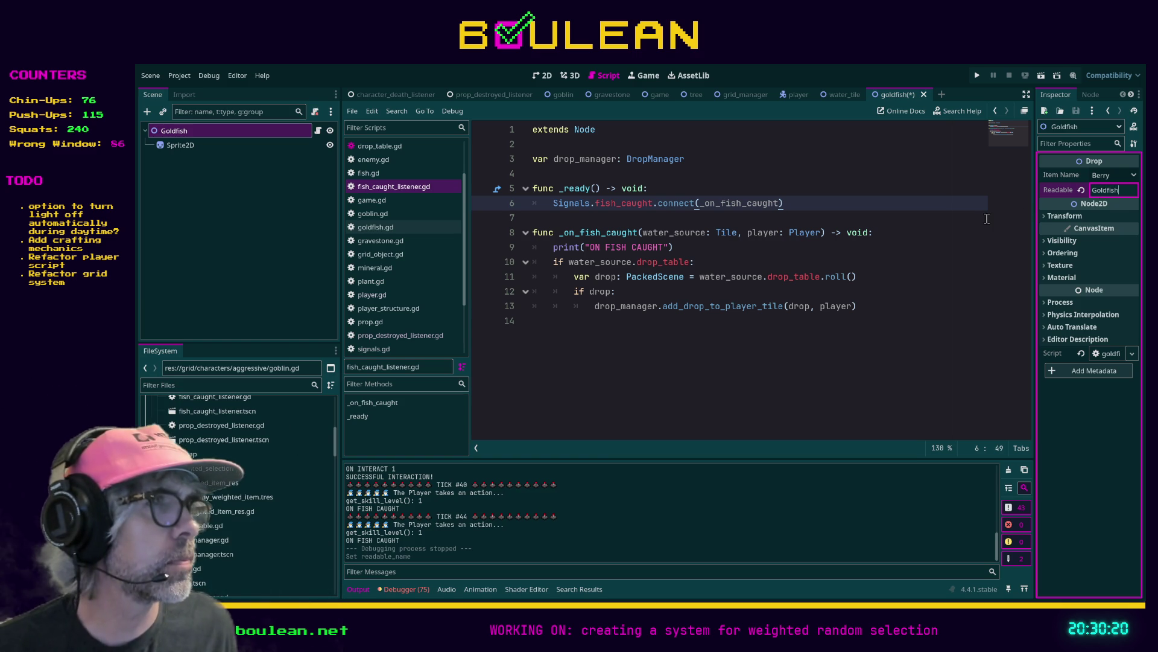
pyautogui.click(700, 262)
pyautogui.hotkey('ctrl', 's')
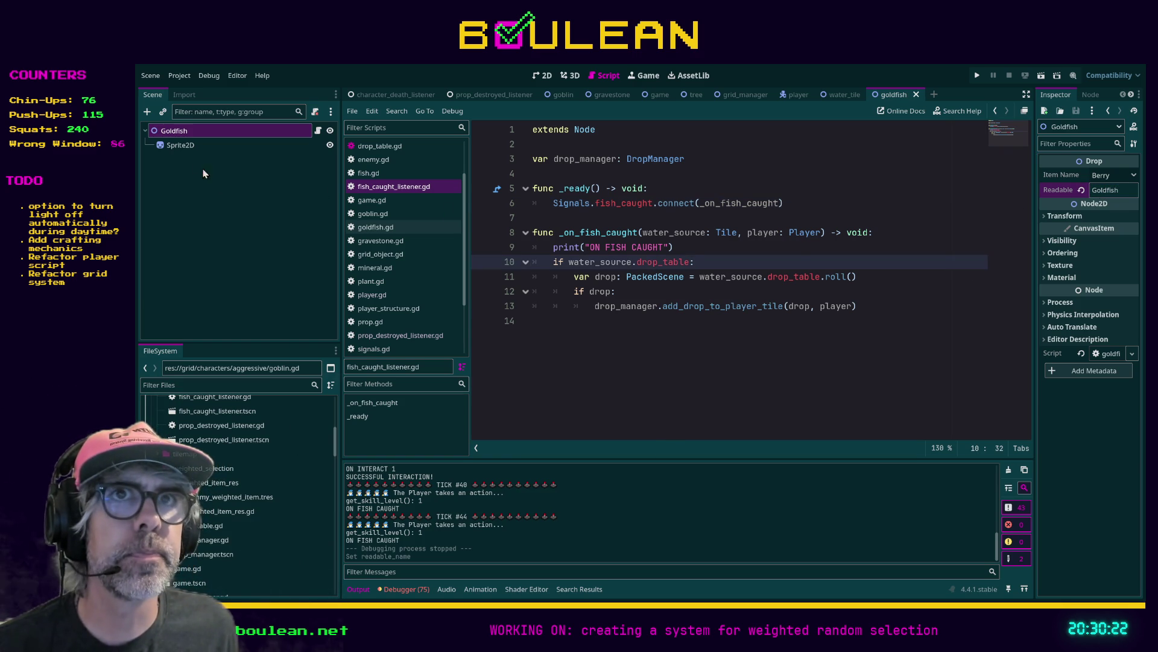
# Review the goldfish Sprite2D's texture, offset and animation settings
pyautogui.click(187, 147)
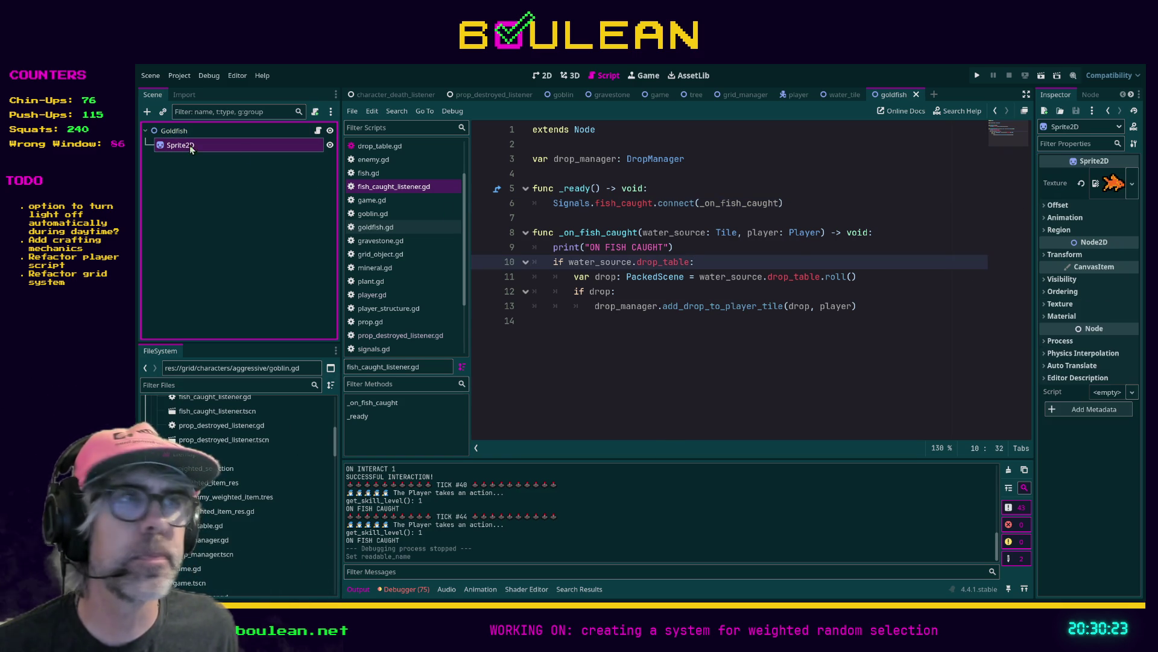
pyautogui.click(1112, 186)
pyautogui.click(1113, 190)
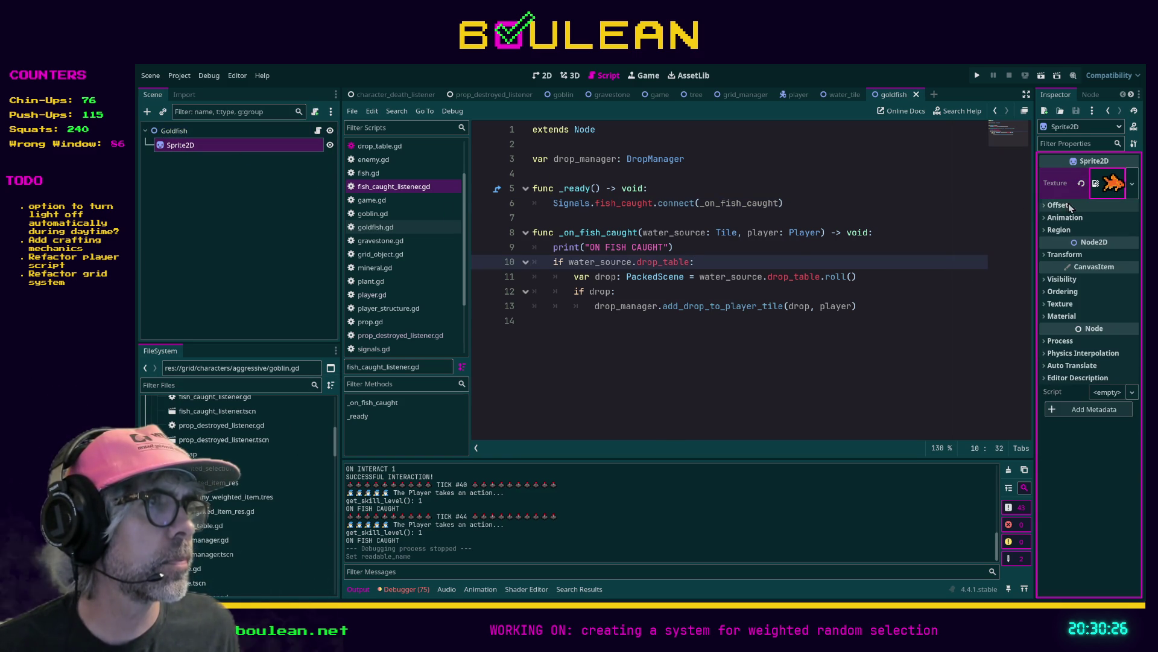
pyautogui.click(1046, 207)
pyautogui.click(1047, 208)
pyautogui.click(1048, 219)
pyautogui.click(1047, 219)
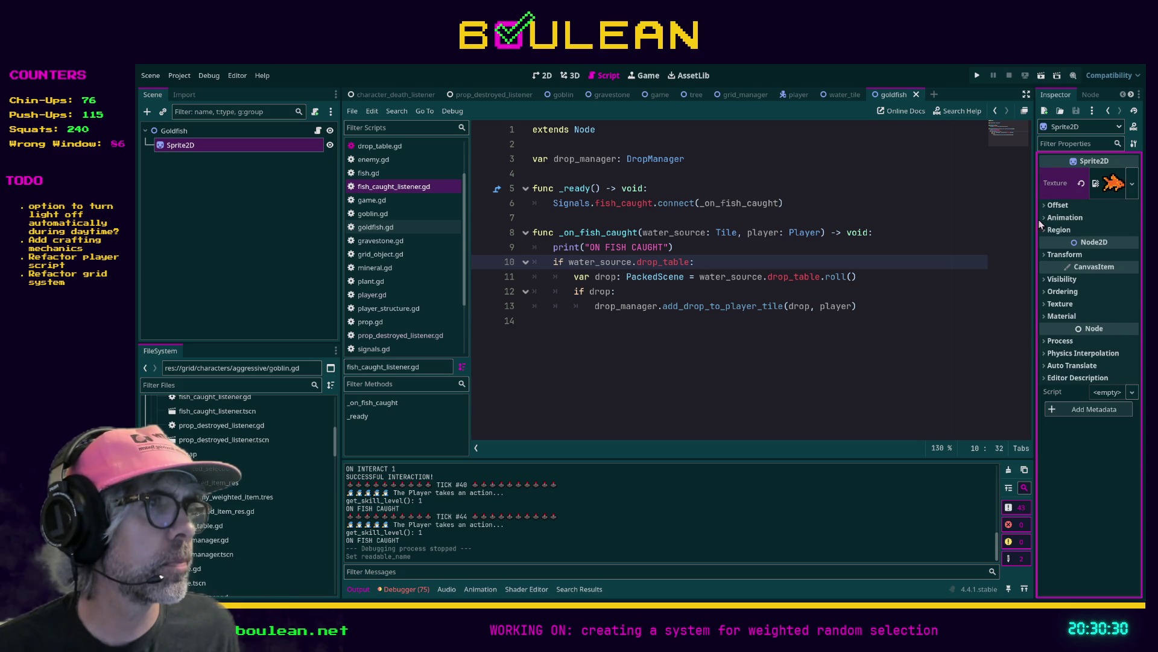
# Switch to the water_tile scene
pyautogui.click(881, 303)
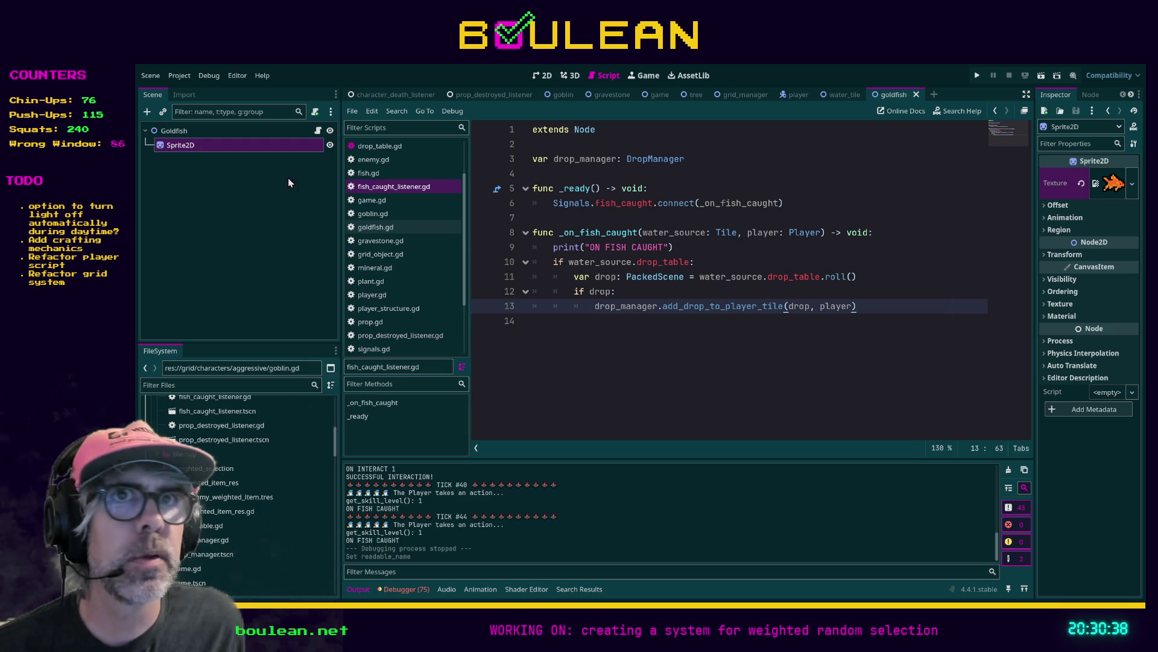
pyautogui.click(187, 129)
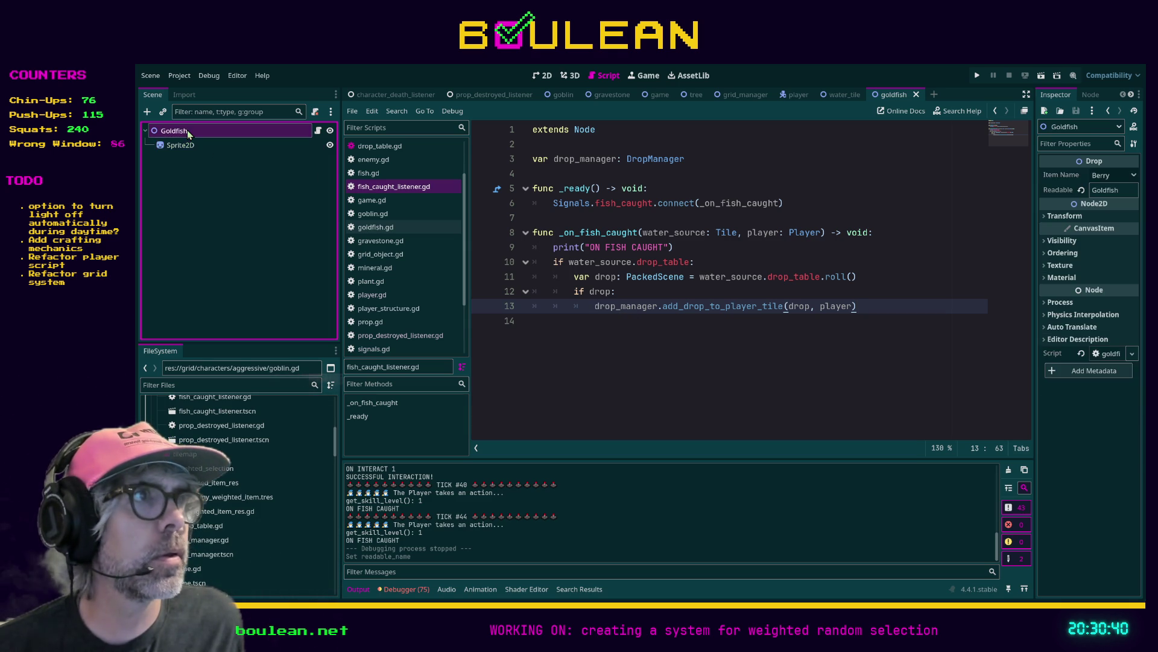
pyautogui.click(185, 145)
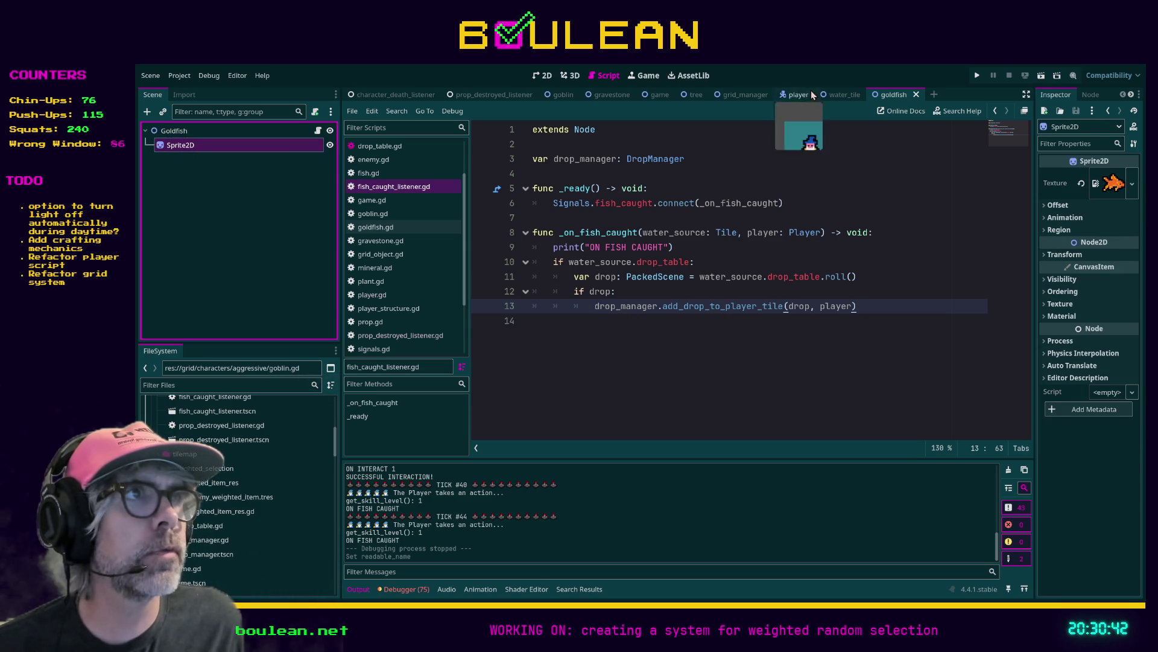
pyautogui.click(830, 95)
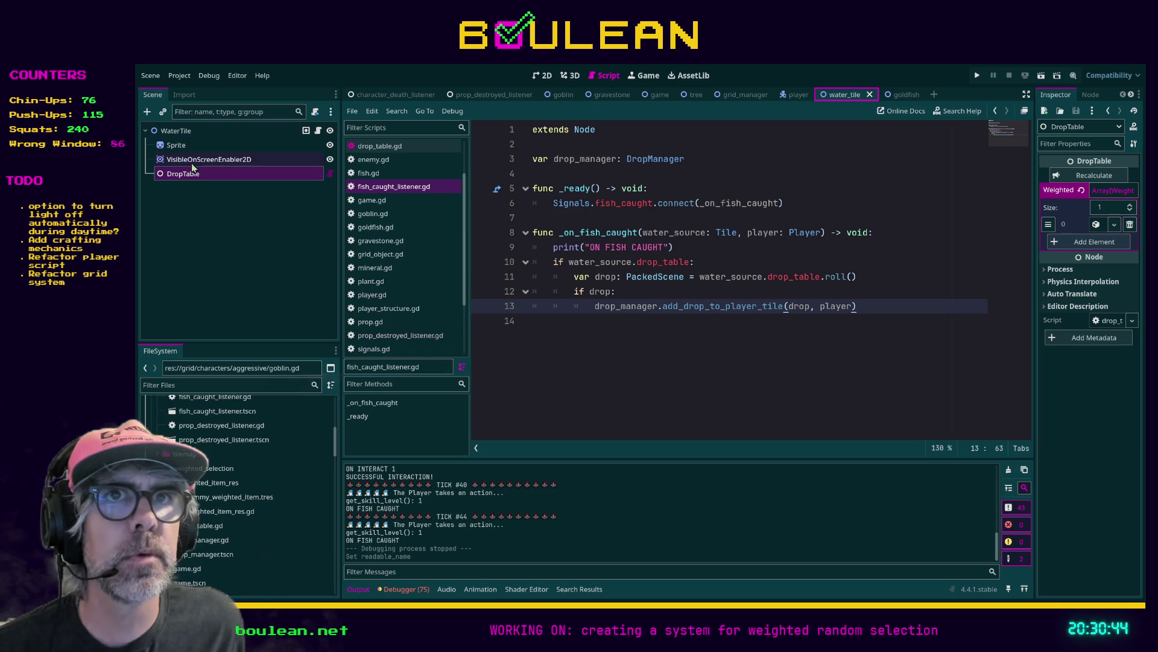
# Clear the drop table entry's Item and assign the goldfish image found by filtering 'goldfi'
pyautogui.click(1096, 225)
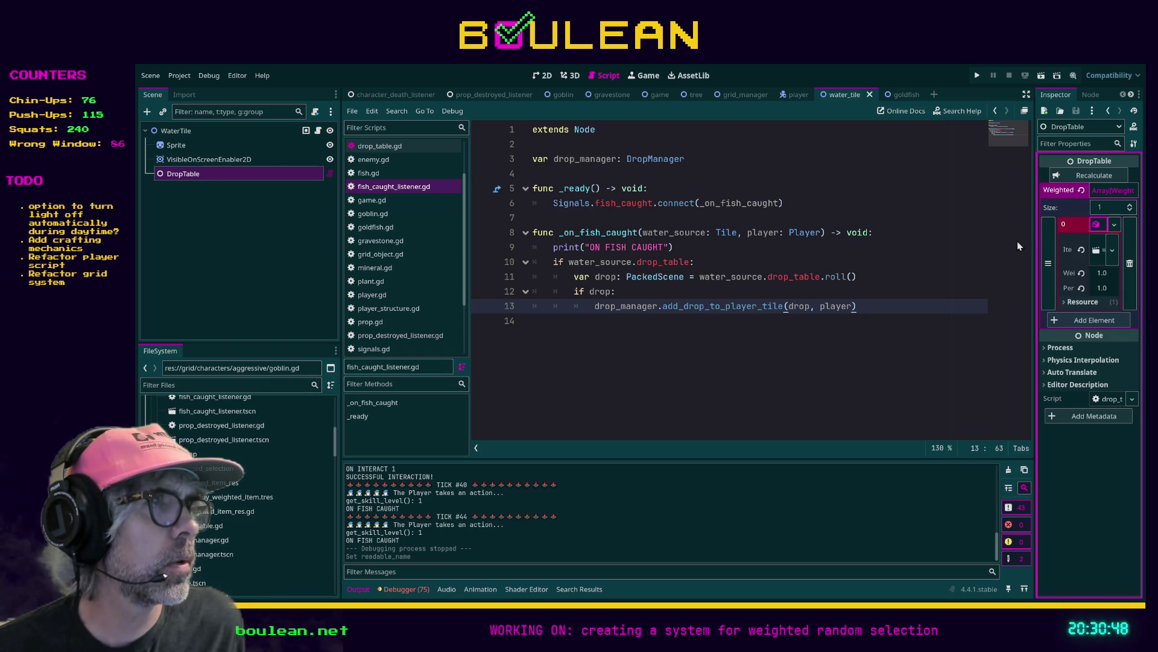
pyautogui.click(1097, 252)
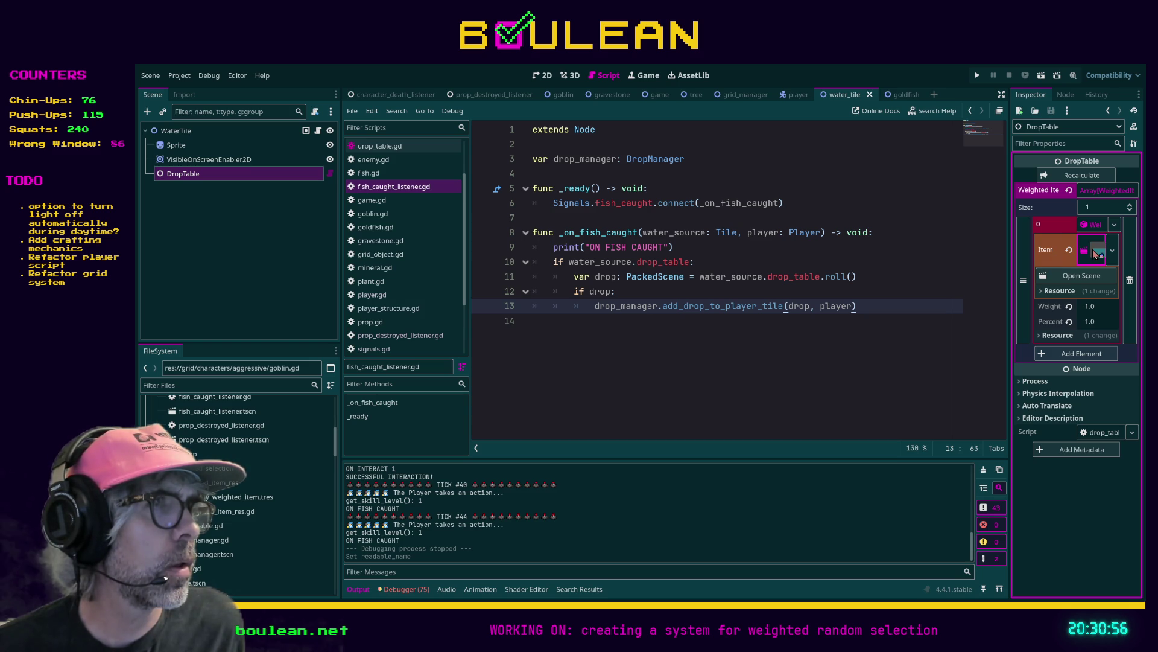
pyautogui.moveTo(1010, 251); pyautogui.dragTo(940, 251)
pyautogui.click(1033, 252)
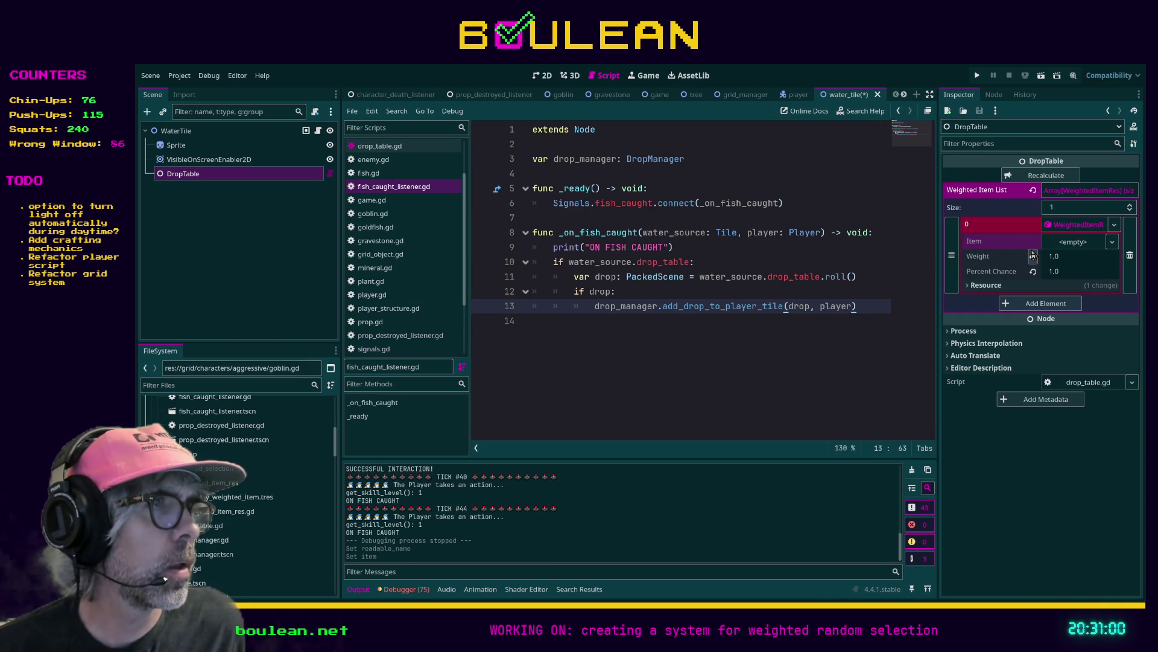
pyautogui.click(225, 384)
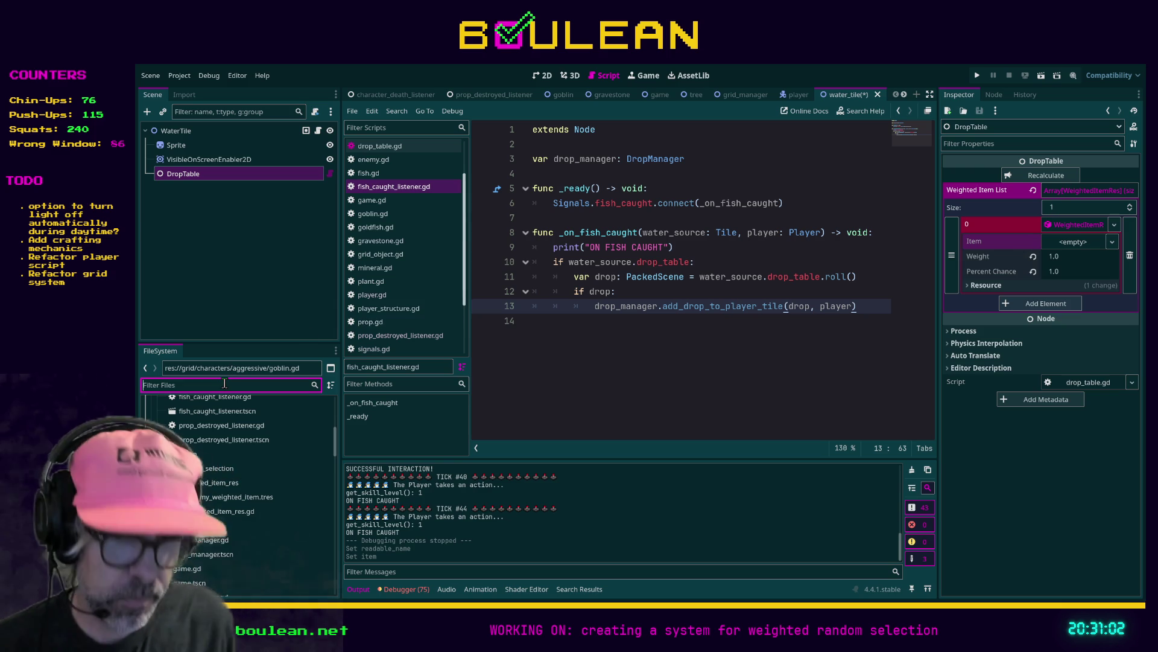
pyautogui.write('goldfi')
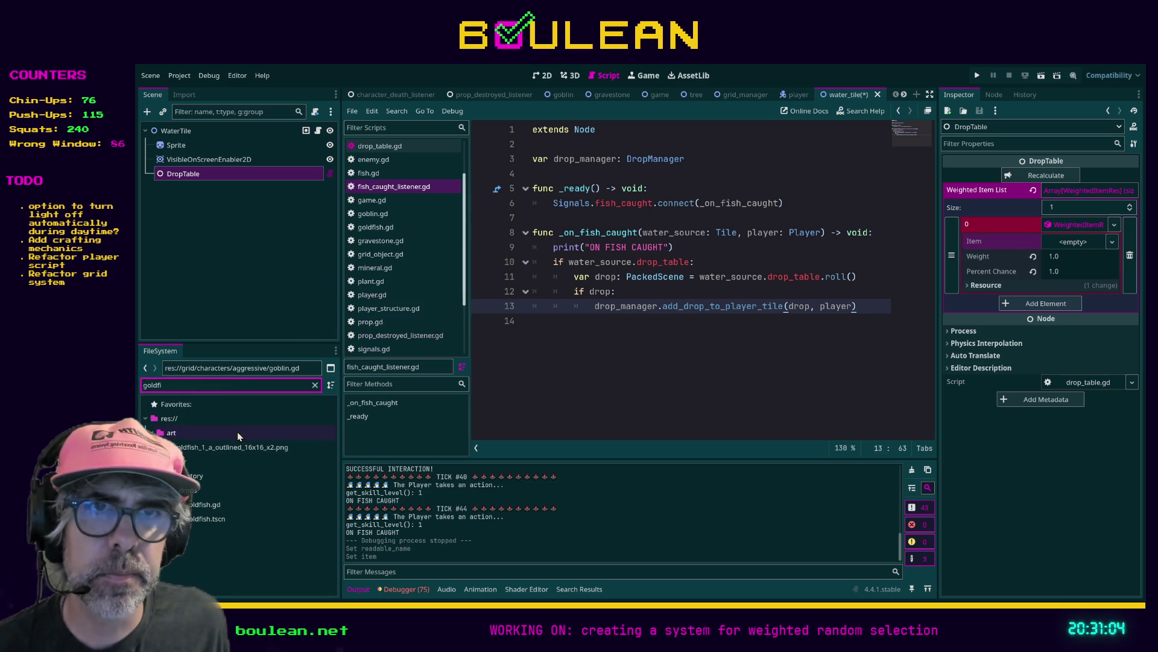
pyautogui.click(219, 449)
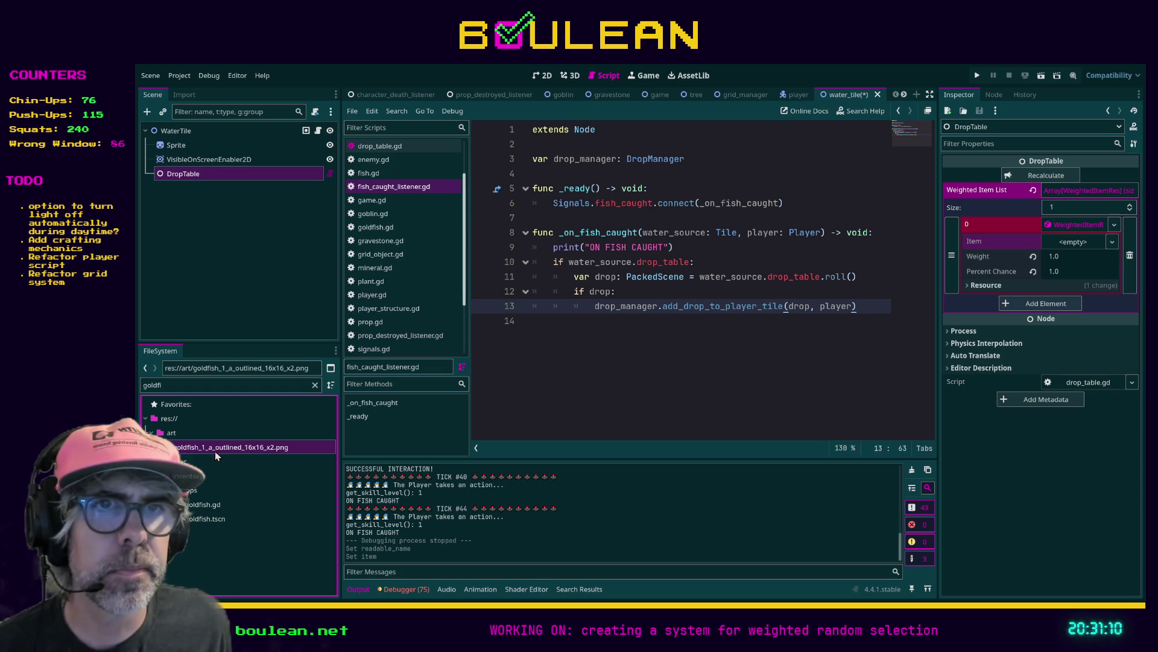
pyautogui.moveTo(224, 448)
pyautogui.mouseDown()
pyautogui.moveTo(373, 505)
pyautogui.moveTo(1060, 247)
pyautogui.mouseUp()
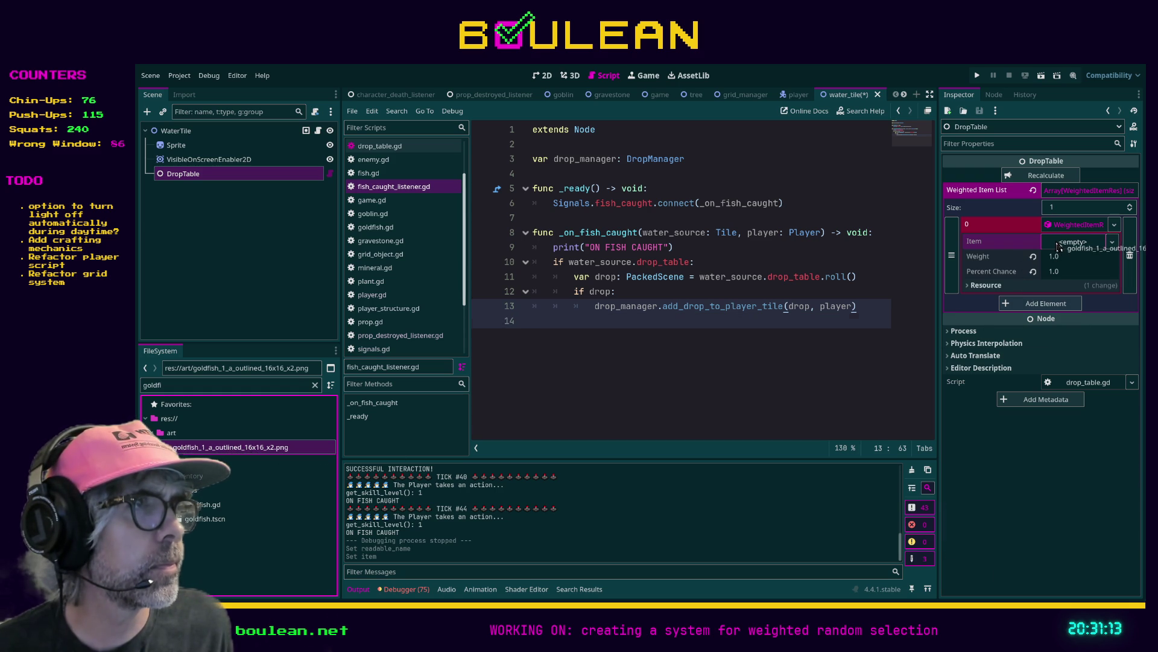
# Undo the image assignment and set goldfish.tscn as the entry's Item instead
pyautogui.click(814, 348)
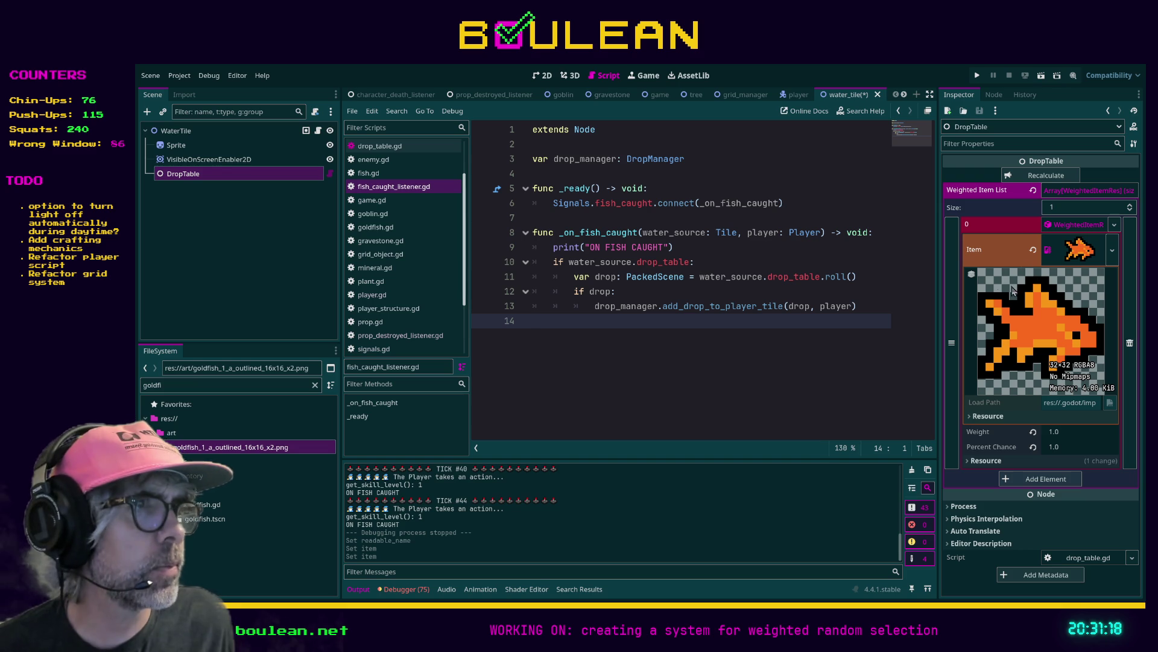
pyautogui.hotkey('ctrl', 'z')
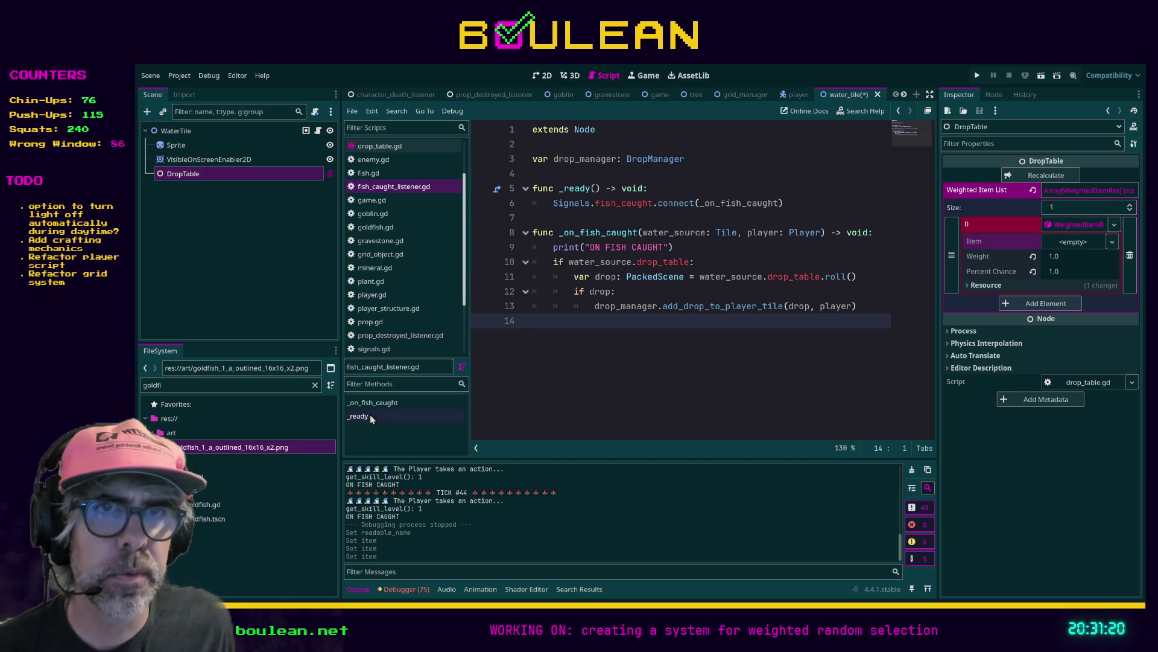
pyautogui.moveTo(208, 519)
pyautogui.mouseDown()
pyautogui.moveTo(974, 310)
pyautogui.moveTo(1077, 242)
pyautogui.mouseUp()
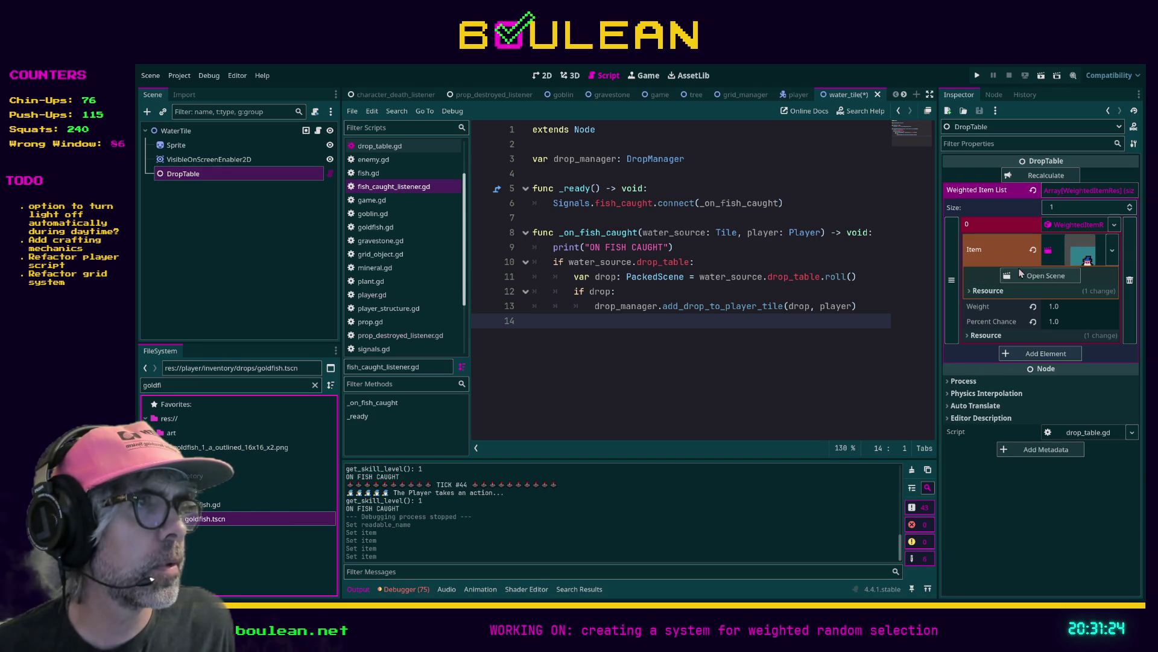
pyautogui.click(1033, 280)
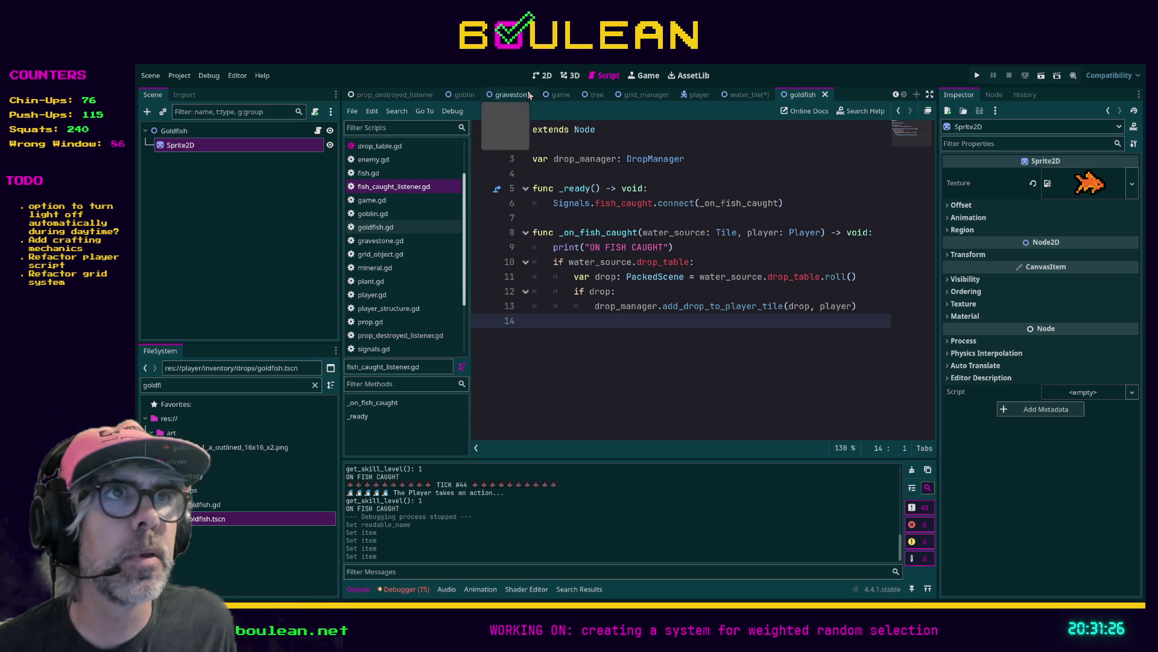
# Clear and reassign the goldfish PNG as the goldfish Sprite2D's texture
pyautogui.click(542, 76)
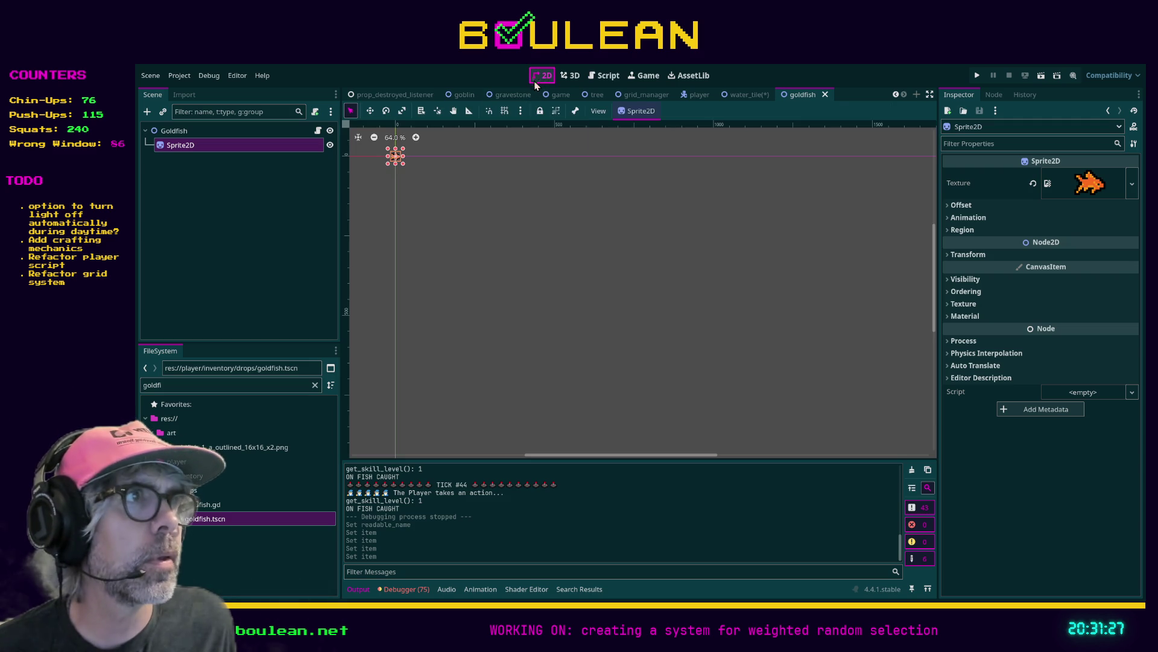
pyautogui.click(1032, 183)
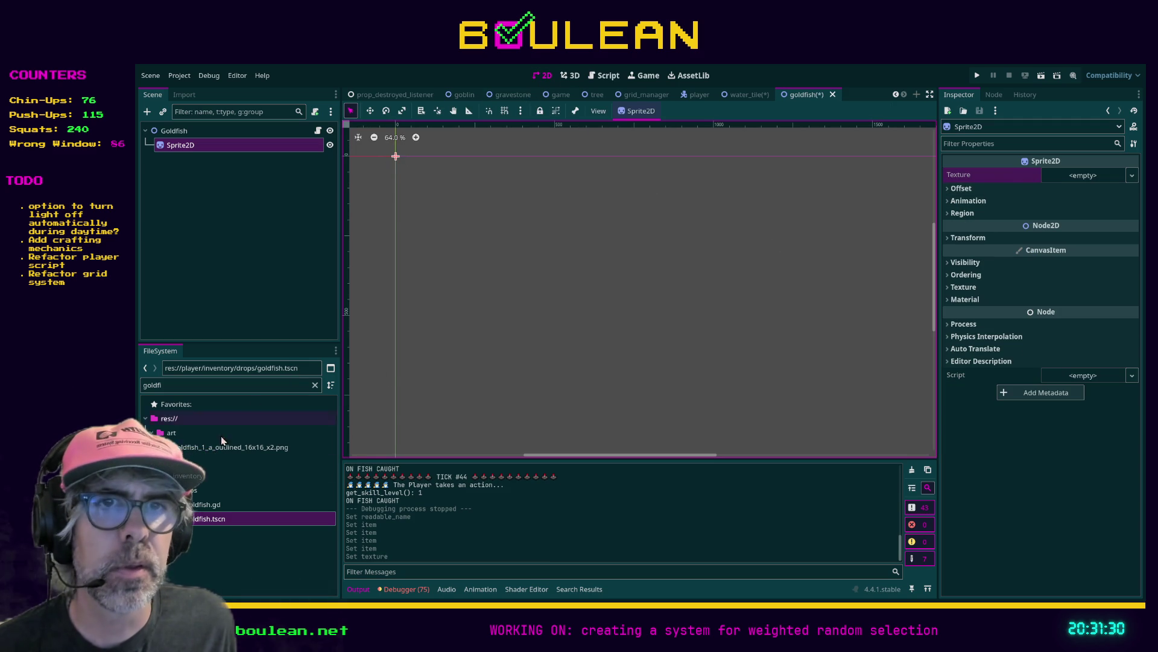
pyautogui.click(241, 447)
pyautogui.moveTo(241, 447); pyautogui.dragTo(1089, 181)
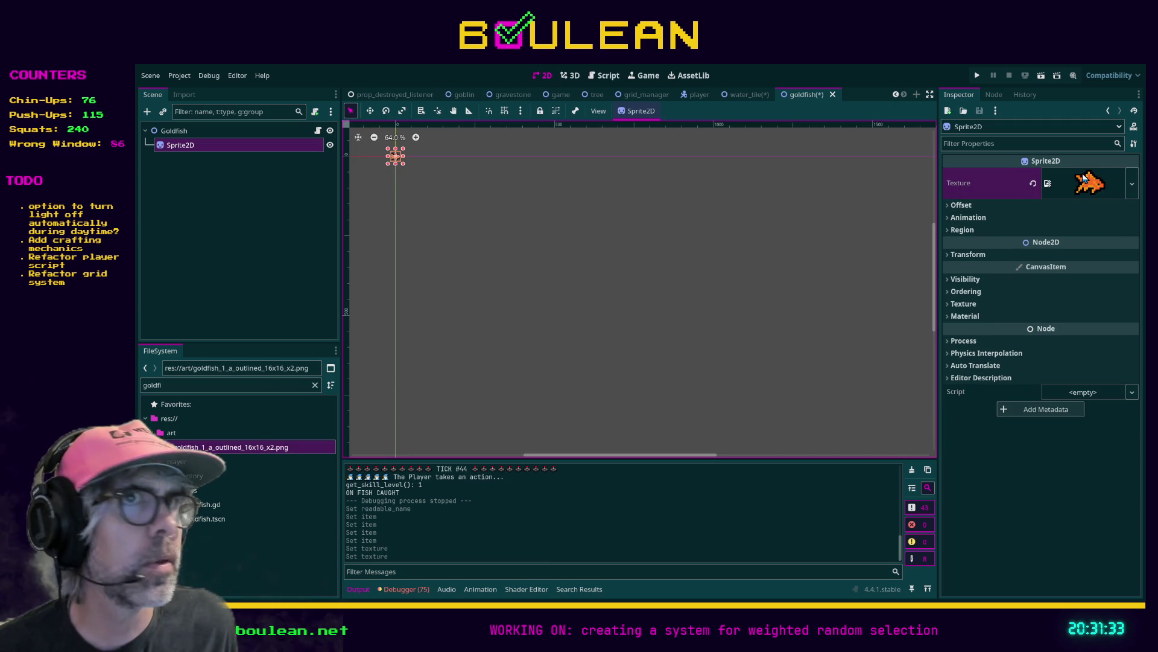
pyautogui.click(261, 131)
# In water_tile, replace the drop item's Item with goldfish.tscn and save the scene
pyautogui.click(748, 95)
pyautogui.hotkey('ctrl', 's')
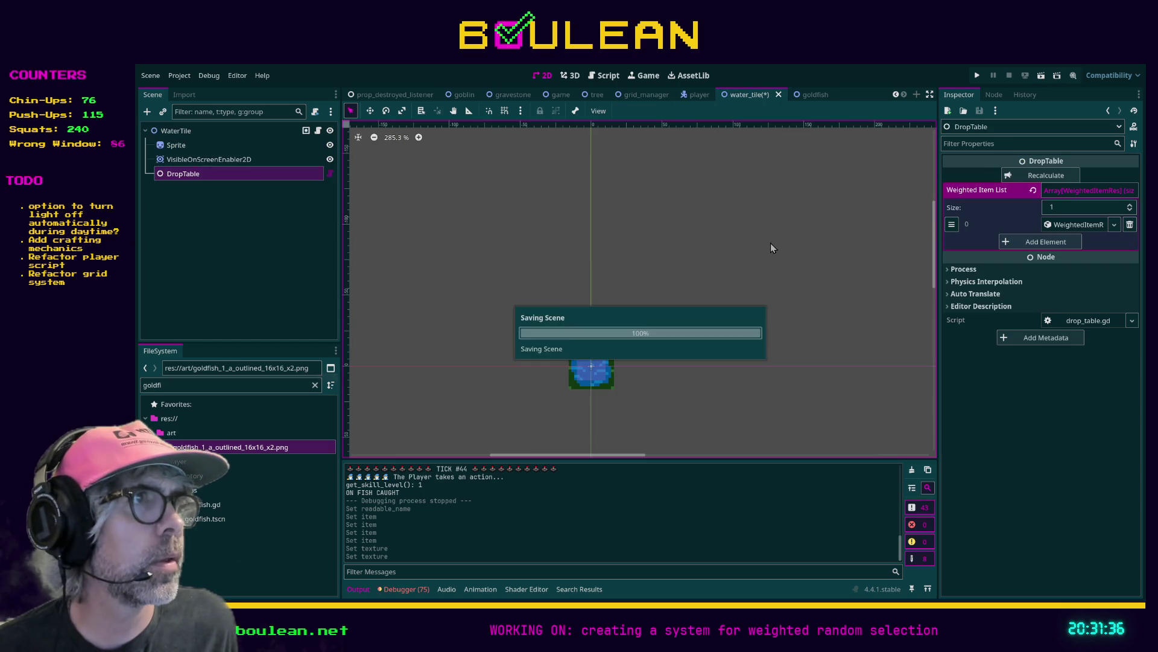
pyautogui.click(1063, 227)
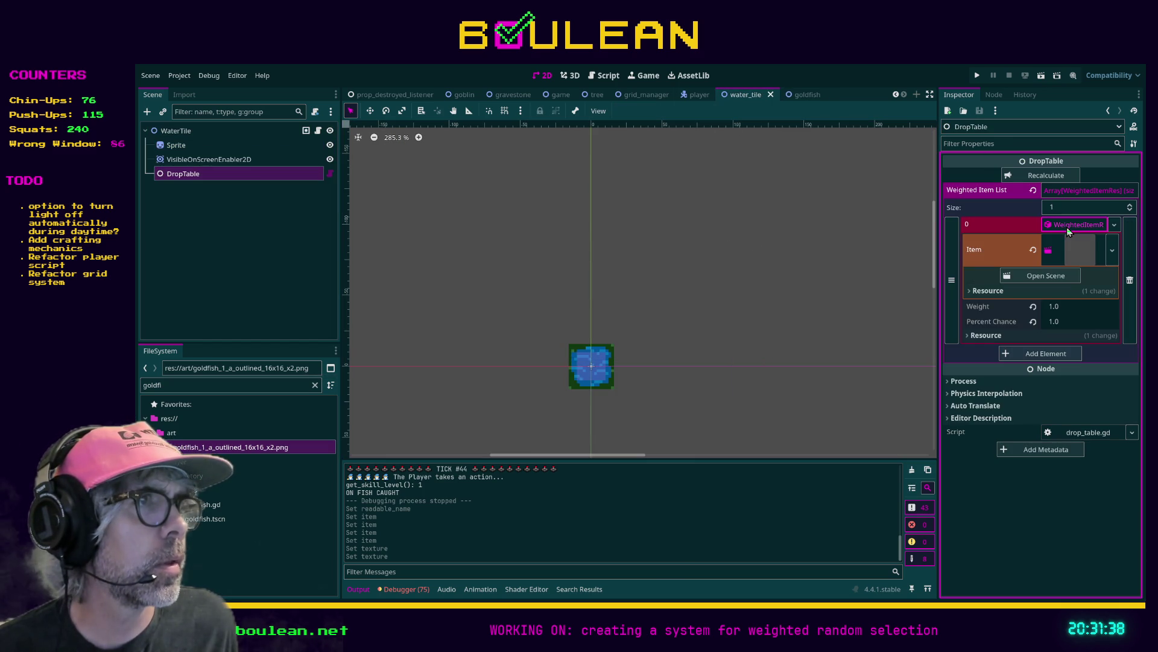
pyautogui.click(1050, 255)
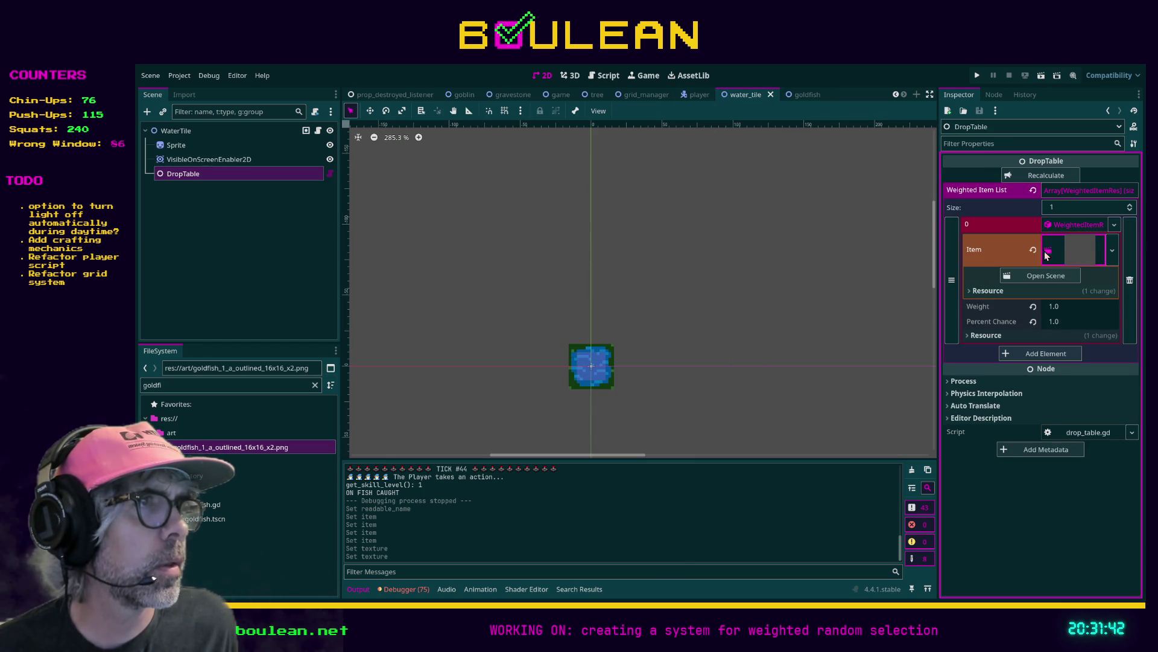
pyautogui.click(1033, 251)
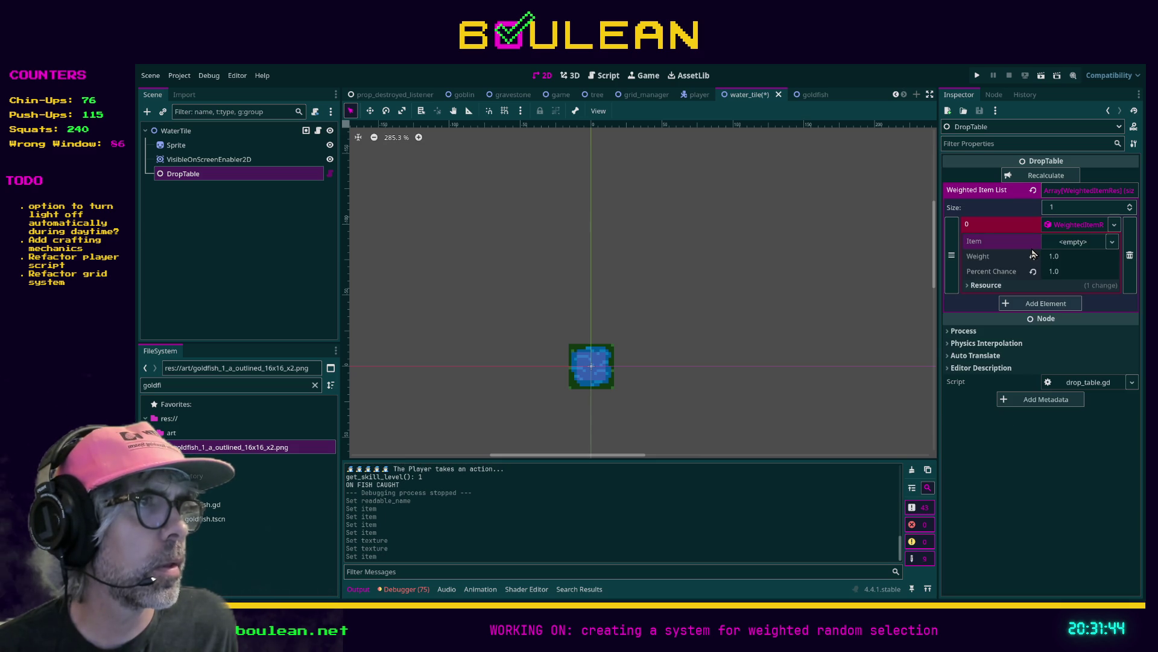
pyautogui.moveTo(205, 519)
pyautogui.mouseDown()
pyautogui.moveTo(934, 247)
pyautogui.moveTo(1065, 247)
pyautogui.mouseUp()
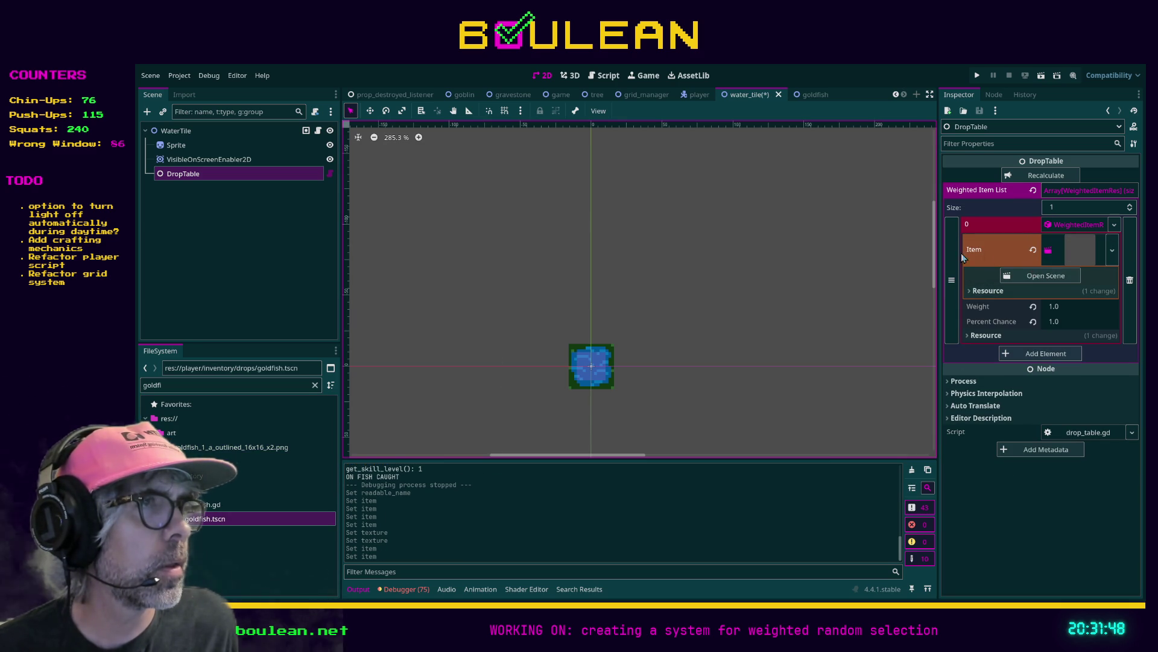
pyautogui.click(712, 300)
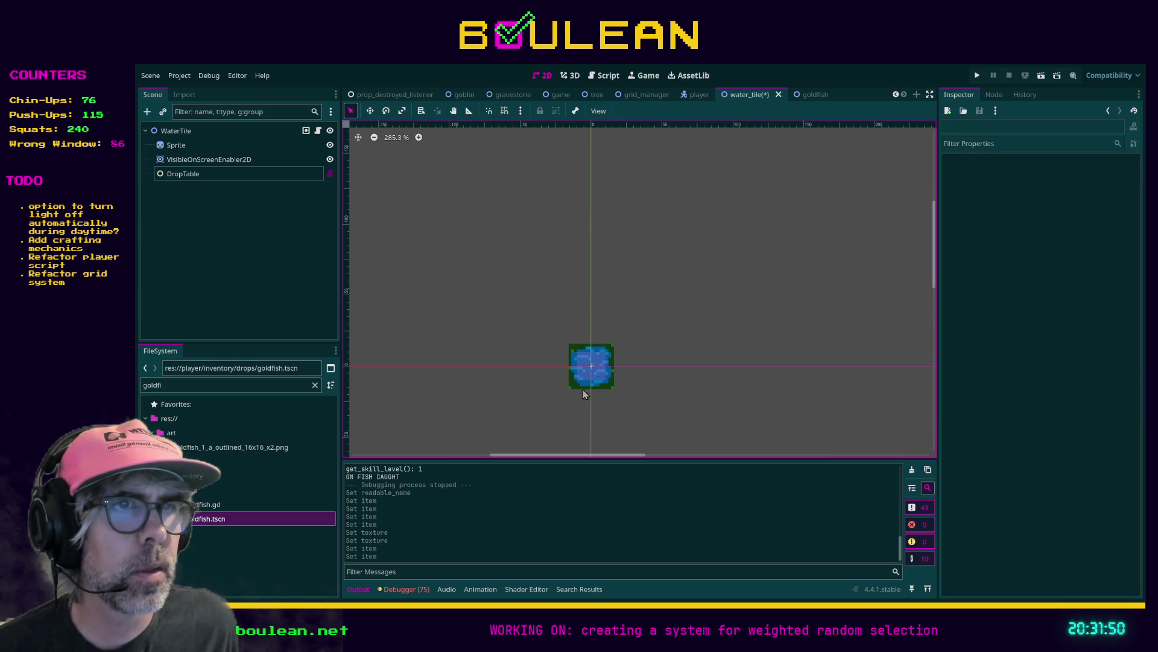
pyautogui.scroll(3, 592, 377)
pyautogui.scroll(10, 597, 379)
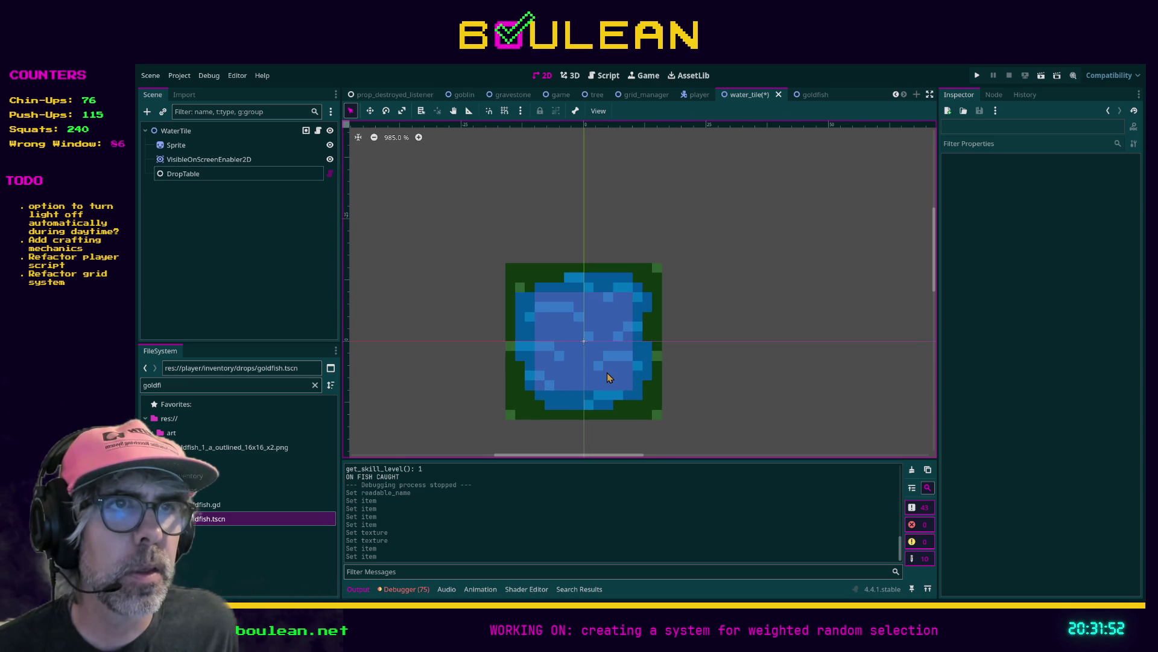
pyautogui.scroll(-5, 607, 374)
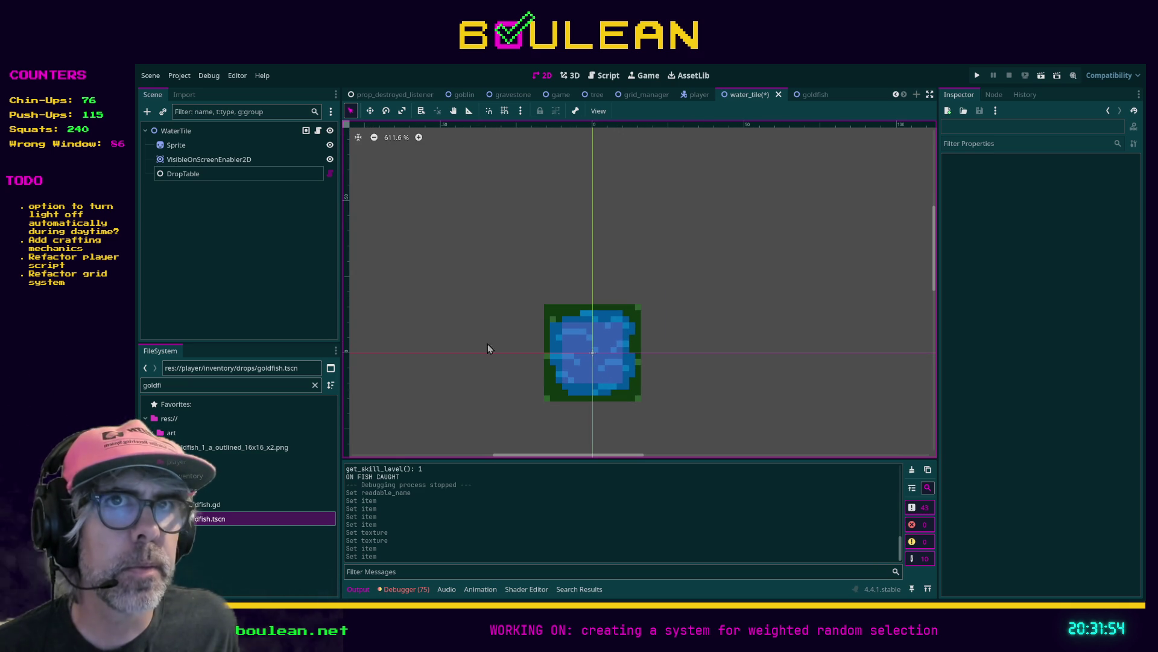
pyautogui.hotkey('ctrl', 's')
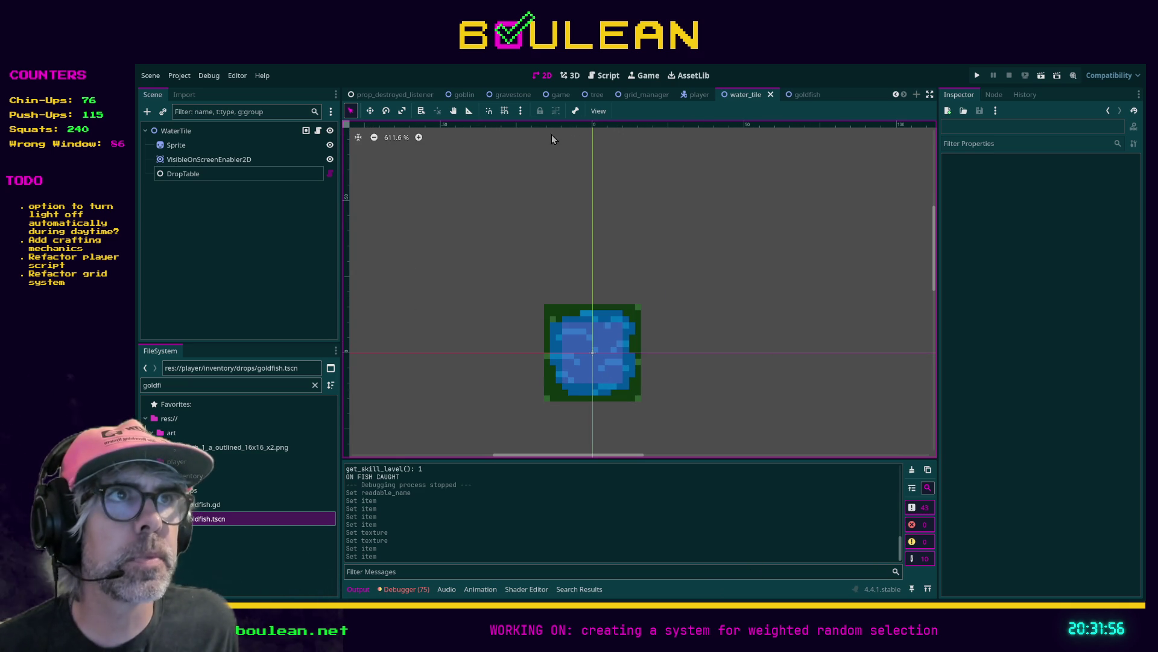
pyautogui.click(606, 77)
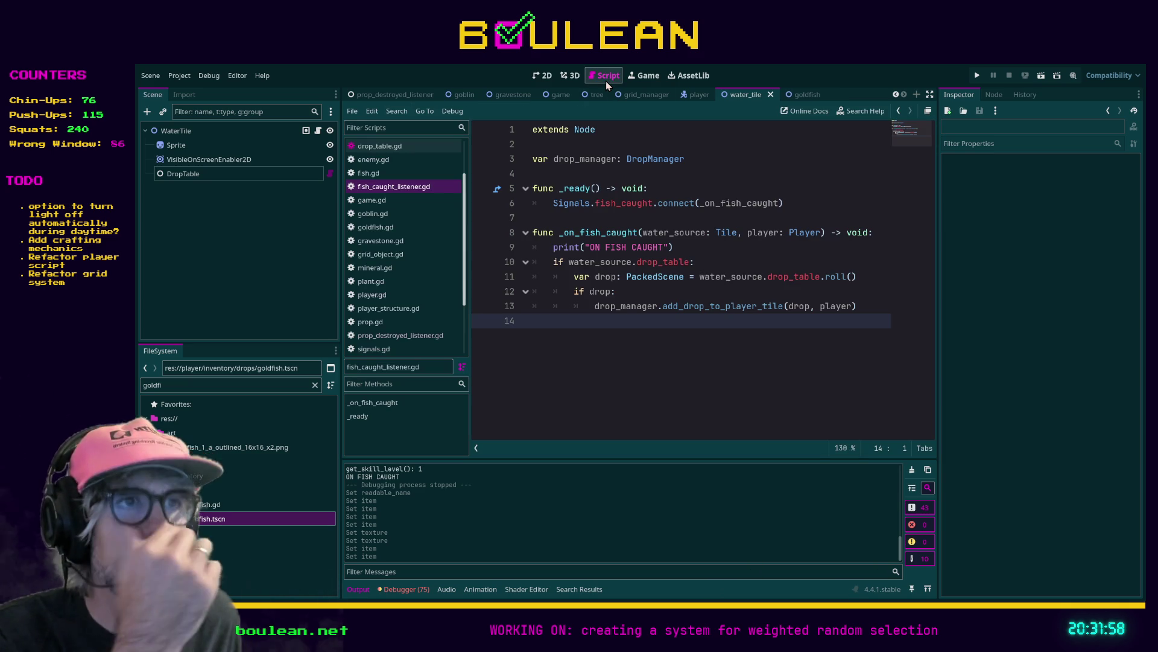
# Jump to add_drop_to_player_tile and insert a blank line at the start of its body
pyautogui.keyDown('ctrl'); pyautogui.click(691, 307); pyautogui.keyUp('ctrl')
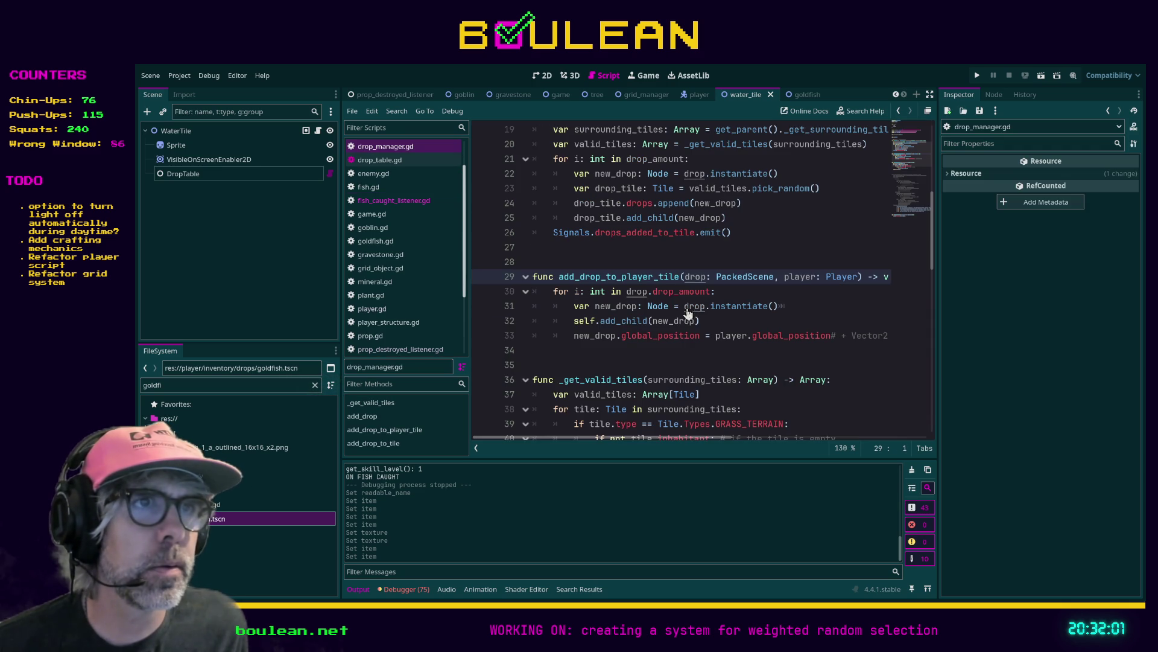
pyautogui.click(553, 291)
pyautogui.press('Return')
pyautogui.press('Up')
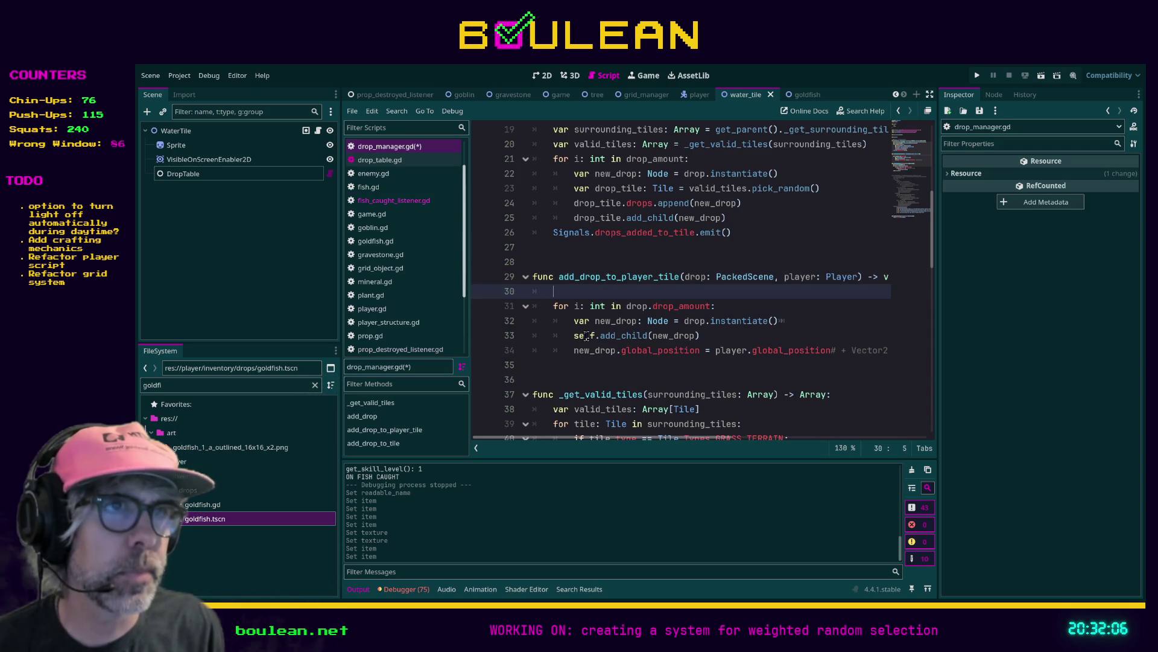
# Check the DropTable's first weighted item and open goldfish.gd
pyautogui.click(195, 174)
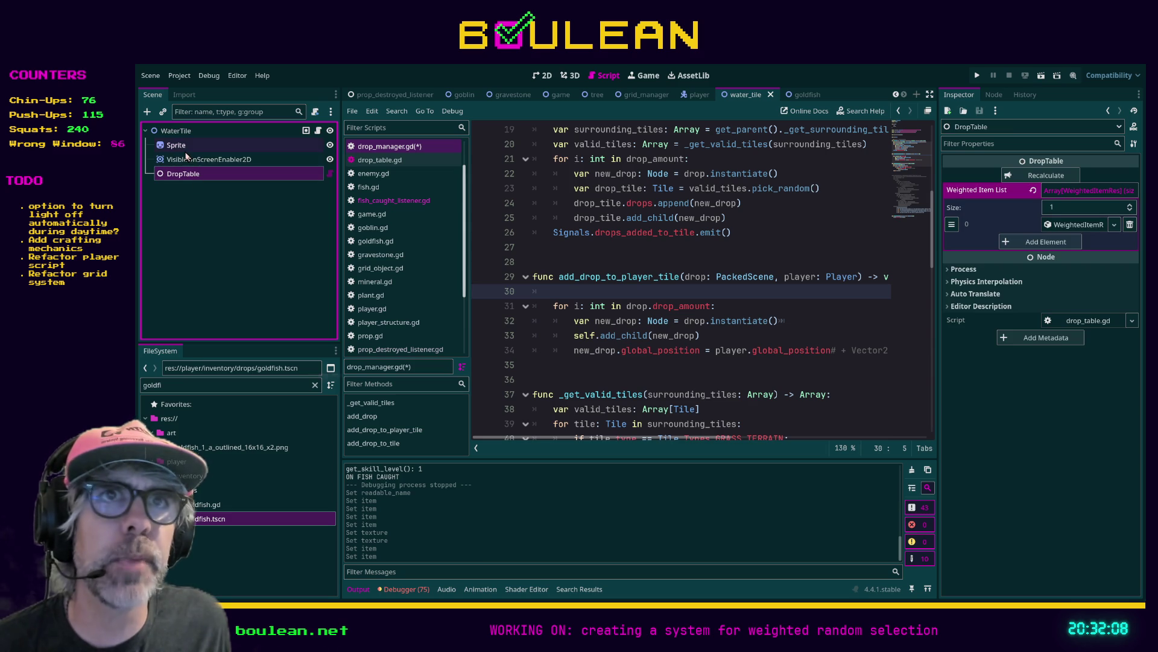
pyautogui.click(1074, 225)
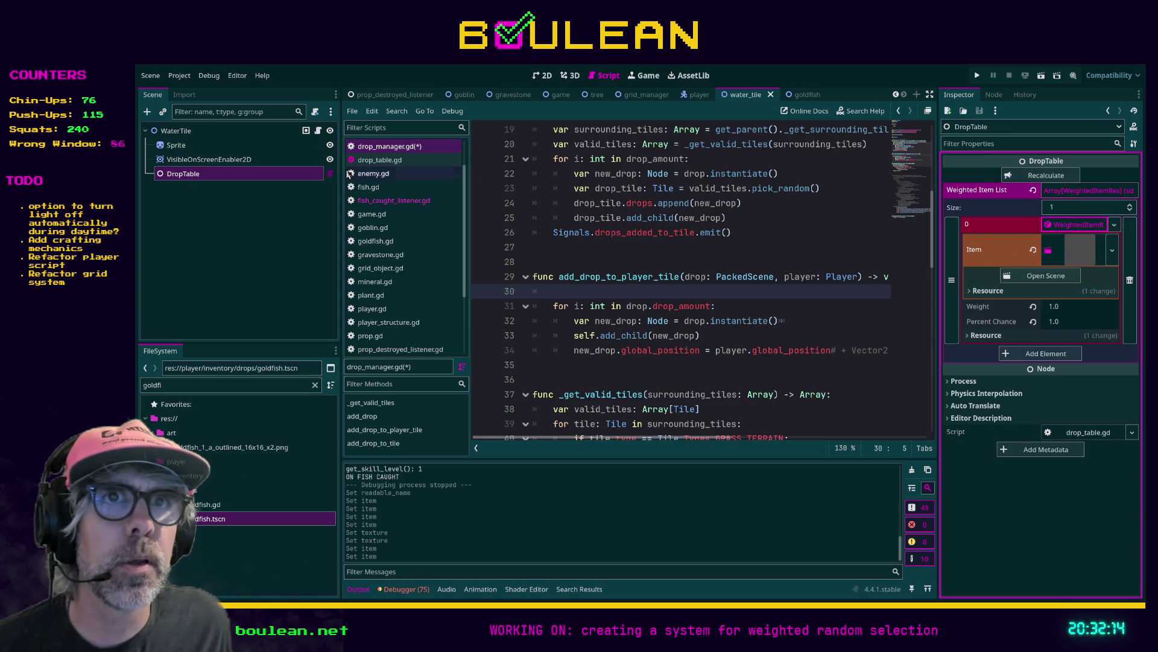
pyautogui.doubleClick(228, 505)
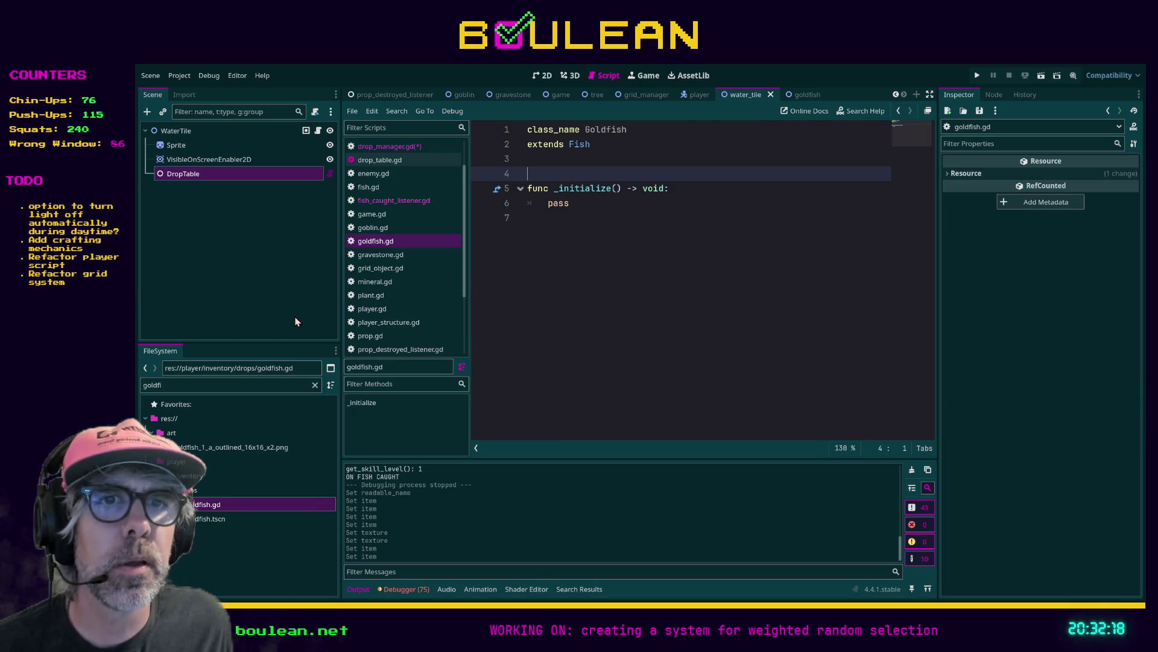
# Open goldfish.tscn, review the Goldfish root node's Transform and Visibility properties, and clear the file filter
pyautogui.doubleClick(217, 519)
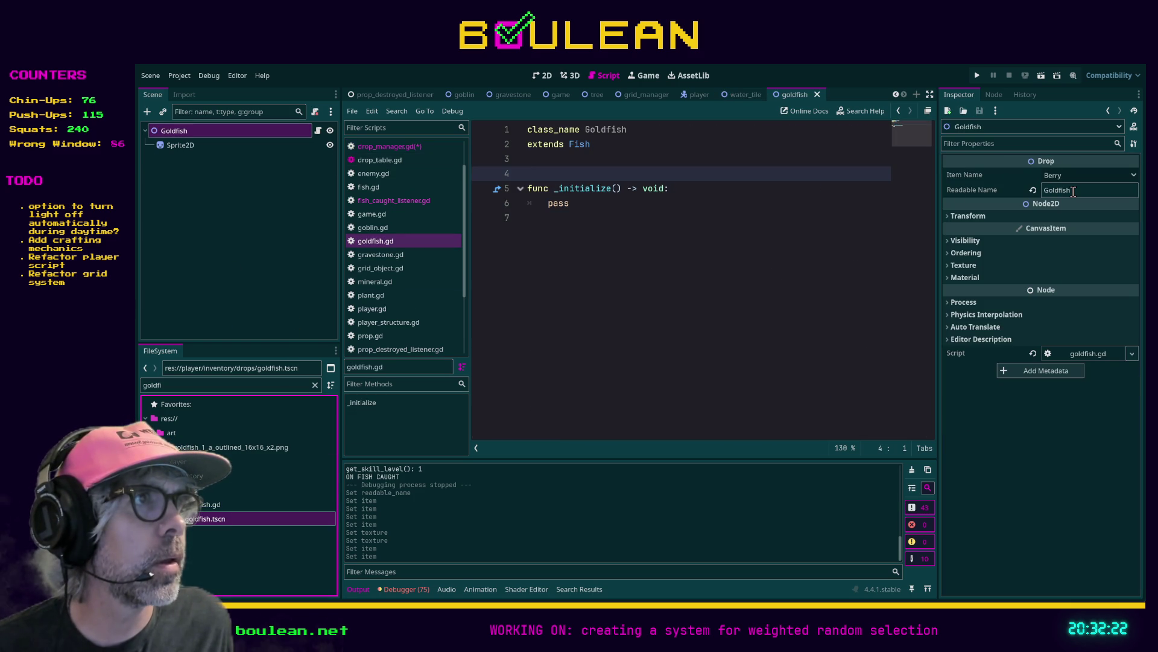
pyautogui.click(200, 145)
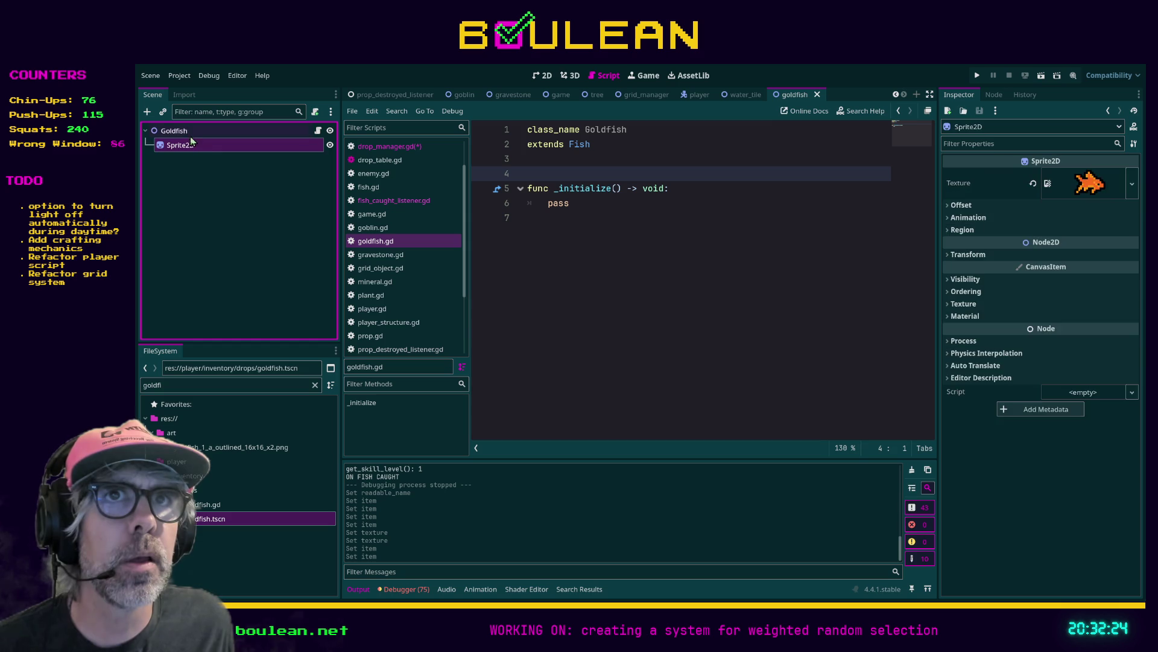
pyautogui.click(186, 132)
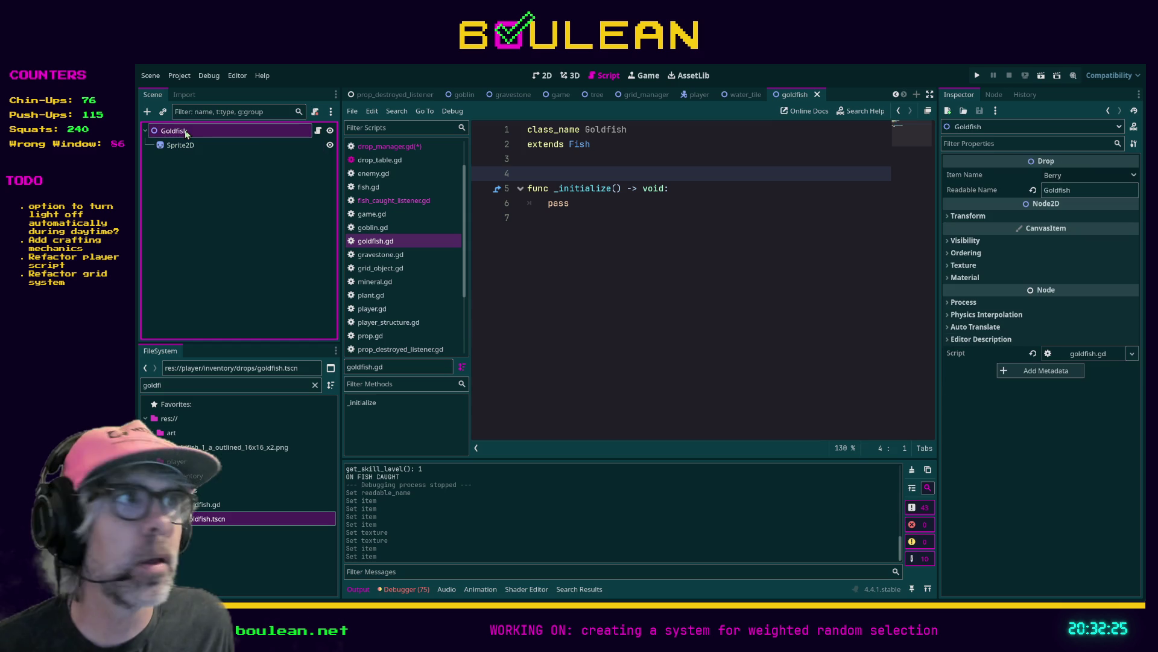
pyautogui.click(946, 216)
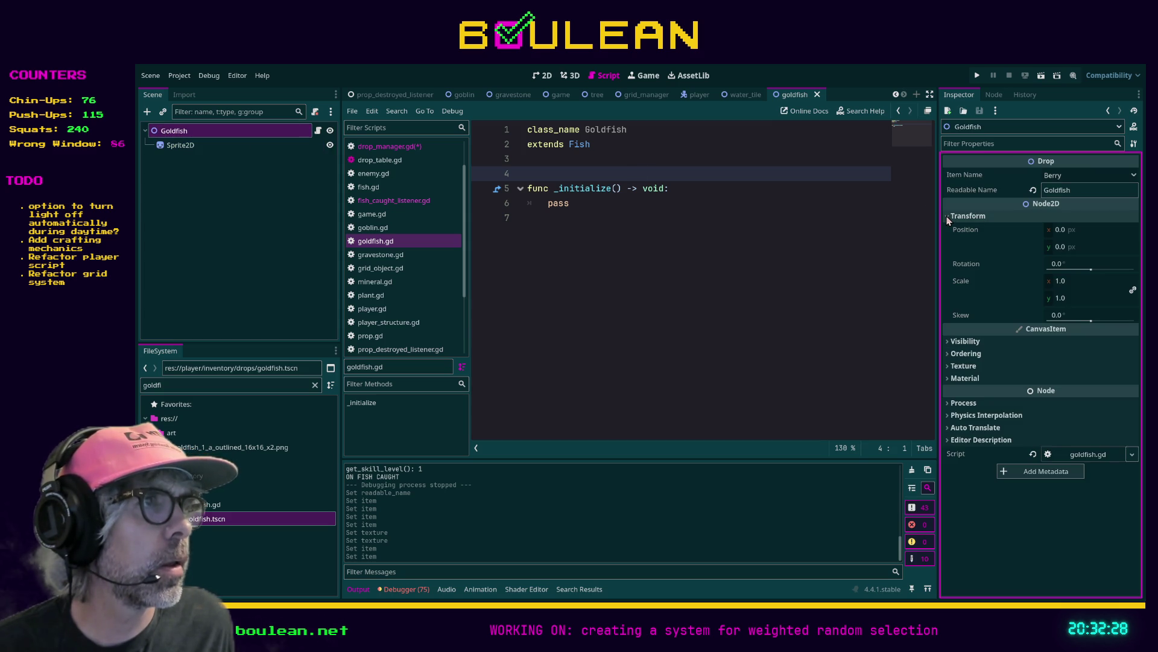
pyautogui.click(947, 341)
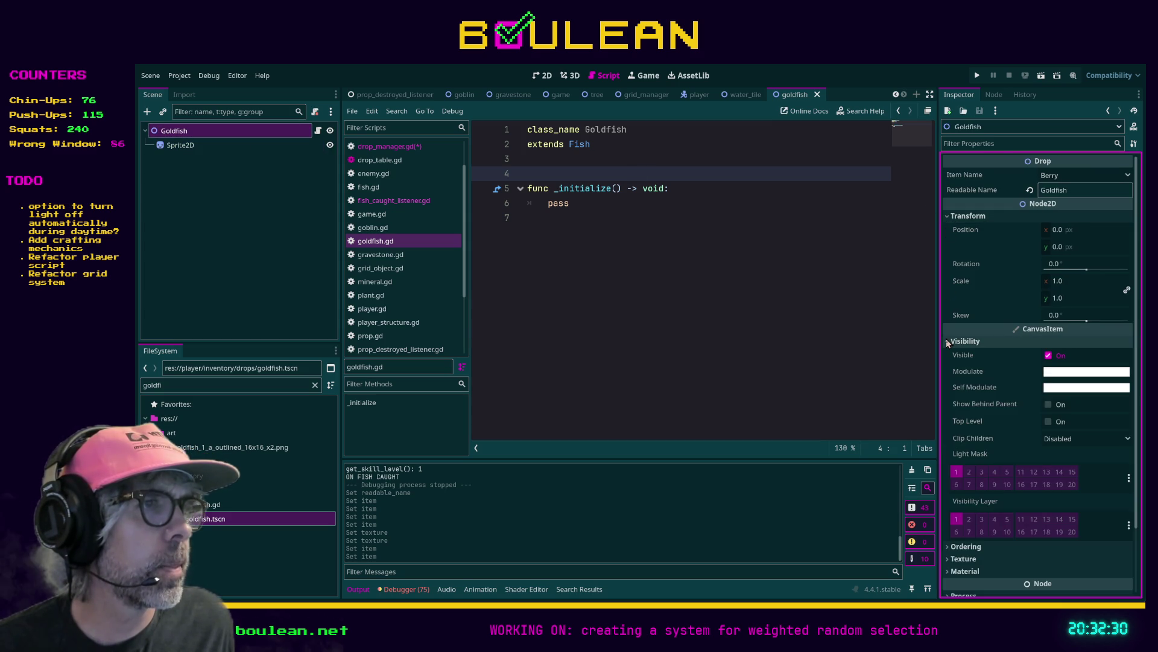
pyautogui.click(947, 342)
pyautogui.click(736, 288)
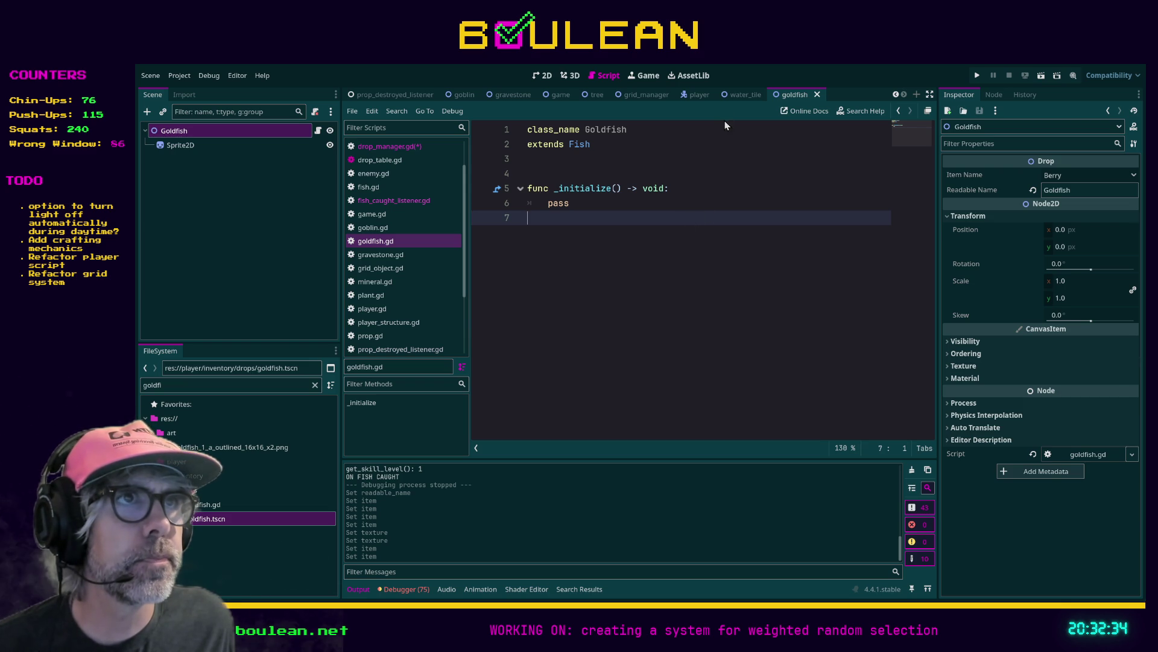
pyautogui.click(279, 386)
pyautogui.press('BackSpace')
pyautogui.press('BackSpace')
pyautogui.press('BackSpace')
# Filter files to 'soul', open the soul scene, and inspect soul.tres, its Sprite2D and Soul node
pyautogui.write('soul')
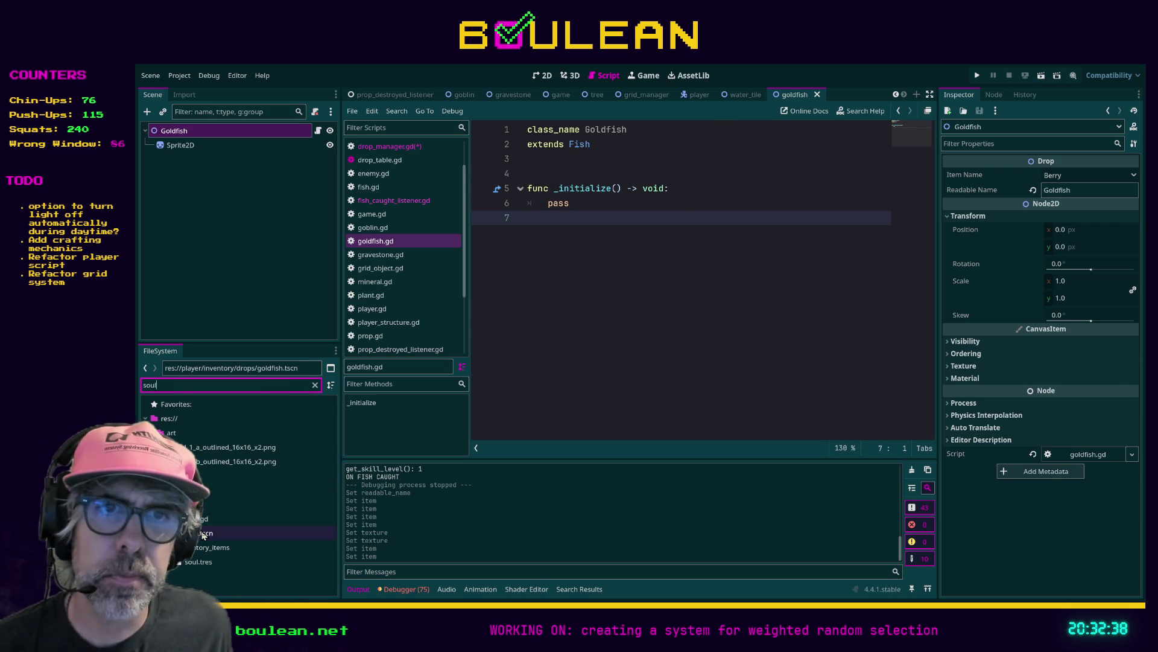
pyautogui.doubleClick(205, 533)
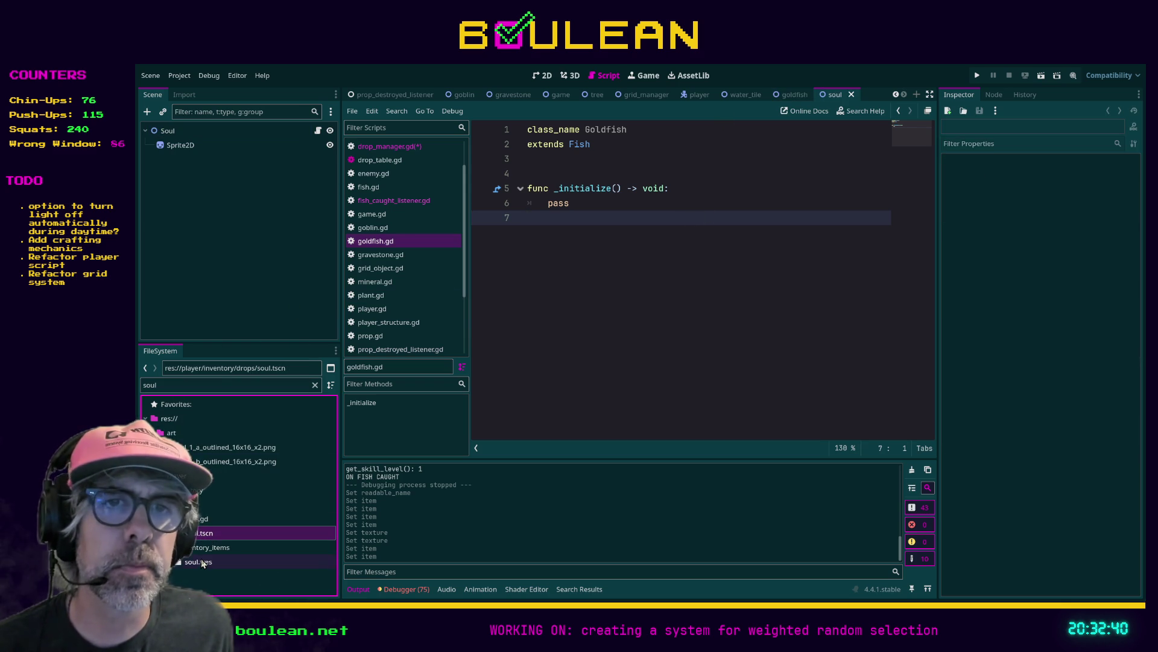
pyautogui.click(200, 561)
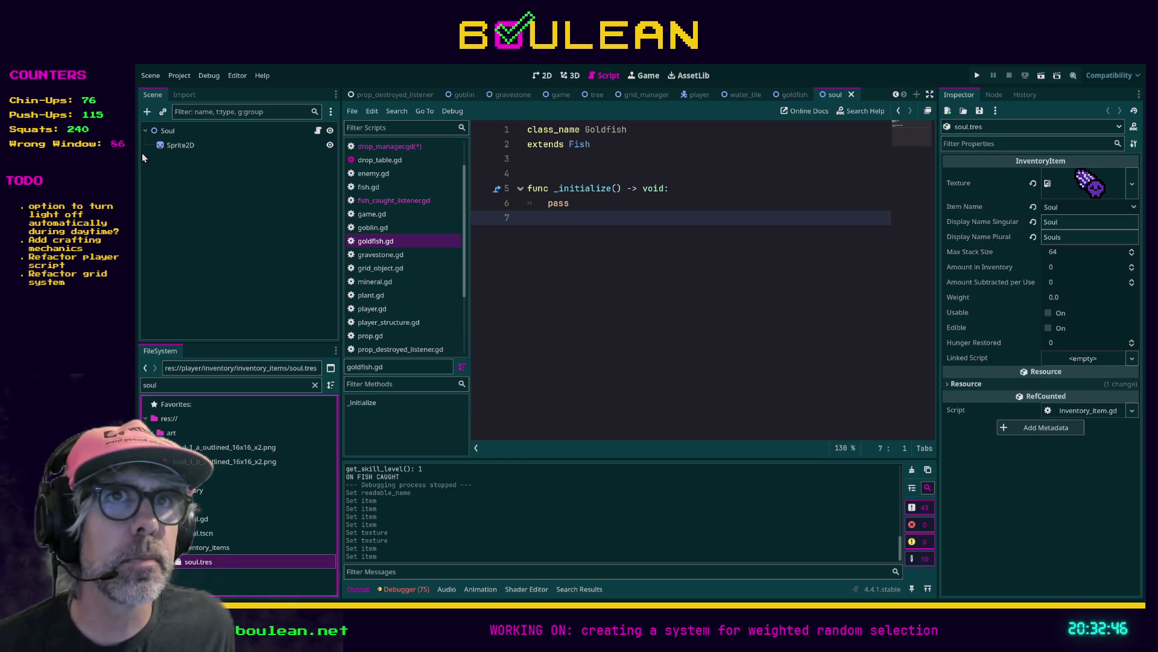
pyautogui.click(177, 145)
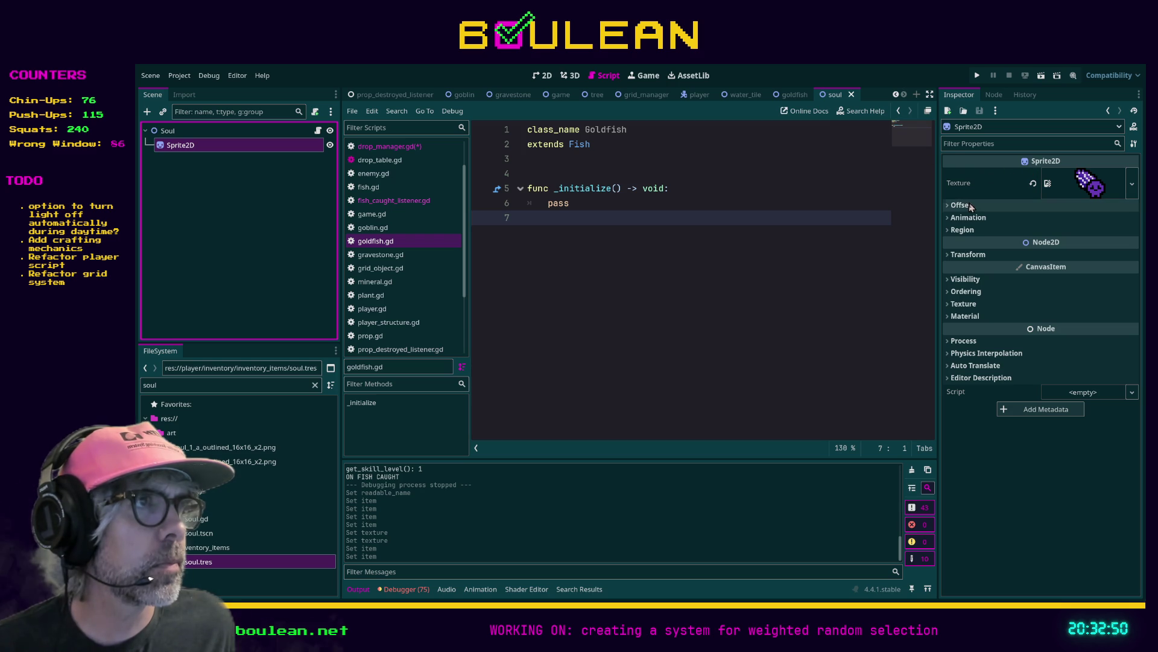
pyautogui.click(181, 130)
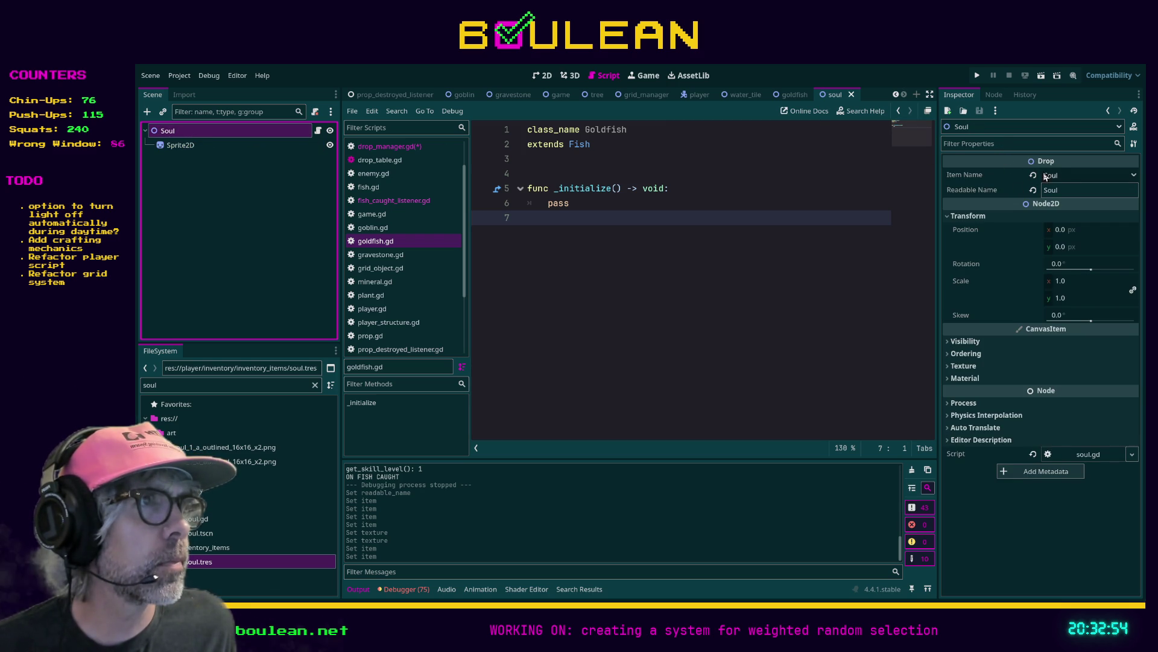
# Search all project scripts for drop_amount, finding 9 matches in 6 files
pyautogui.click(790, 245)
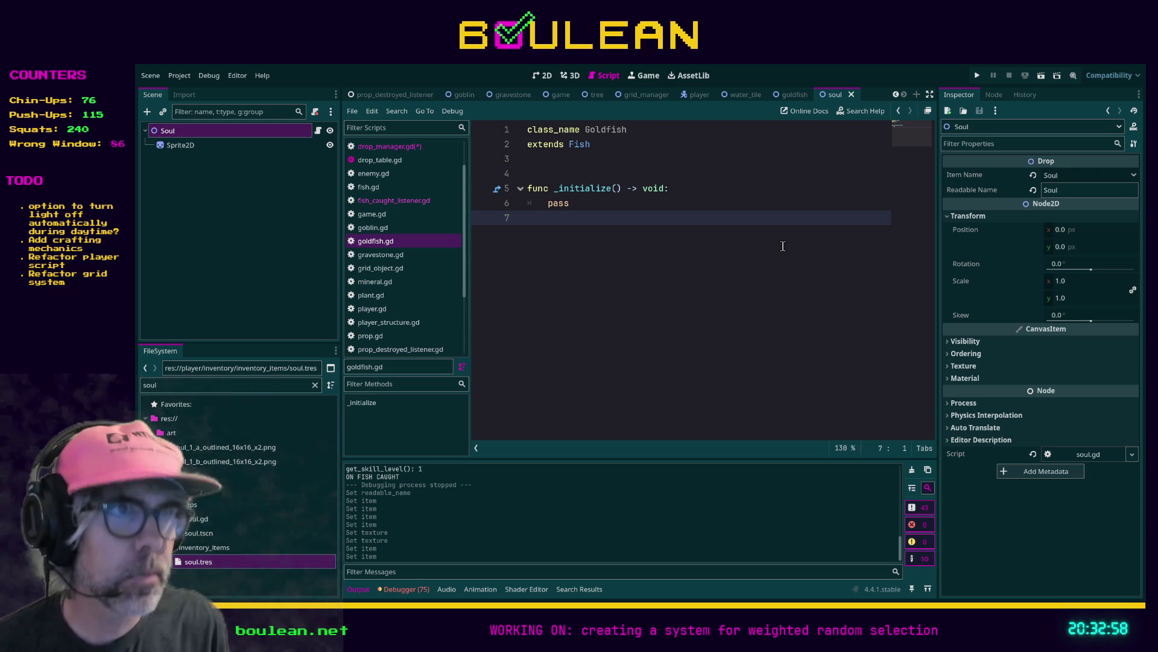
pyautogui.hotkey('ctrl', 'shift', 'f')
pyautogui.press('Return')
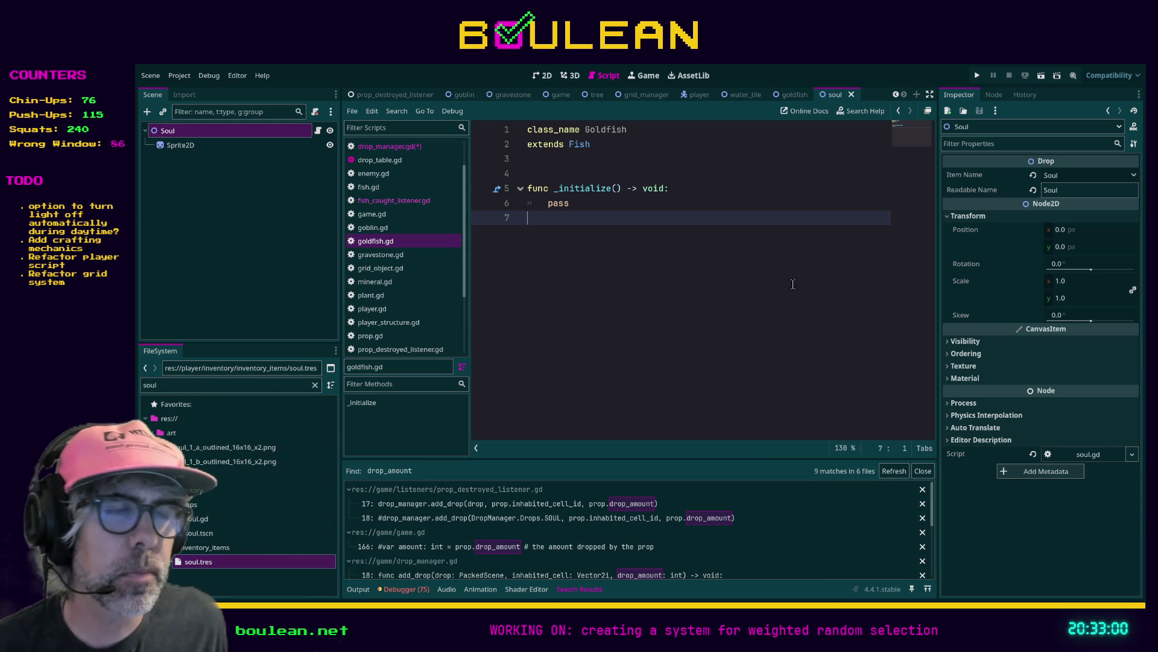
# Delete the commented-out prop interaction function (lines 163–170) from game.gd
pyautogui.click(589, 547)
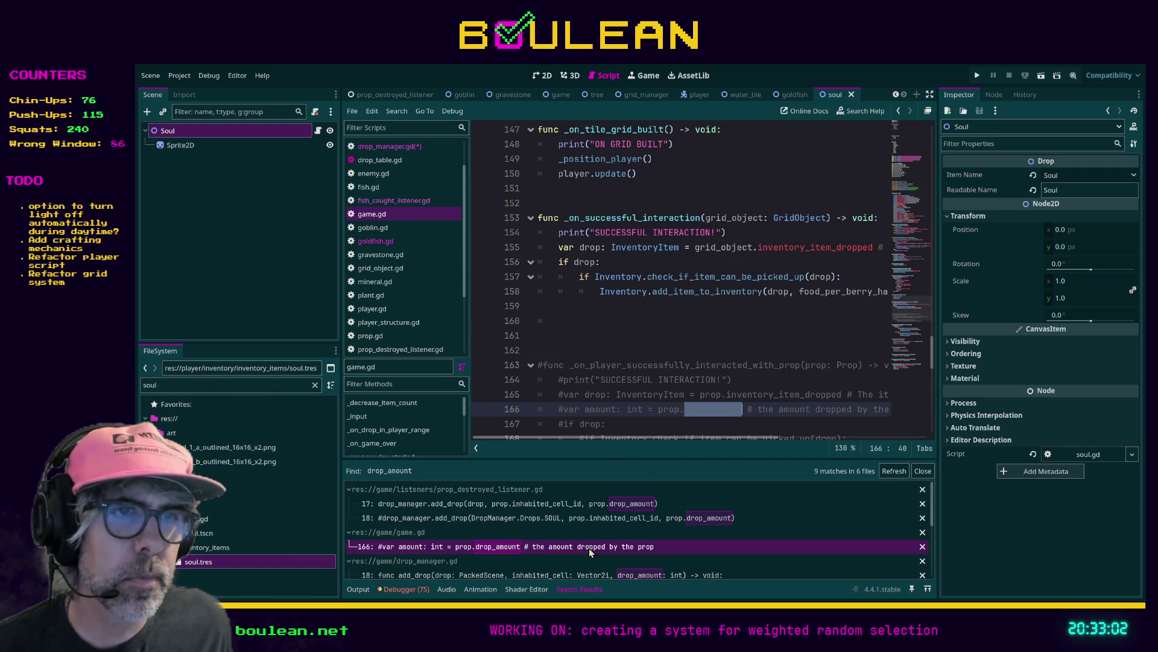
pyautogui.scroll(-2, 682, 277)
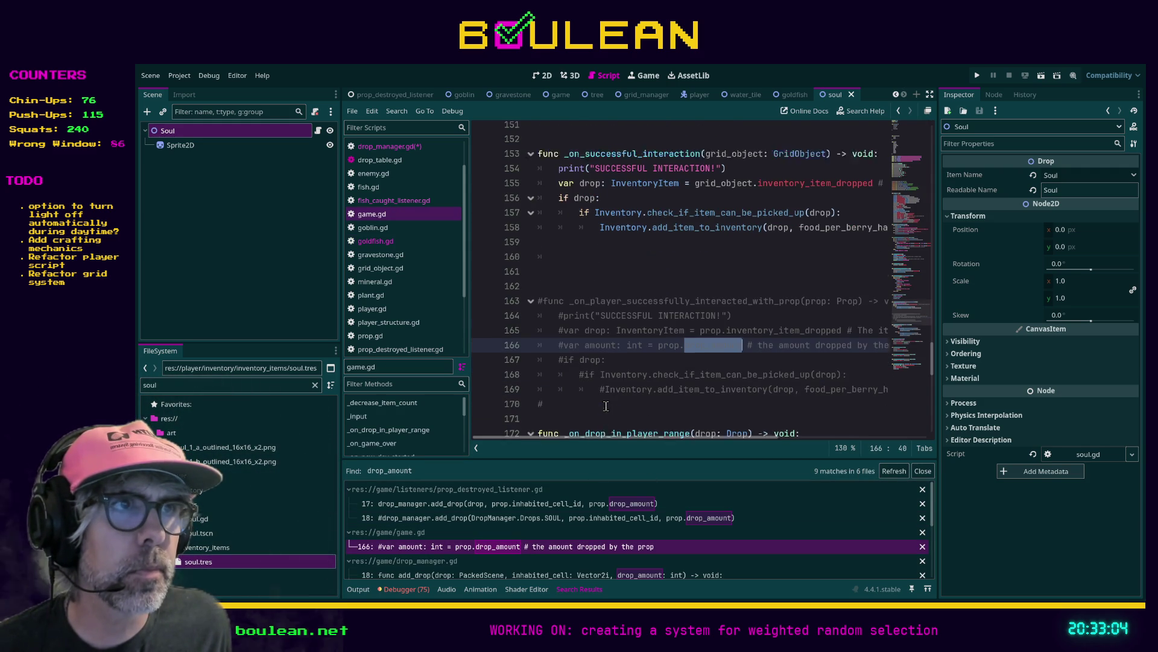
pyautogui.moveTo(547, 380)
pyautogui.mouseDown()
pyautogui.moveTo(558, 350)
pyautogui.moveTo(518, 276)
pyautogui.mouseUp()
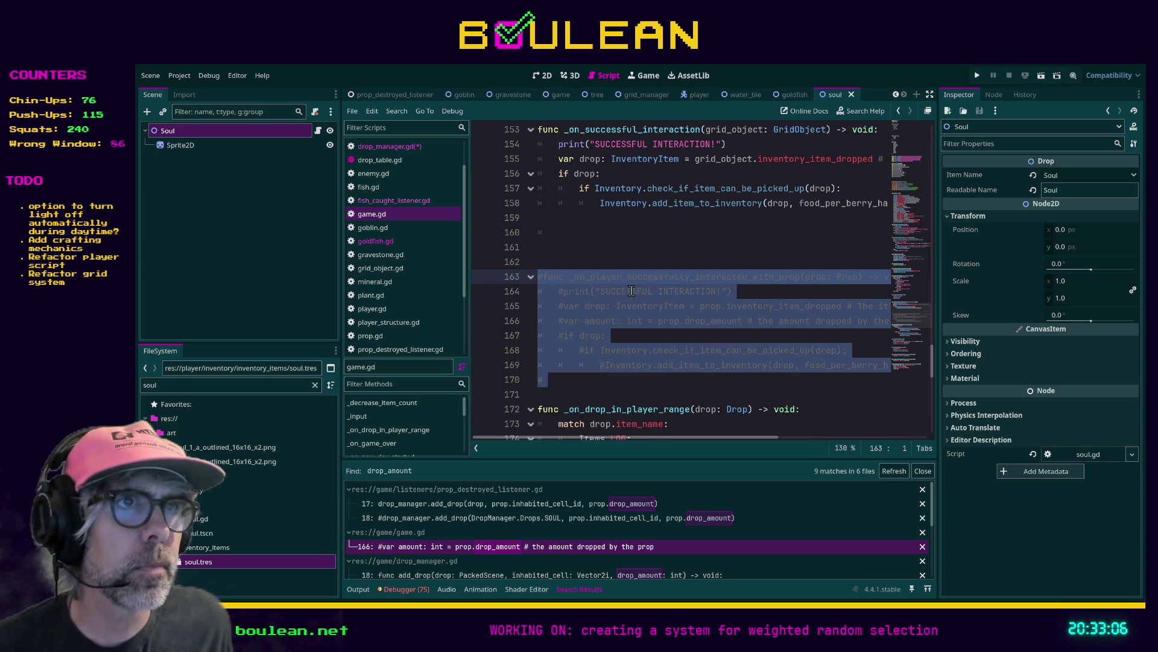
pyautogui.press('BackSpace')
pyautogui.press('BackSpace')
pyautogui.press('BackSpace')
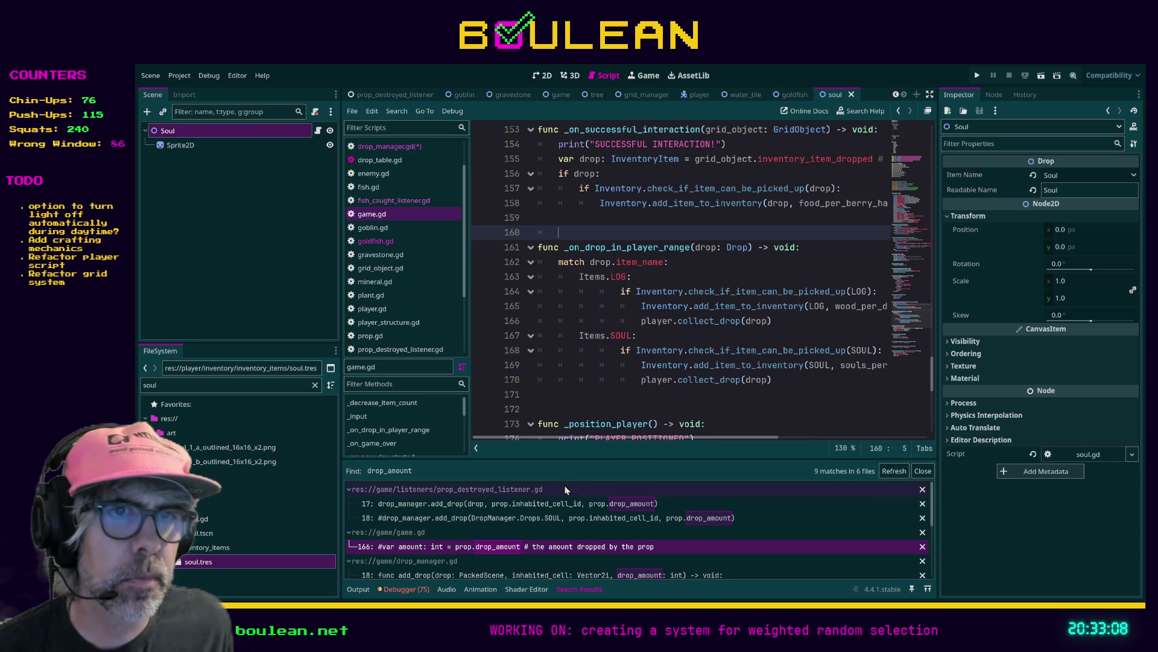
# Check the add_drop call in prop_destroyed_listener.gd and the soul sprite, then open fish_caught_listener.gd
pyautogui.click(549, 504)
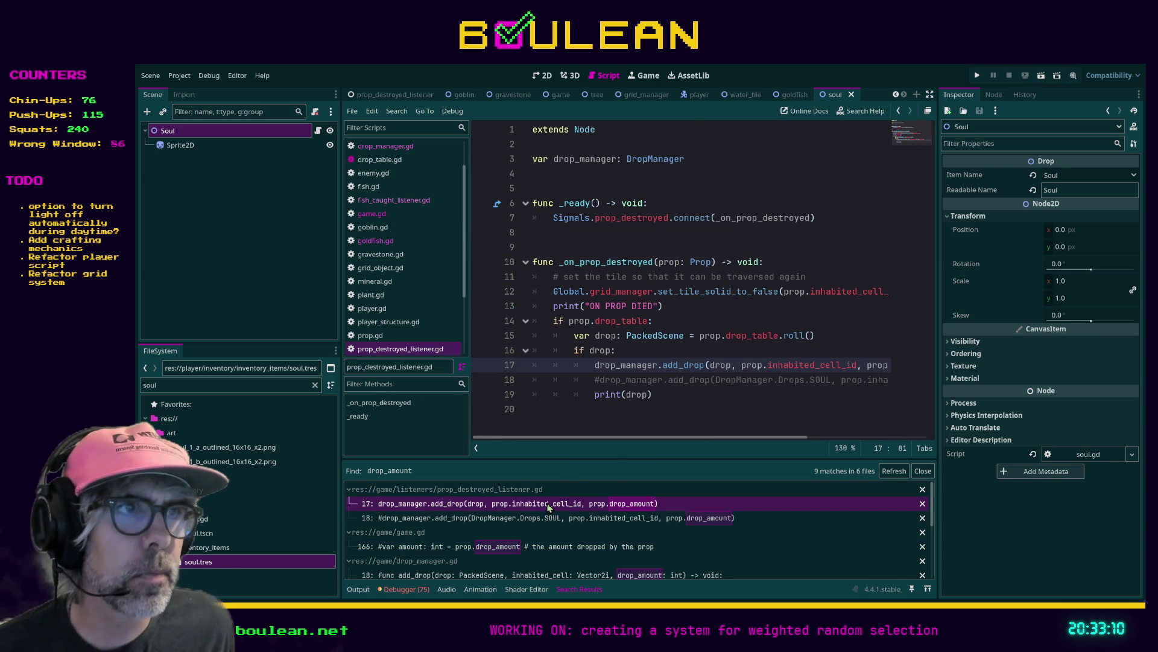
pyautogui.moveTo(581, 440)
pyautogui.mouseDown()
pyautogui.moveTo(669, 437)
pyautogui.moveTo(600, 418)
pyautogui.mouseUp()
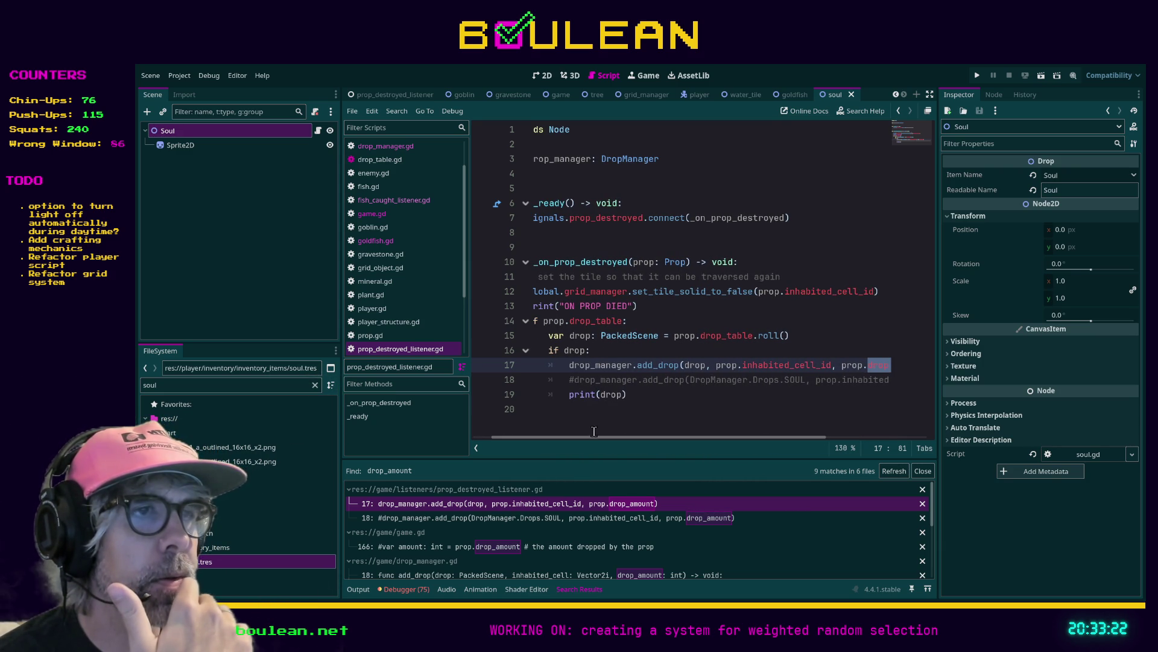
pyautogui.click(290, 387)
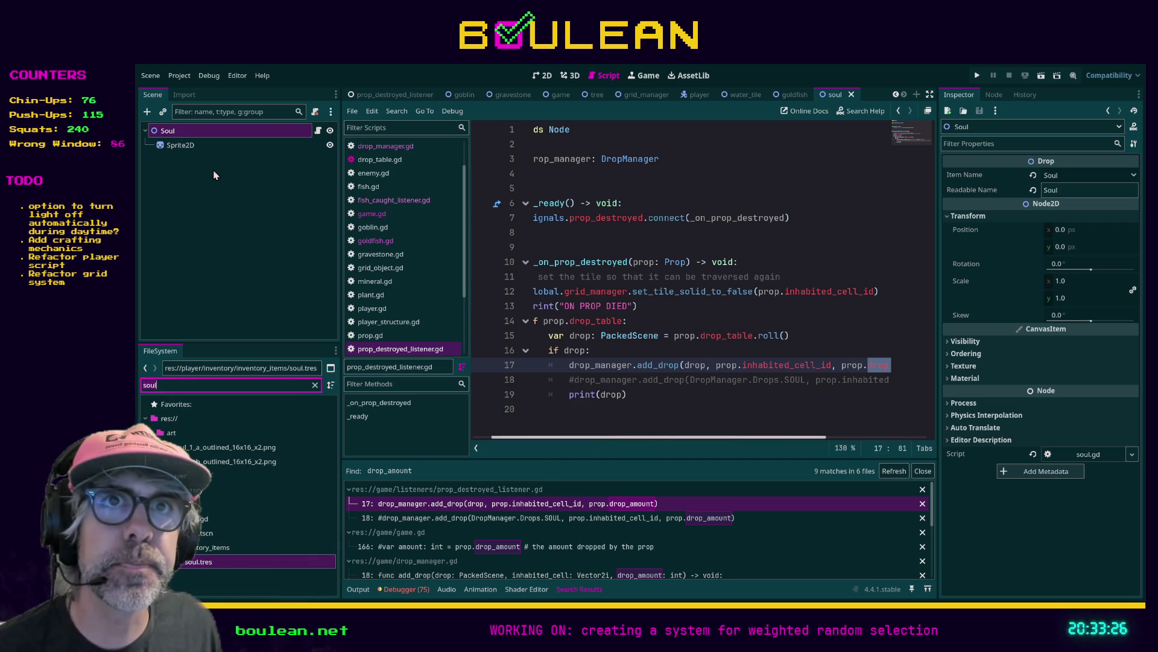
pyautogui.click(180, 148)
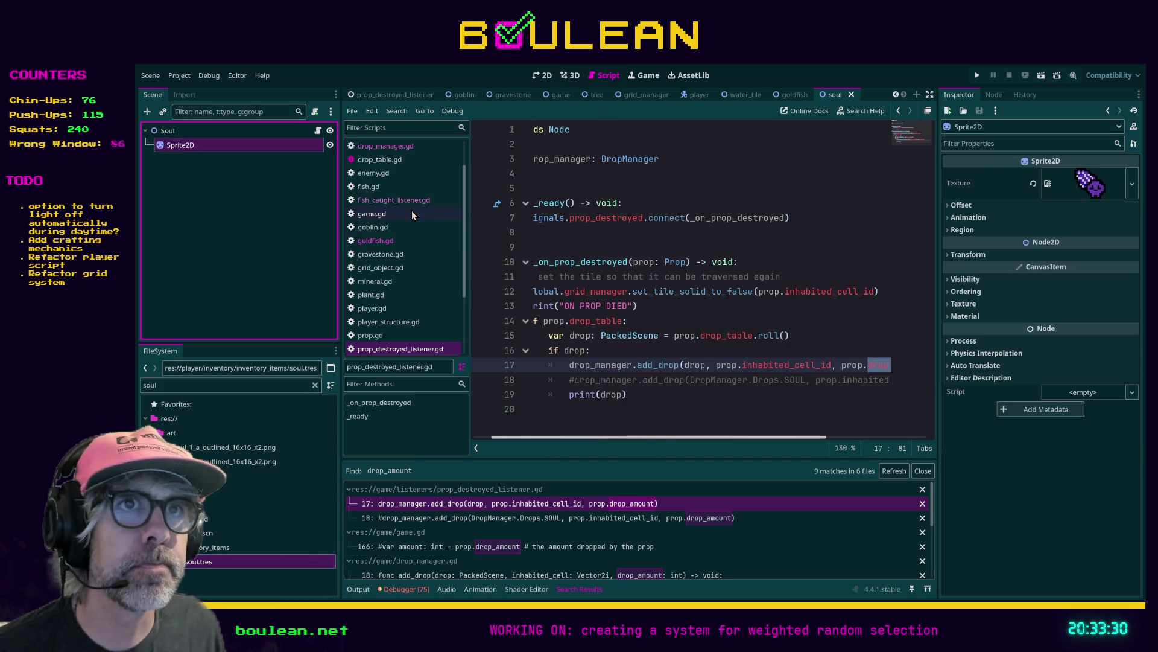
pyautogui.click(394, 200)
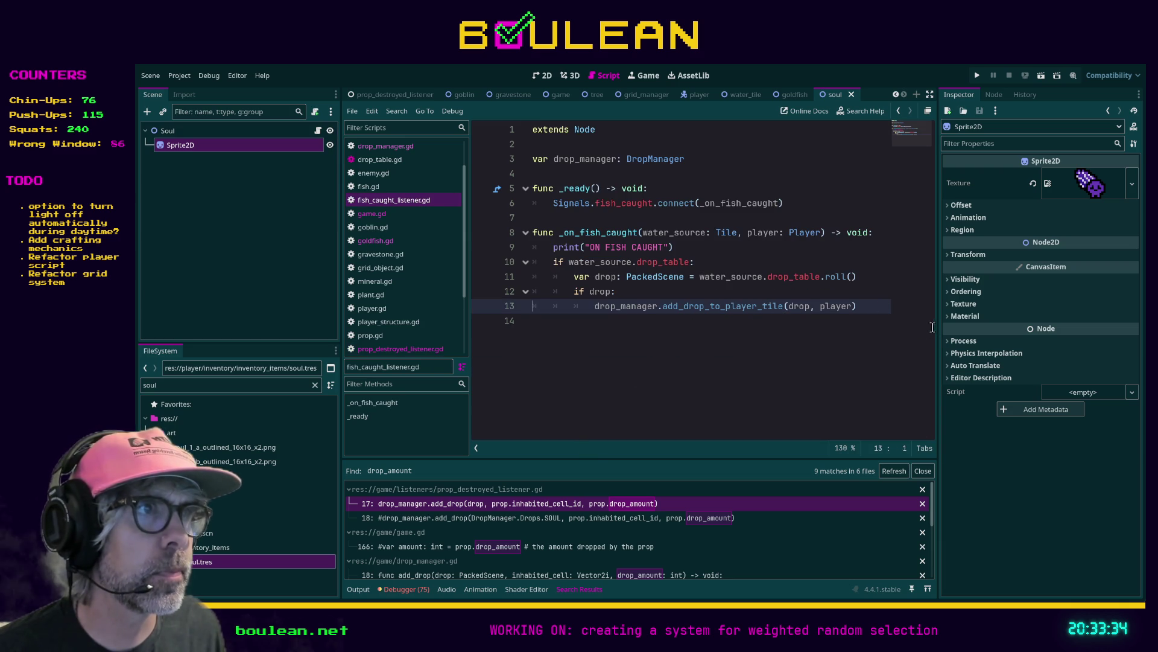
# Pass 1 as the drop amount in the add_drop_to_player_tile call
pyautogui.moveTo(937, 328); pyautogui.dragTo(999, 328)
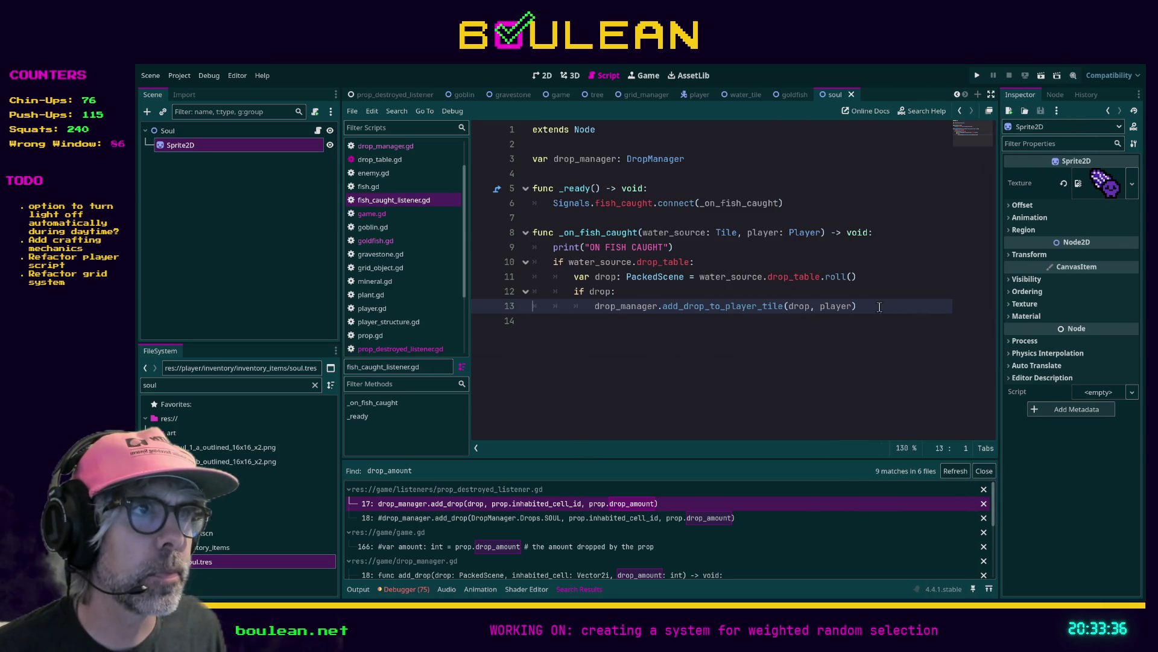
pyautogui.click(852, 305)
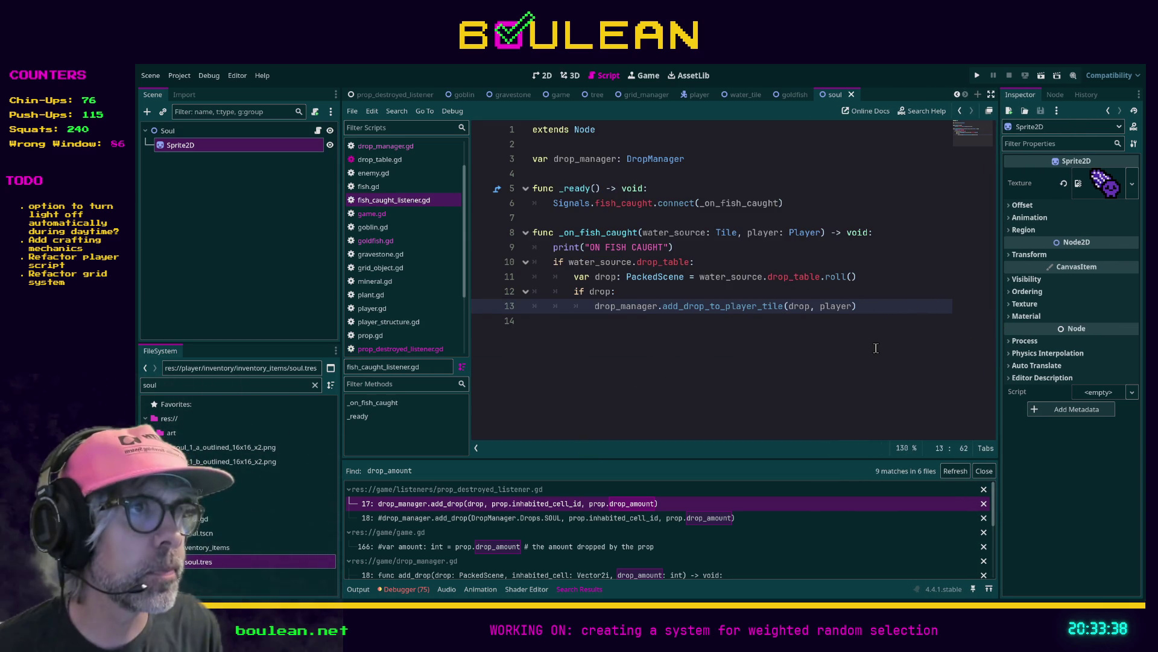
pyautogui.write(',1')
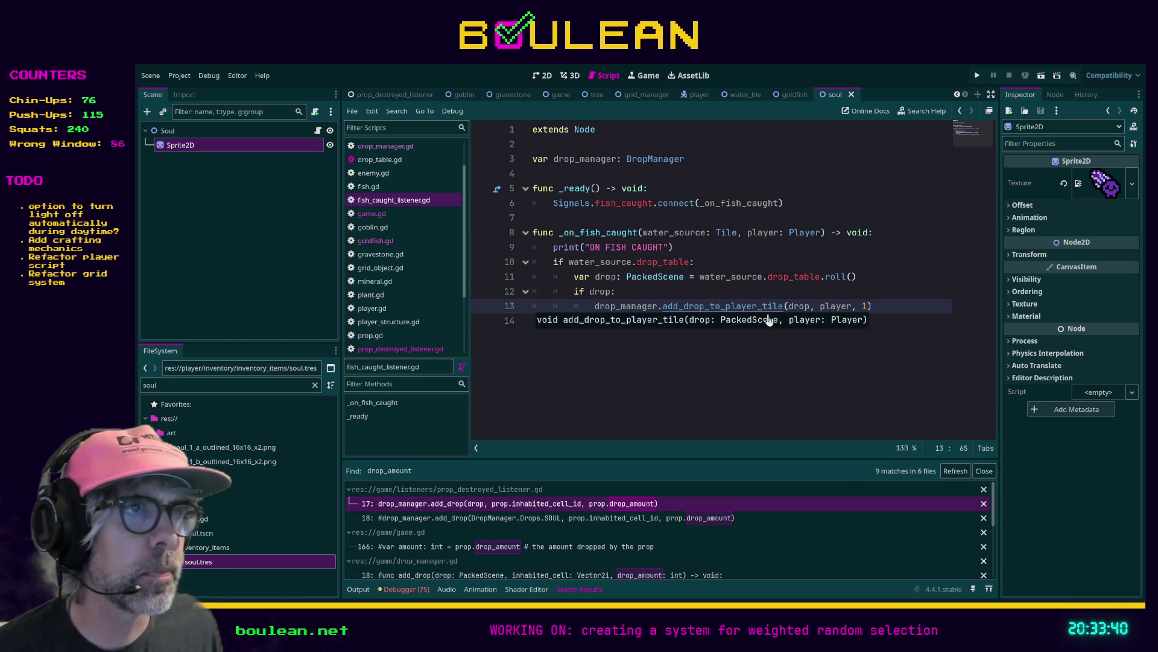
# Add a drop_amount: int parameter to add_drop_to_player_tile in drop_manager.gd, save, and run the game
pyautogui.keyDown('ctrl'); pyautogui.click(754, 305); pyautogui.keyUp('ctrl')
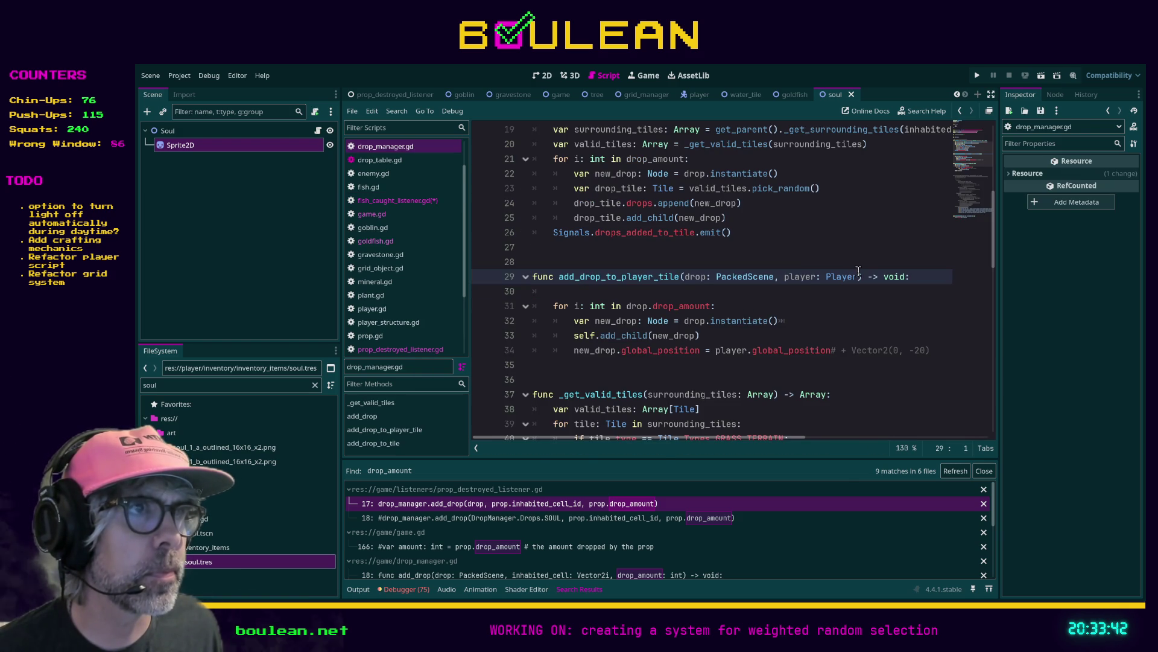
pyautogui.write(', drop_amount:')
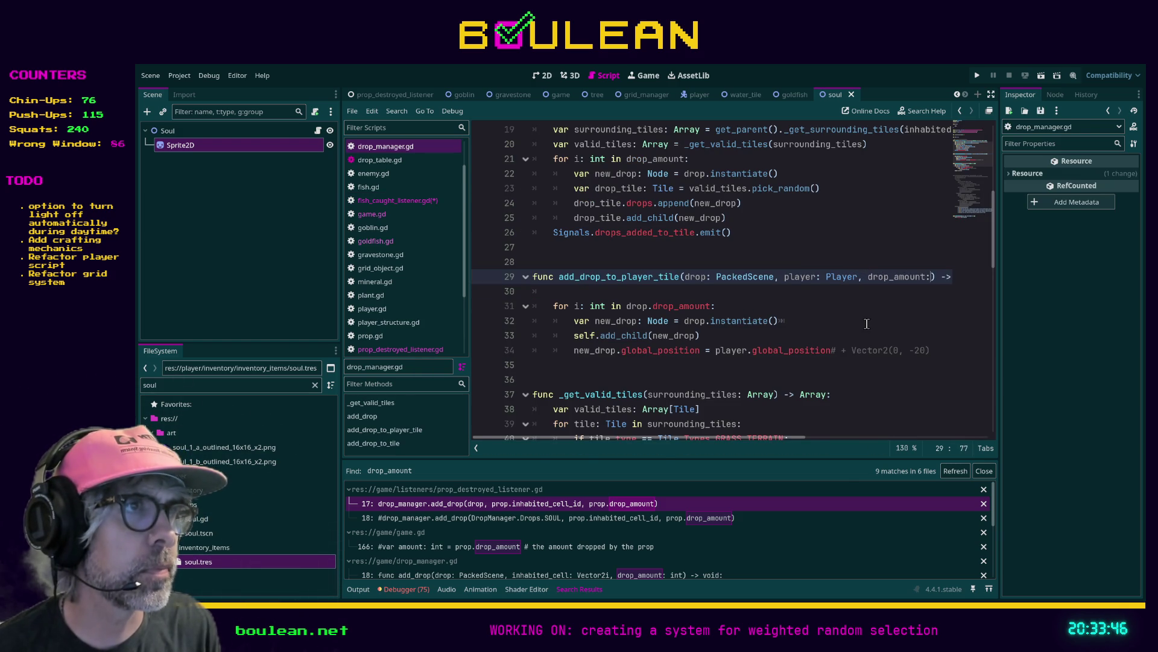
pyautogui.write(' int')
pyautogui.click(661, 295)
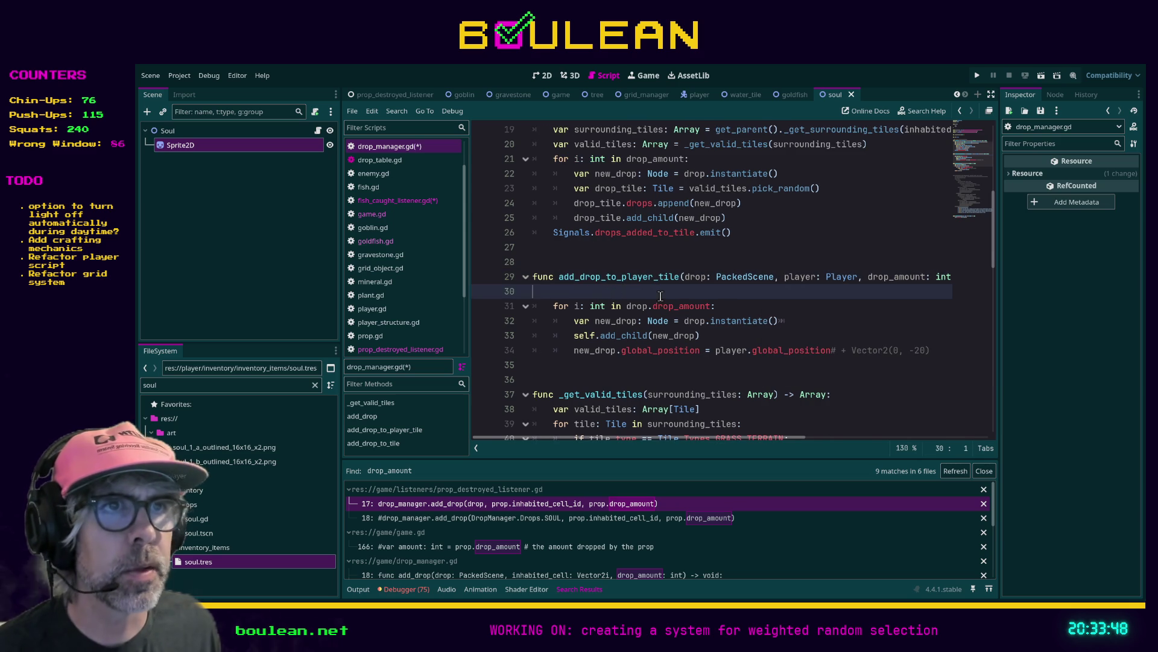
pyautogui.press('BackSpace')
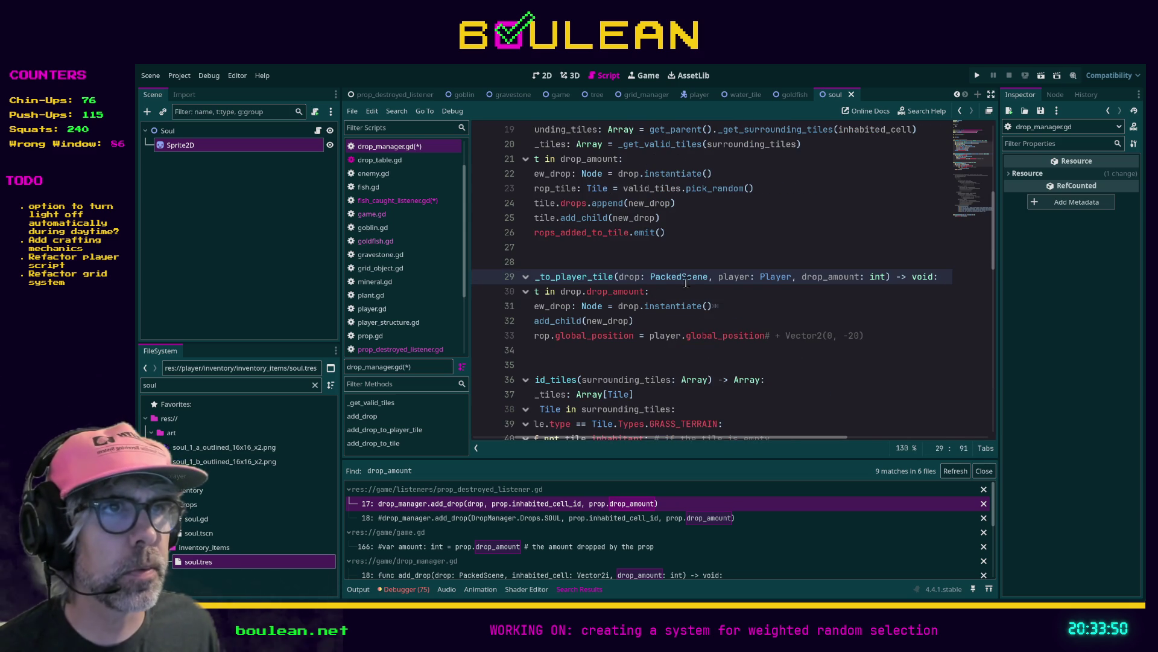
pyautogui.click(691, 290)
pyautogui.hotkey('ctrl', 's')
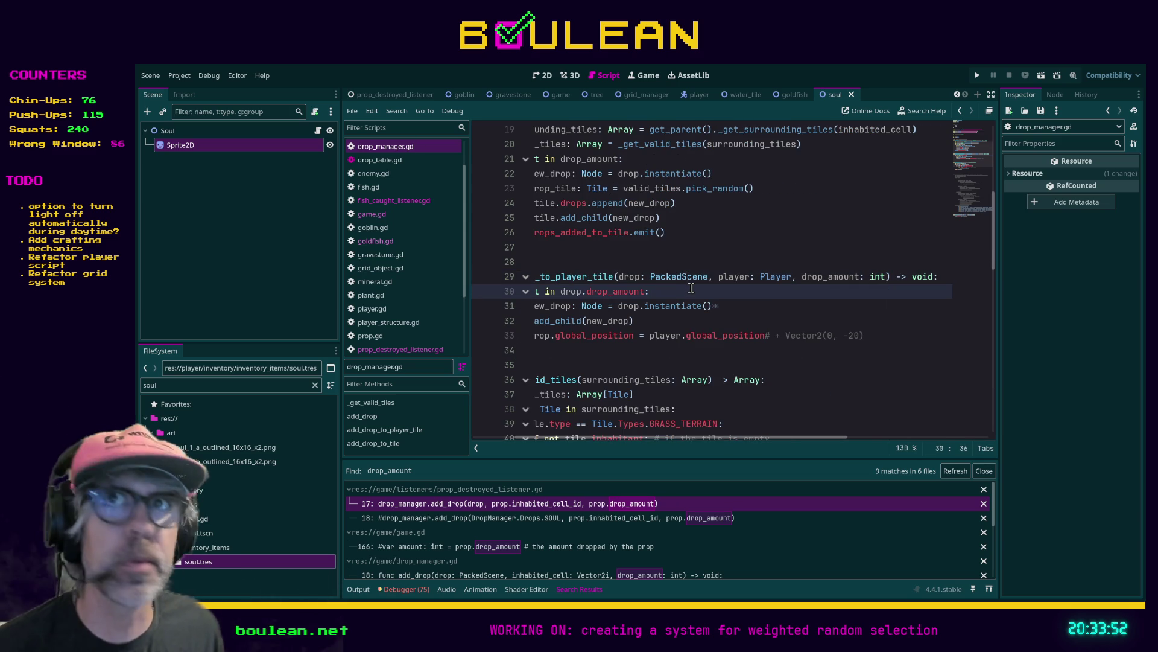
pyautogui.press('F5')
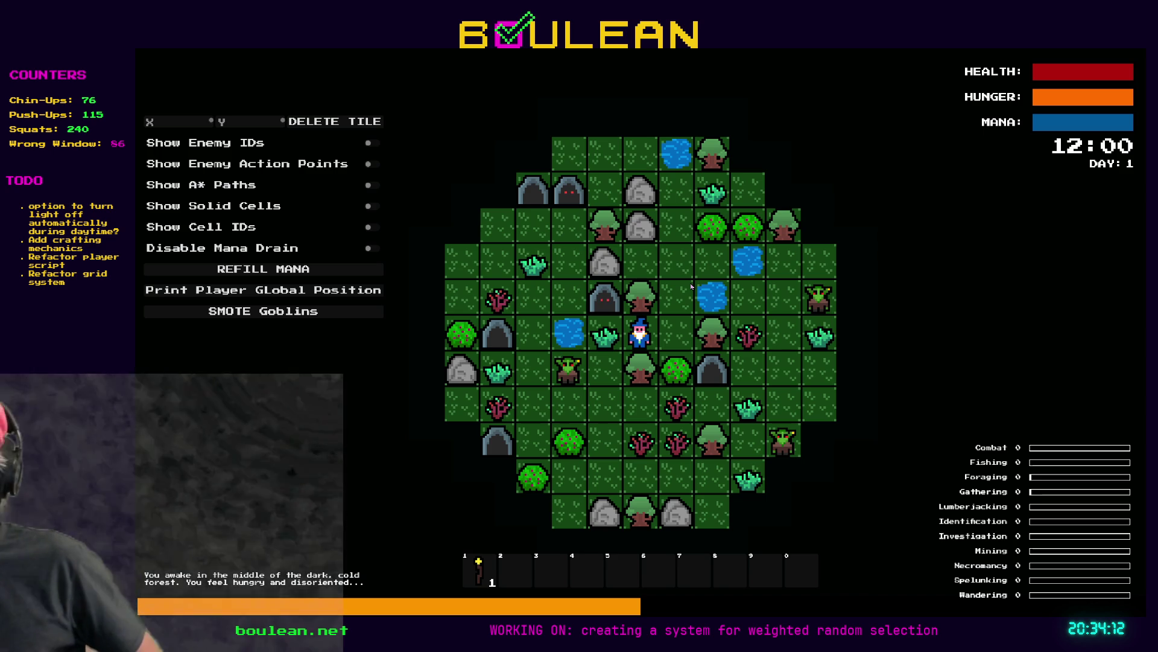
# Walk the wizard beside the water, fish four times, then stop the game
pyautogui.press('Up')
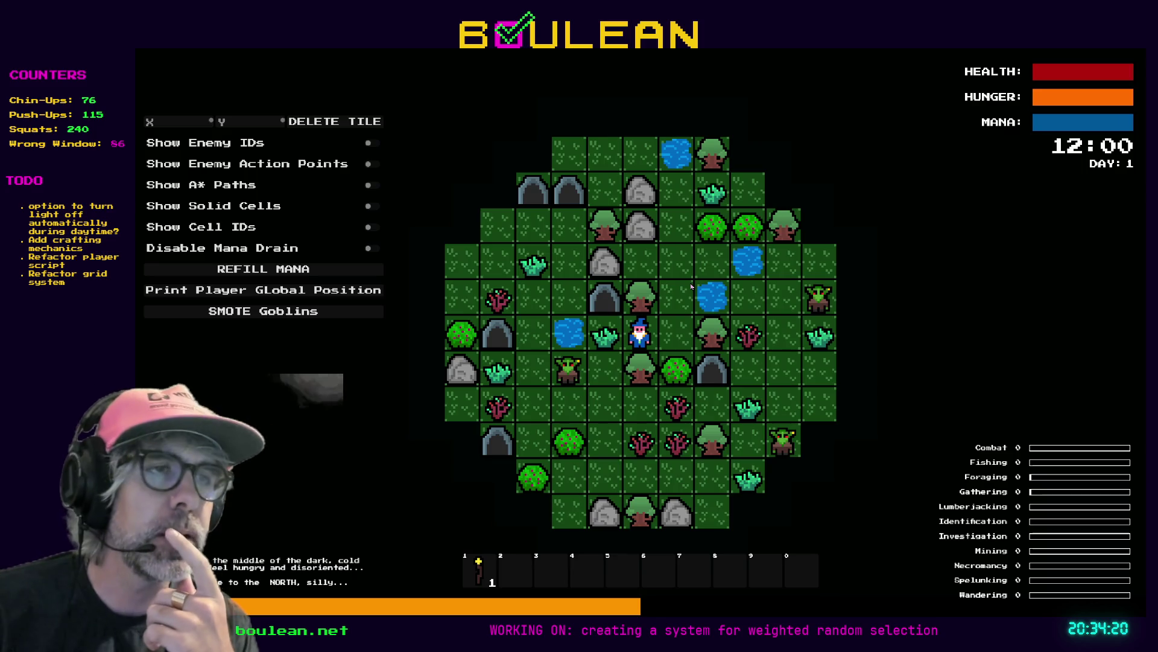
pyautogui.press('Right')
pyautogui.press('Up')
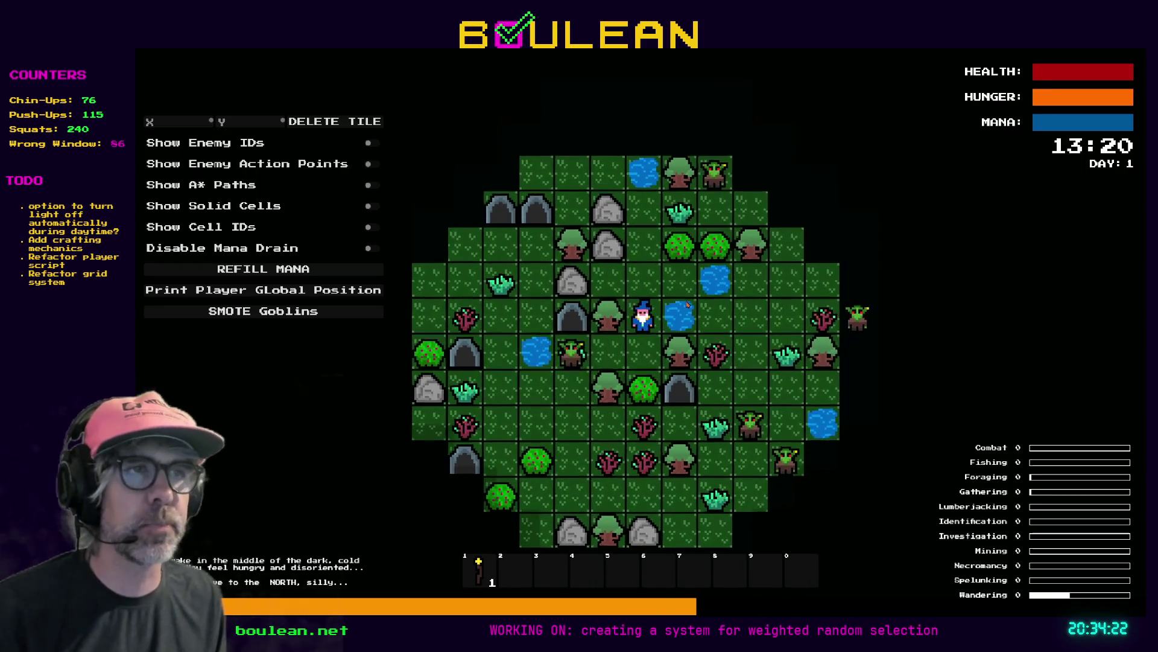
pyautogui.press('Right')
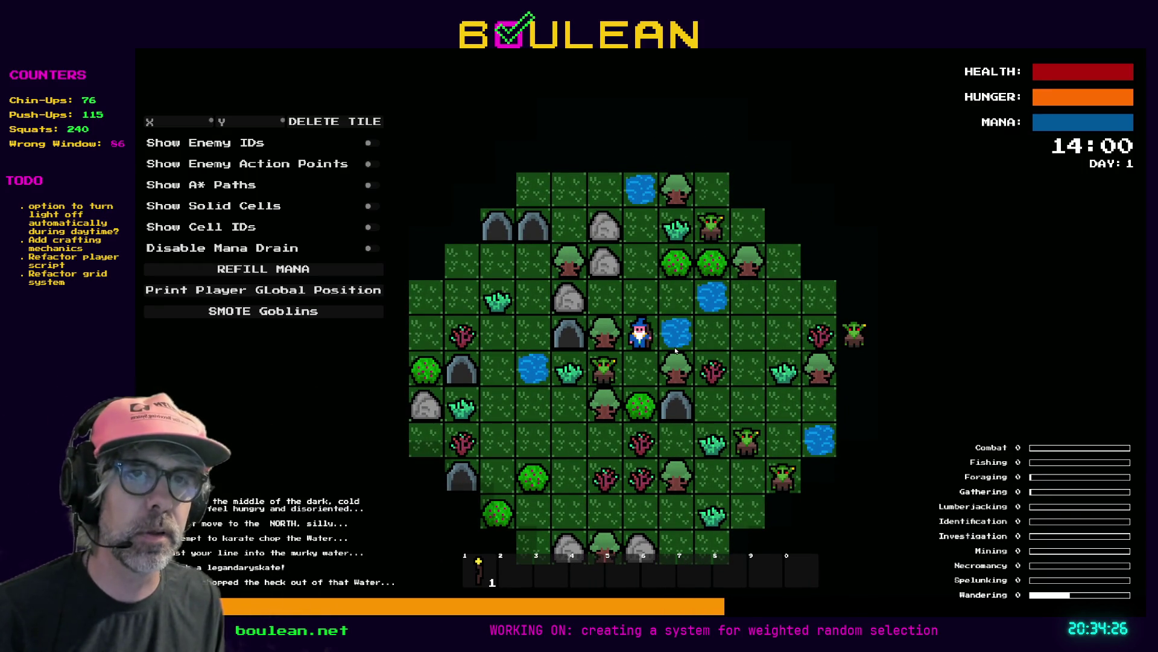
pyautogui.press('Right')
pyautogui.scroll(2, 637, 370)
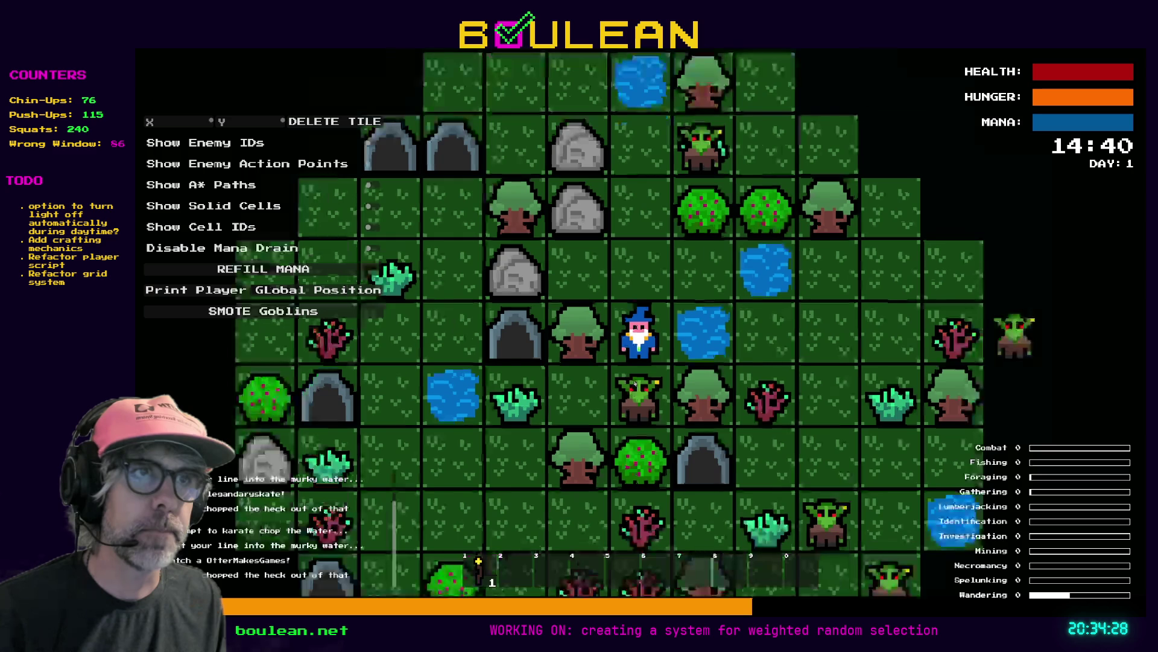
pyautogui.press('Right')
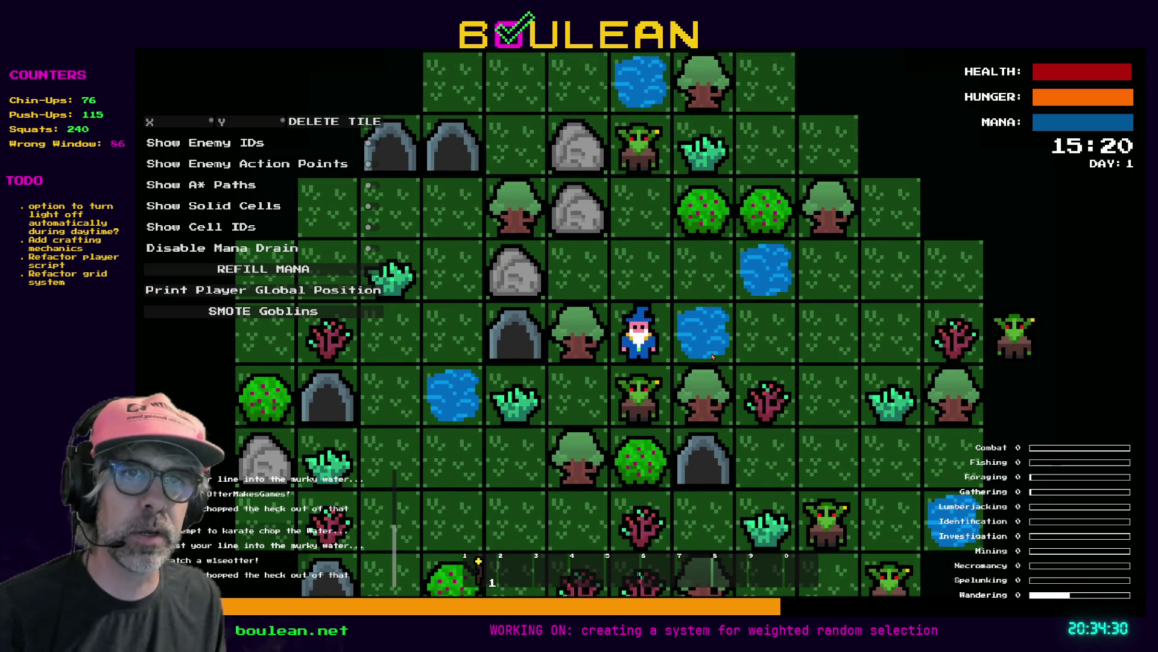
pyautogui.press('Right')
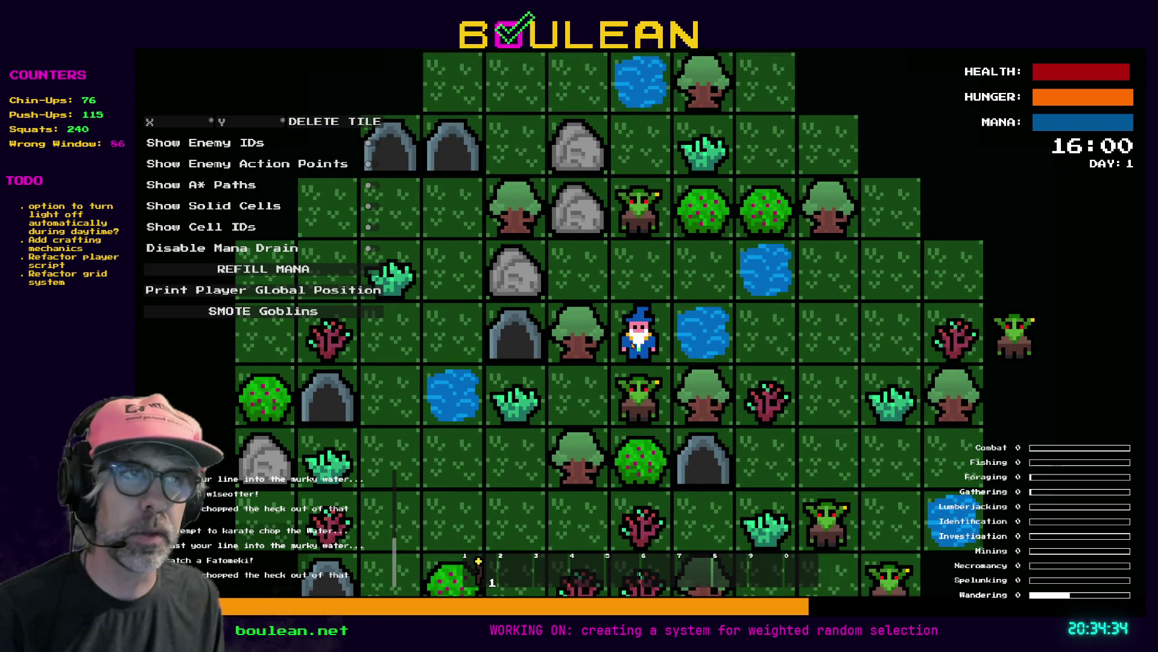
pyautogui.press('F8')
pyautogui.moveTo(592, 439); pyautogui.dragTo(543, 440)
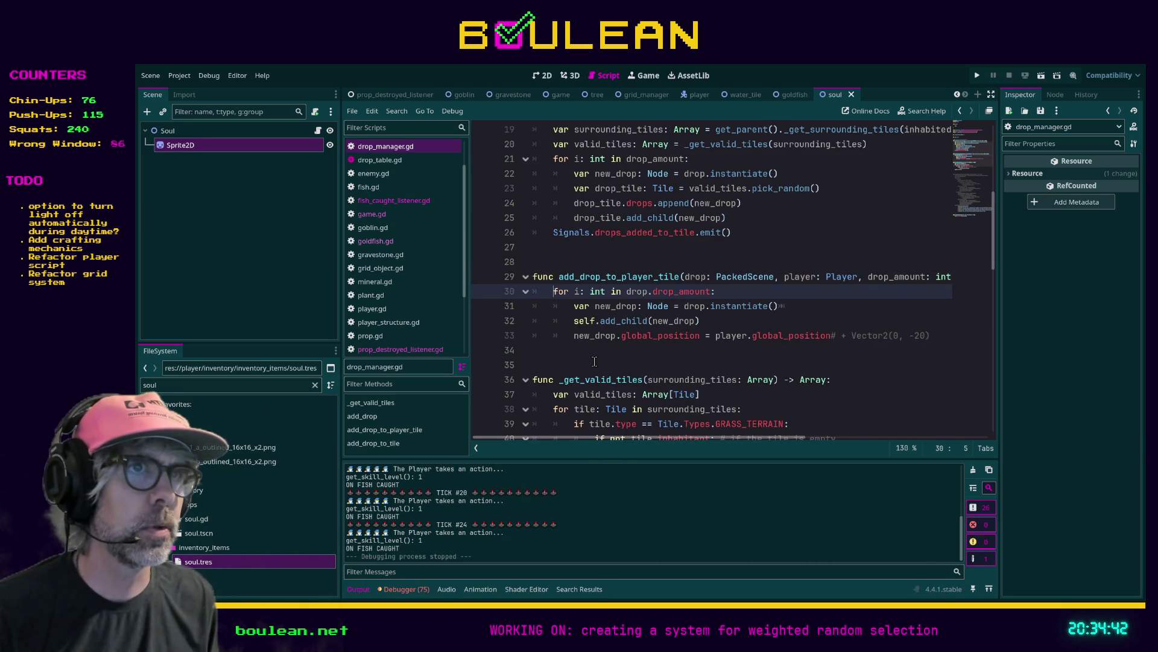
# Remove the duplicated 'drop' on line 30 so the loop iterates over drop_amount
pyautogui.moveTo(623, 436)
pyautogui.mouseDown()
pyautogui.moveTo(689, 429)
pyautogui.moveTo(643, 422)
pyautogui.mouseUp()
pyautogui.doubleClick(605, 292)
pyautogui.press('BackSpace')
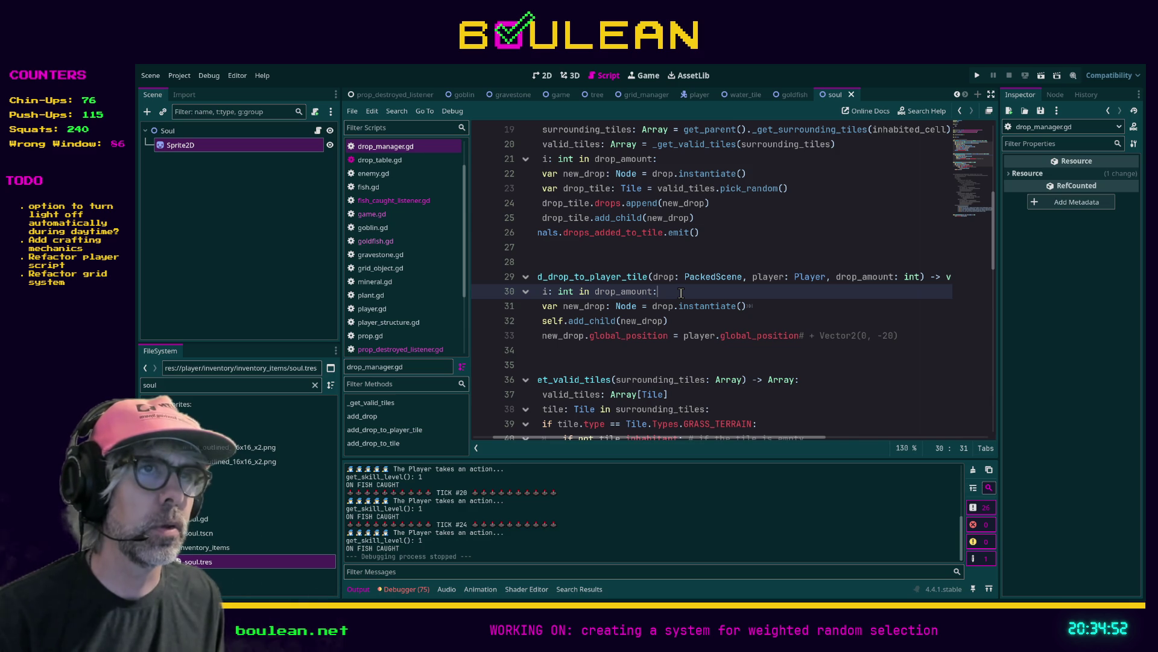
# Run the game, fish twice beside the water, and stop the test
pyautogui.press('F5')
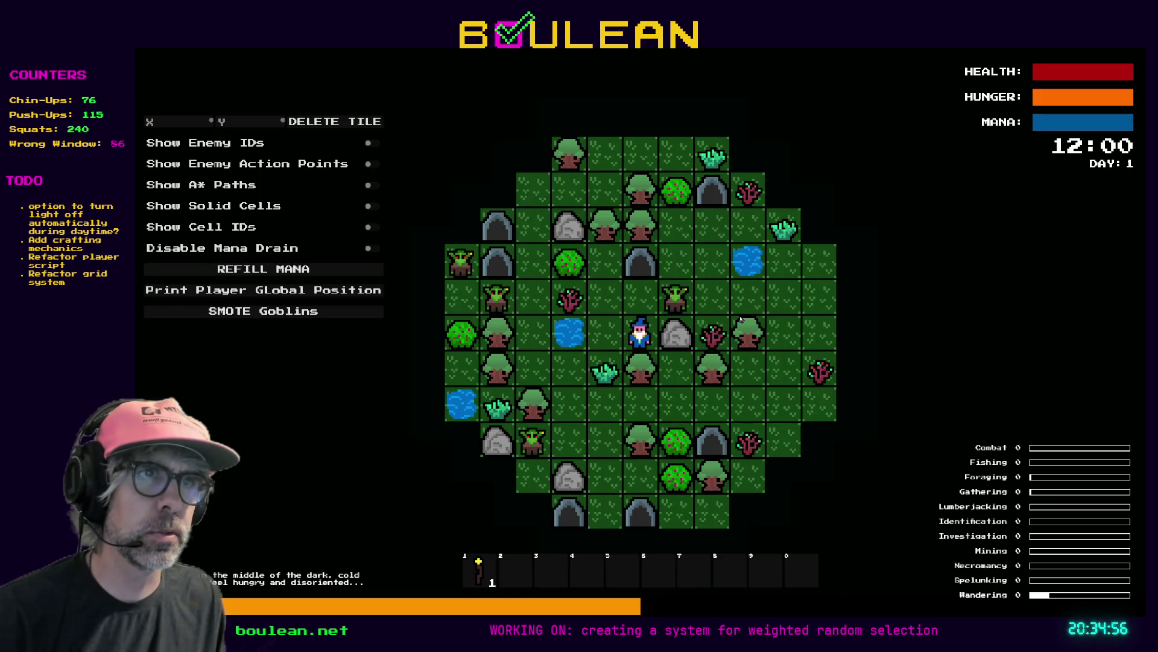
pyautogui.press('Left')
pyautogui.press('Left')
pyautogui.press('Left')
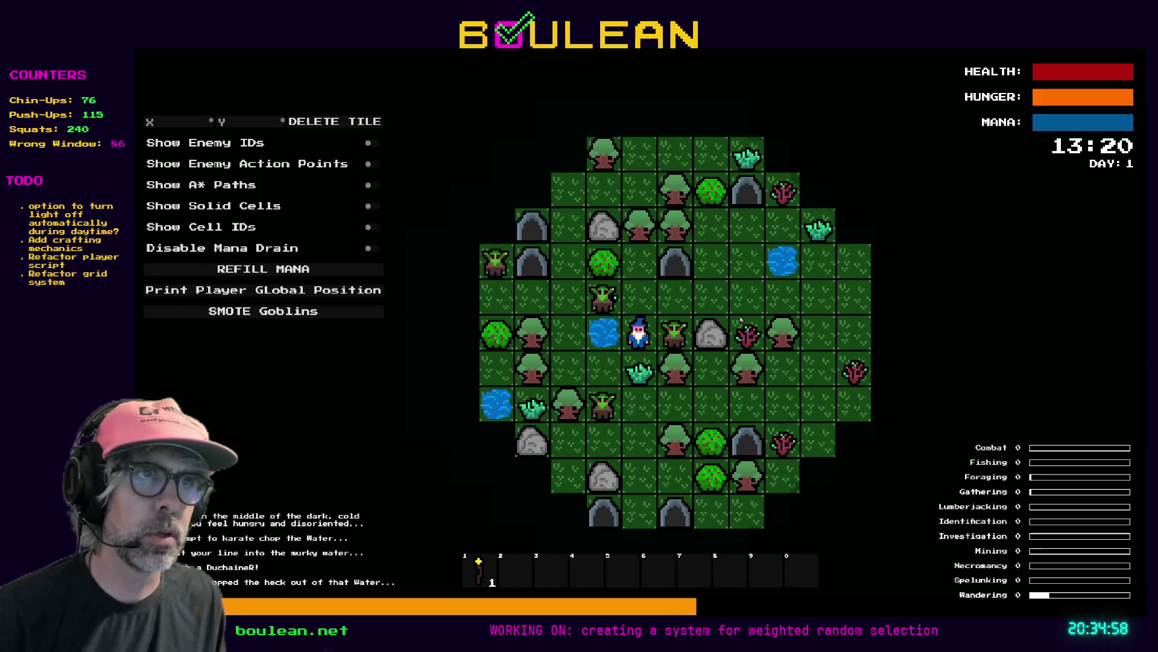
pyautogui.press('Left')
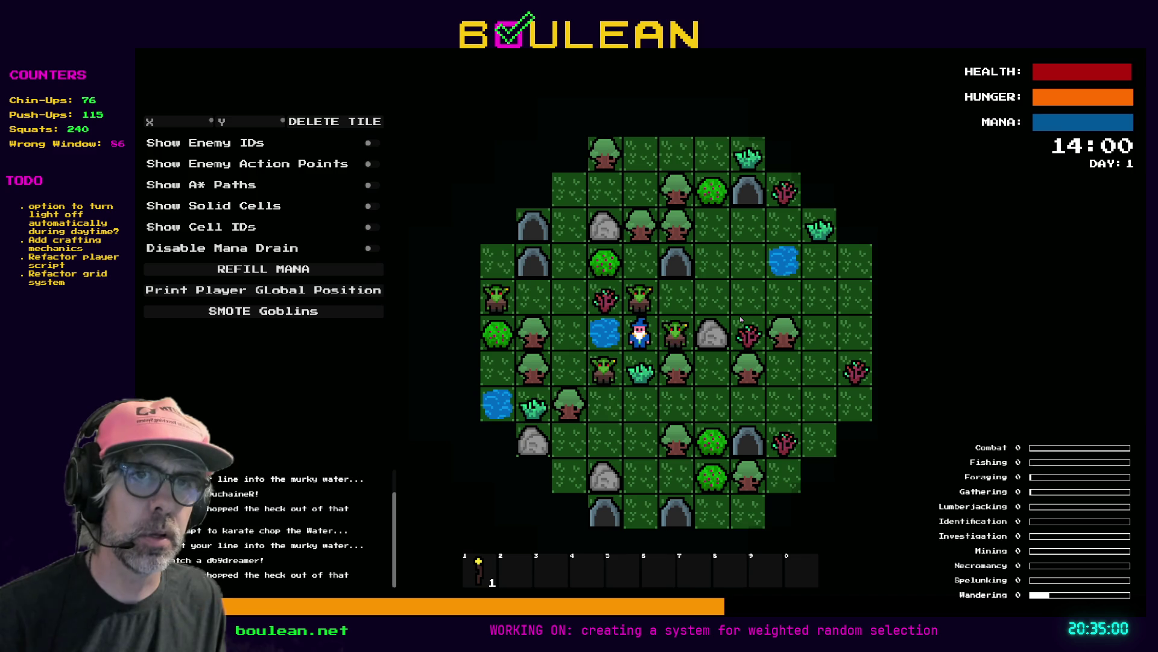
pyautogui.press('F8')
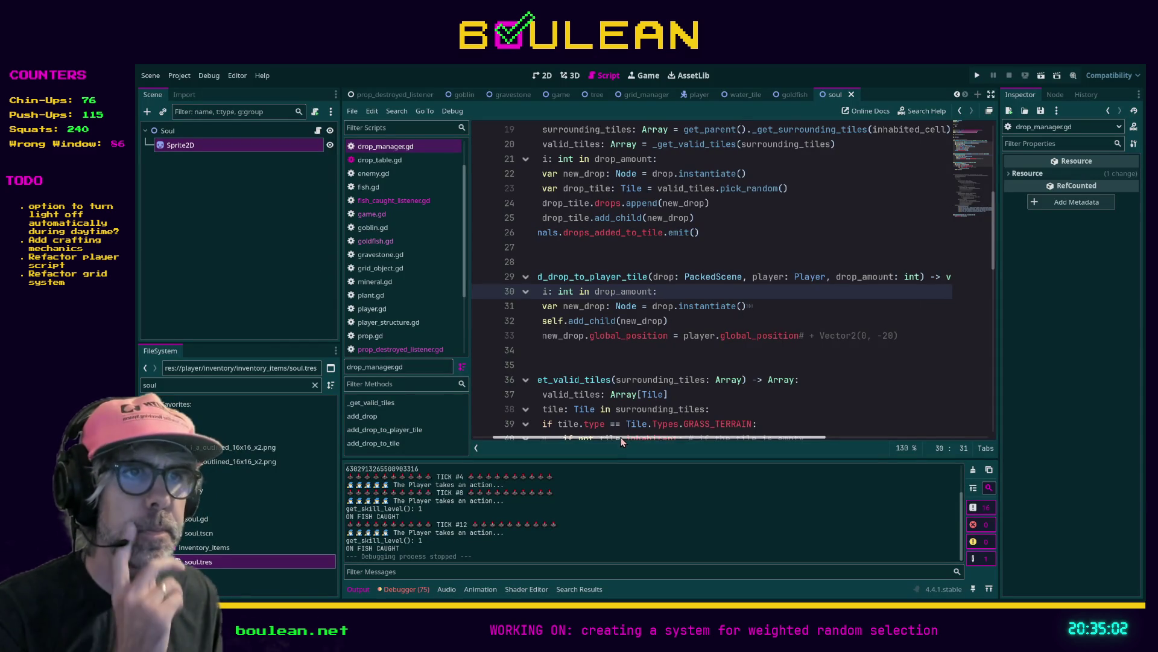
# Insert print("FOR add_drop_to_player_tile") above var new_drop in the loop, save, and run the game
pyautogui.click(572, 305)
pyautogui.press('Return')
pyautogui.press('Up')
pyautogui.write('pri')
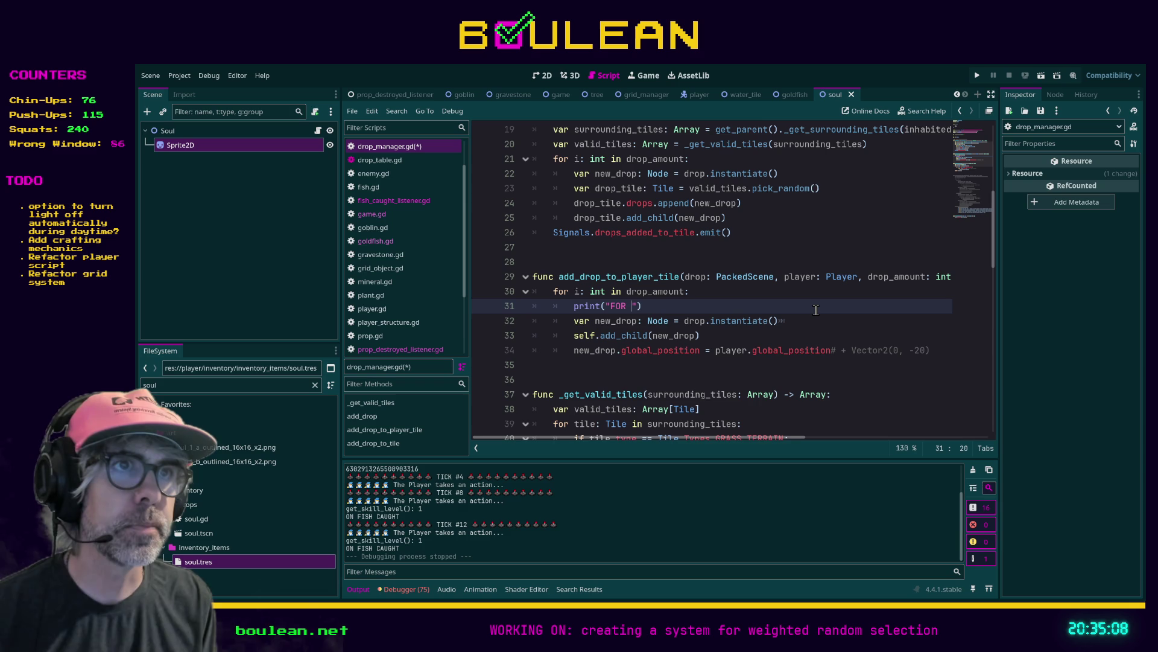
pyautogui.write('add_drop_t')
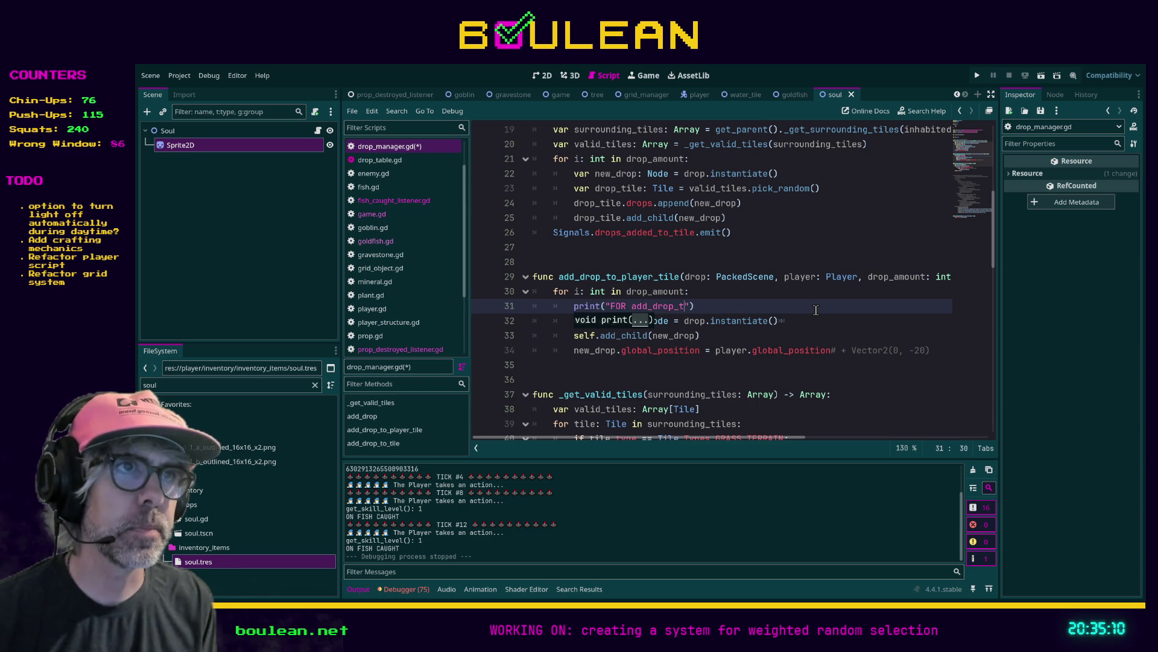
pyautogui.write('")')
pyautogui.hotkey('ctrl', 's')
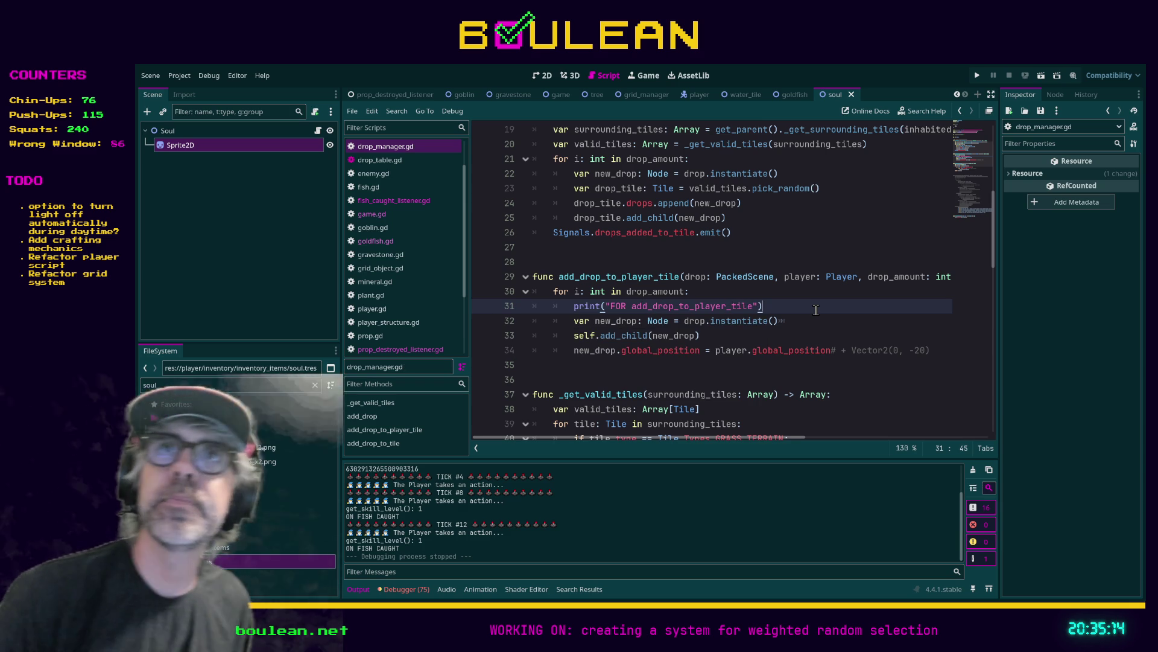
pyautogui.press('F5')
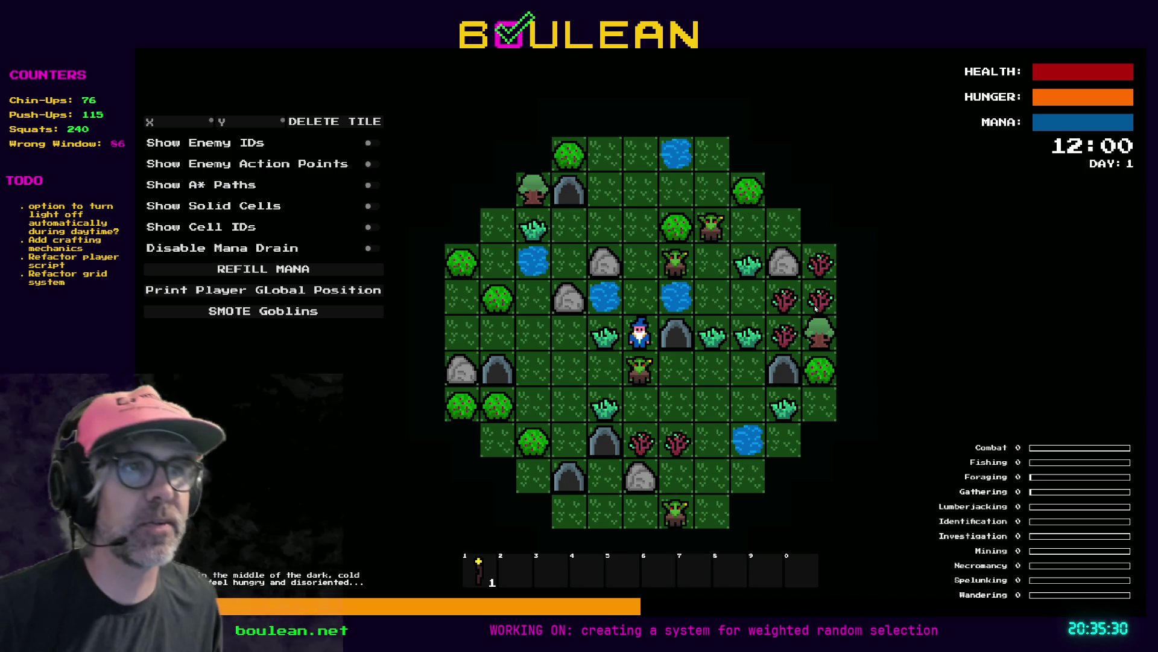
# Fish twice in the water beside the wizard, then stop the game
pyautogui.press('Up')
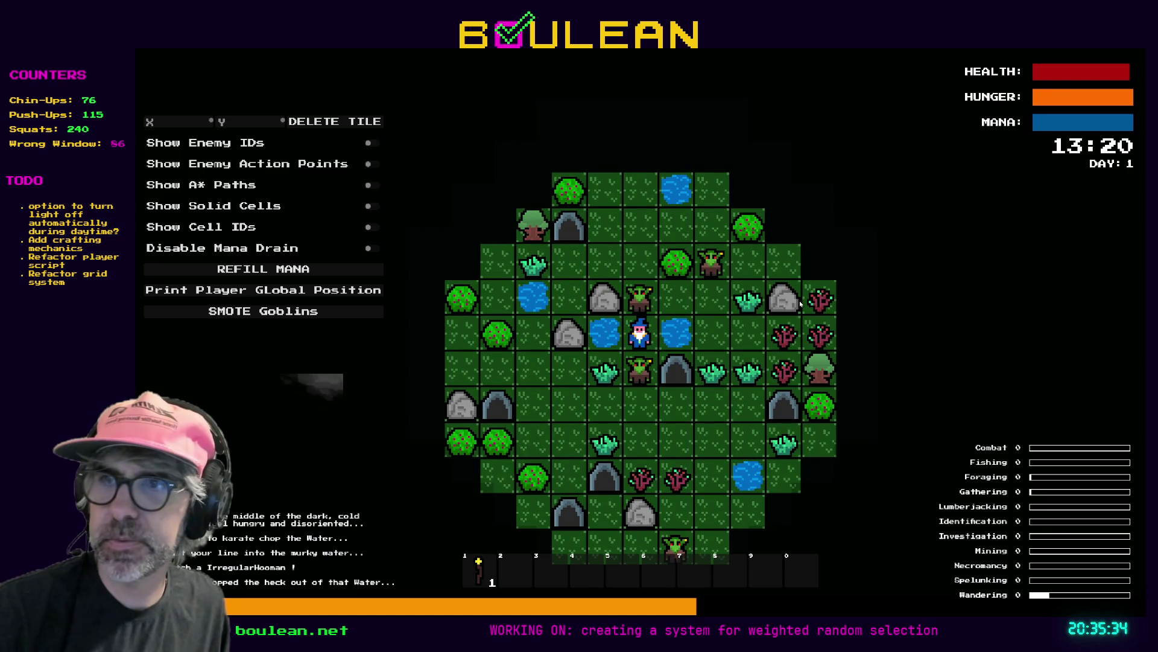
pyautogui.press('Right')
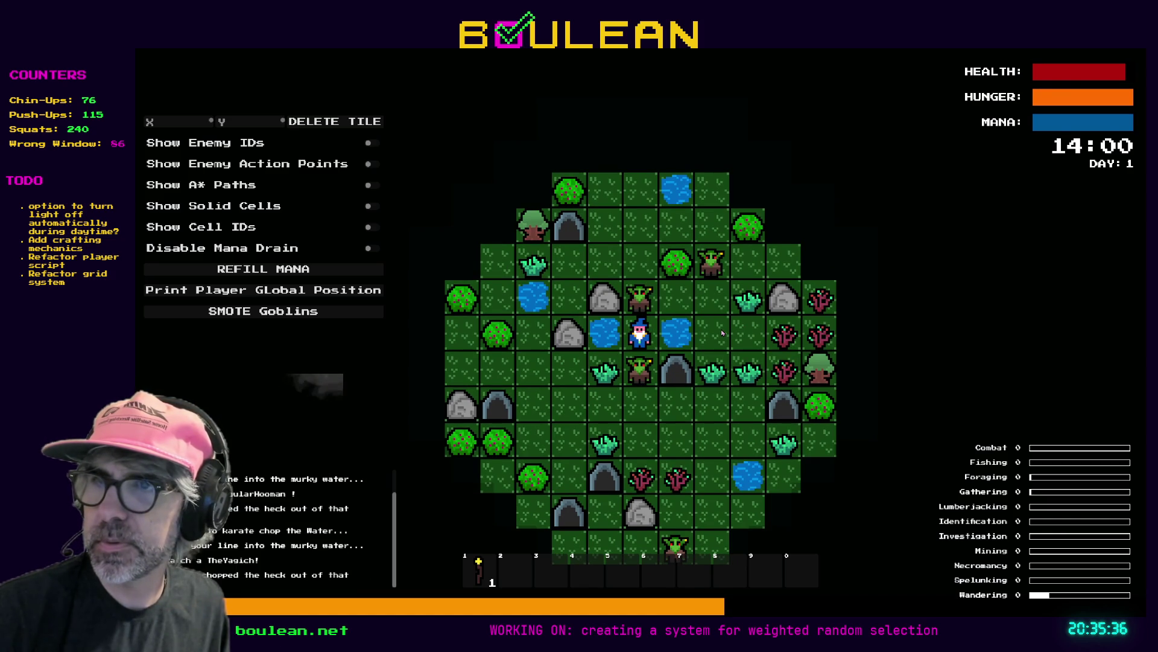
pyautogui.press('Right')
pyautogui.press('F8')
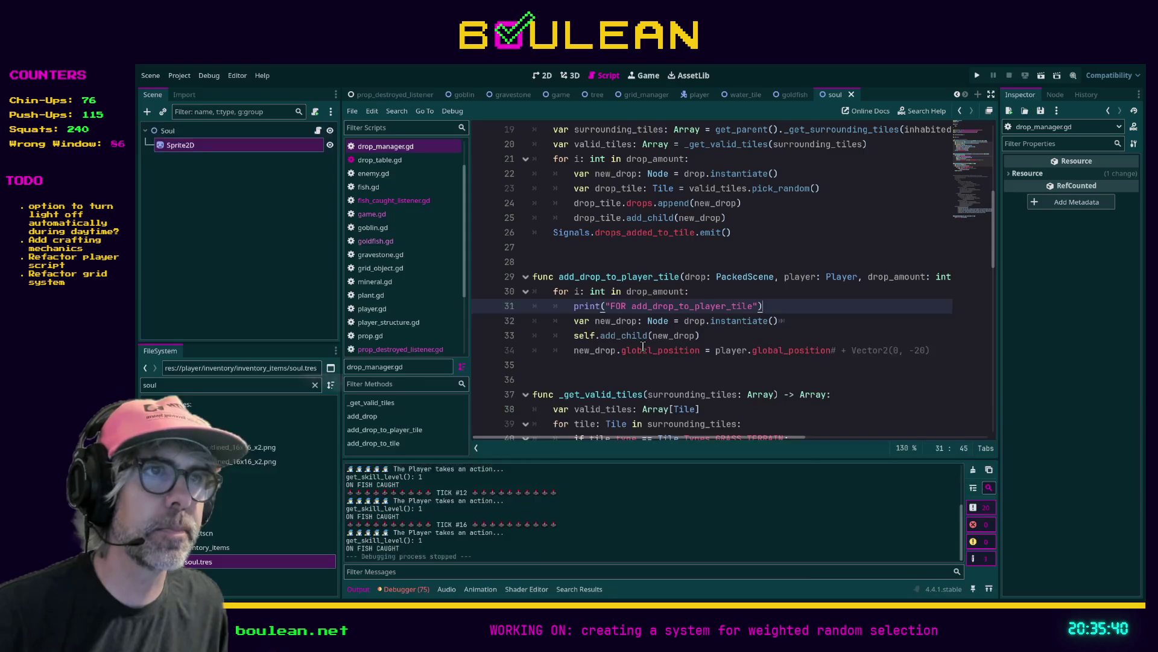
# Copy the print line above the for loop as print("add_drop_to_player_tile"), save, and rerun
pyautogui.moveTo(779, 306); pyautogui.dragTo(572, 306)
pyautogui.hotkey('ctrl', 'c')
pyautogui.click(558, 295)
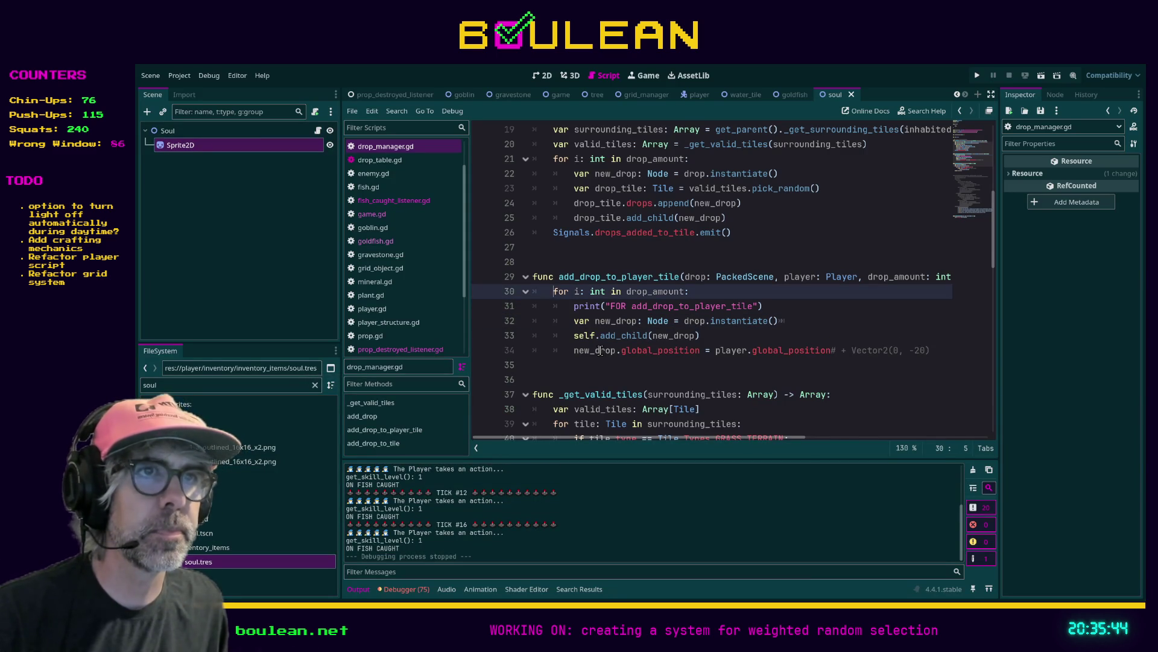
pyautogui.press('Return')
pyautogui.press('Up')
pyautogui.hotkey('ctrl', 'v')
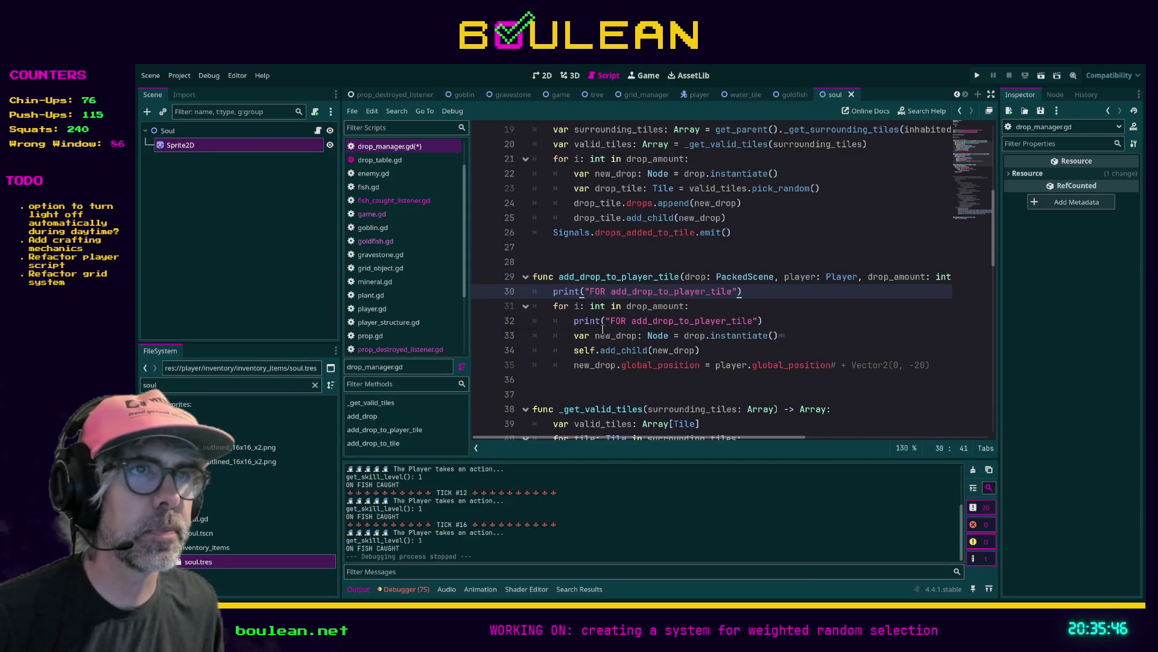
pyautogui.moveTo(599, 291); pyautogui.dragTo(594, 291)
pyautogui.press('BackSpace')
pyautogui.click(792, 308)
pyautogui.hotkey('ctrl', 's')
pyautogui.press('F5')
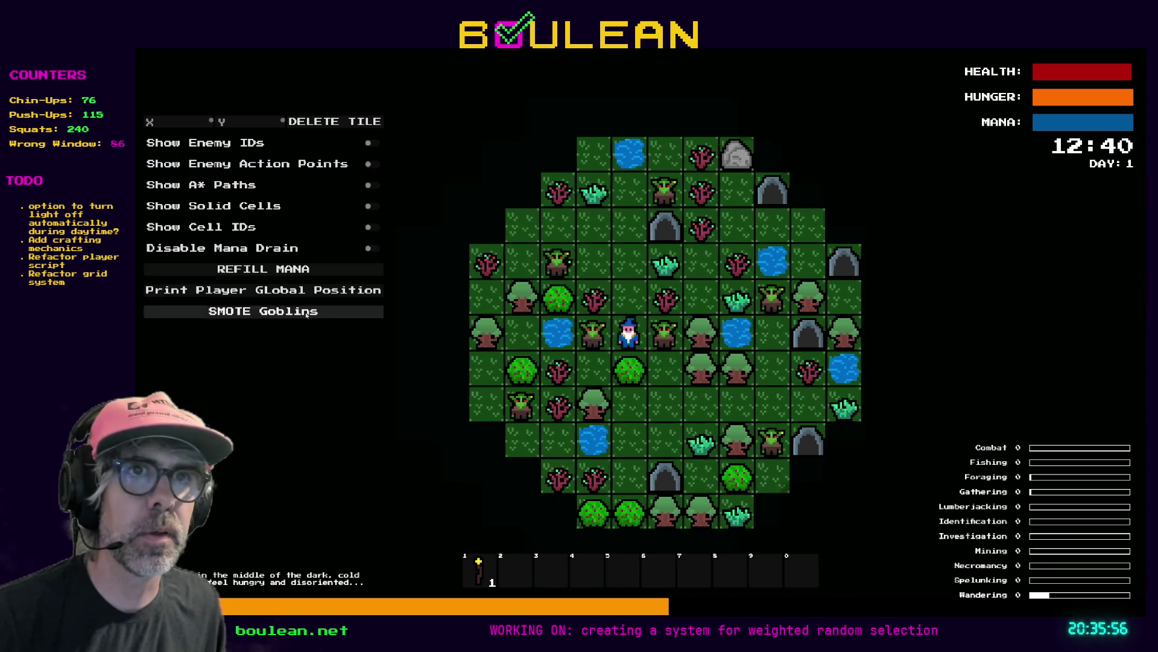
# Smite all goblins, fish twice beside the water, and stop the game
pyautogui.click(263, 310)
pyautogui.press('Left')
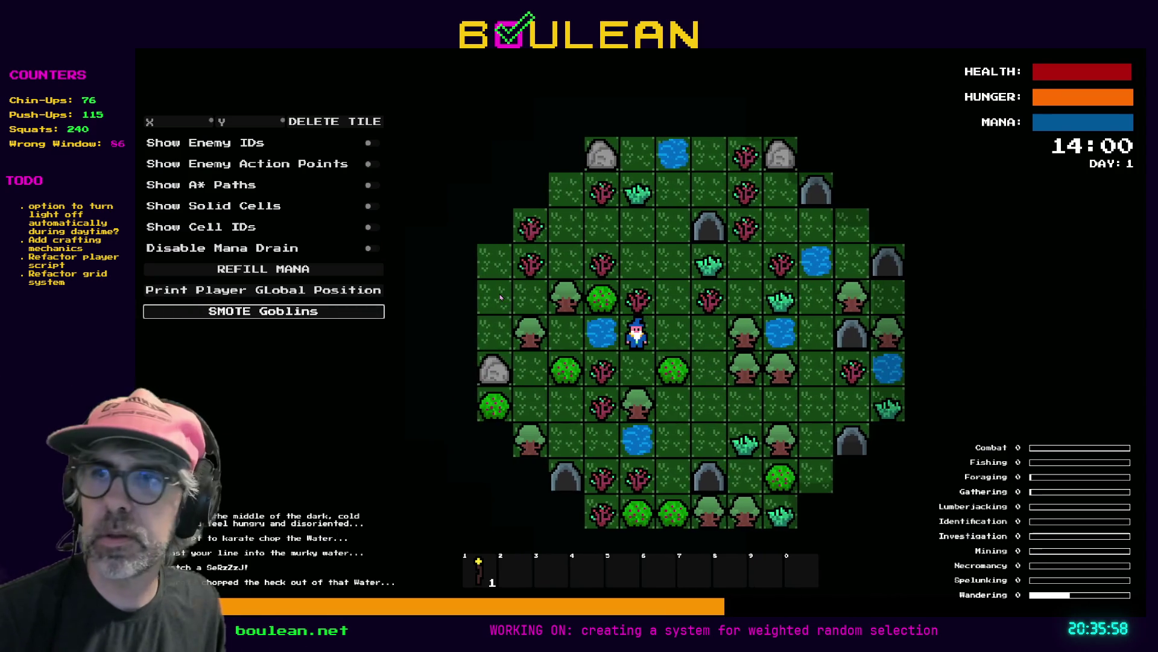
pyautogui.press('space')
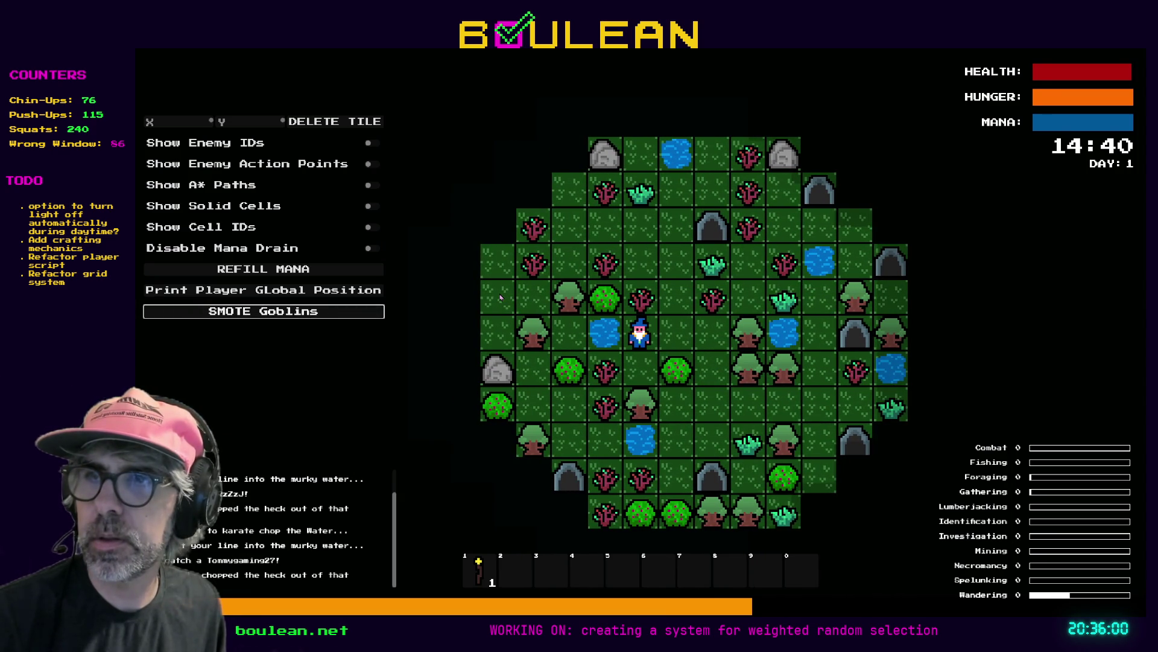
pyautogui.press('F8')
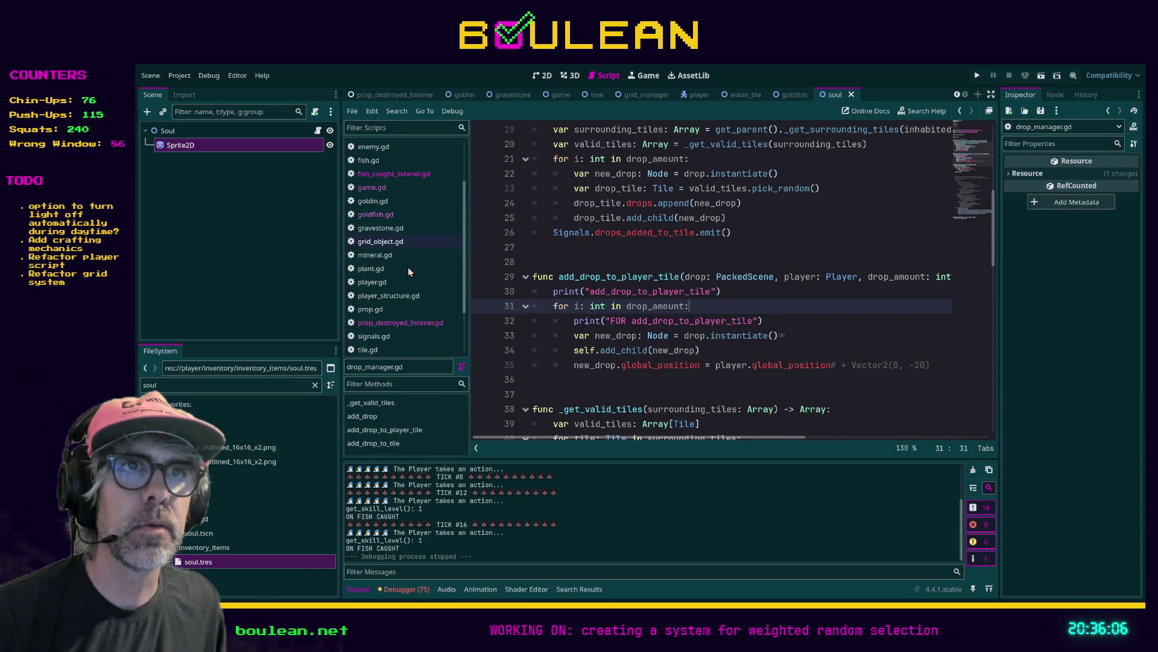
# Open fish_caught_listener.gd and inspect its drop_manager call on line 13
pyautogui.click(403, 207)
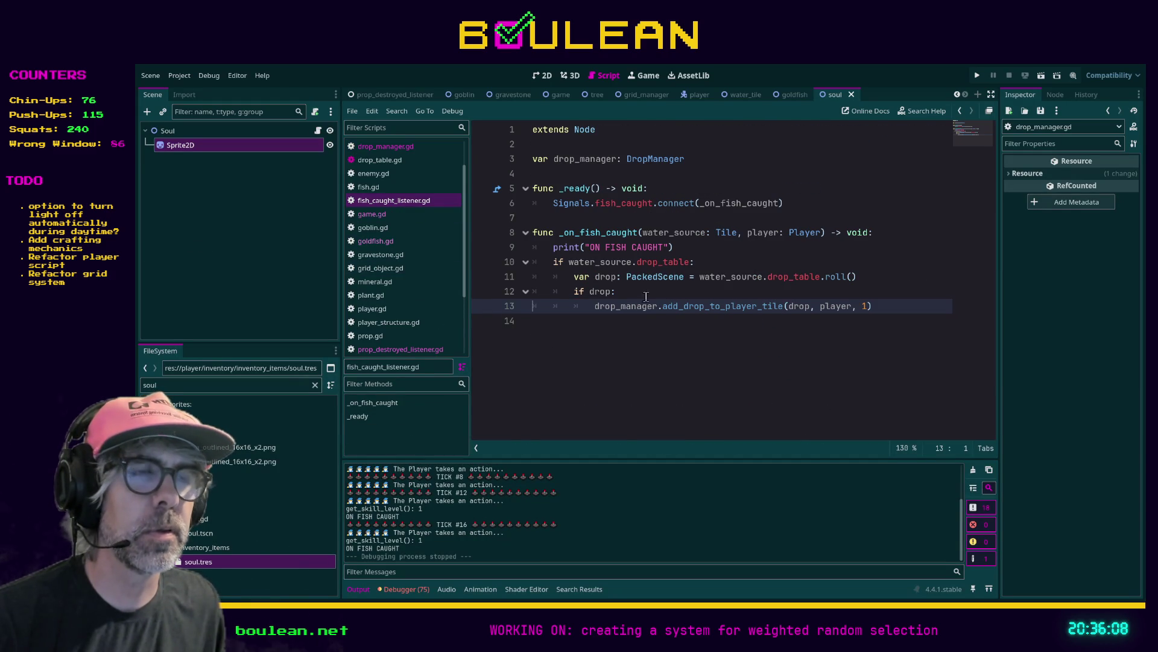
pyautogui.click(661, 332)
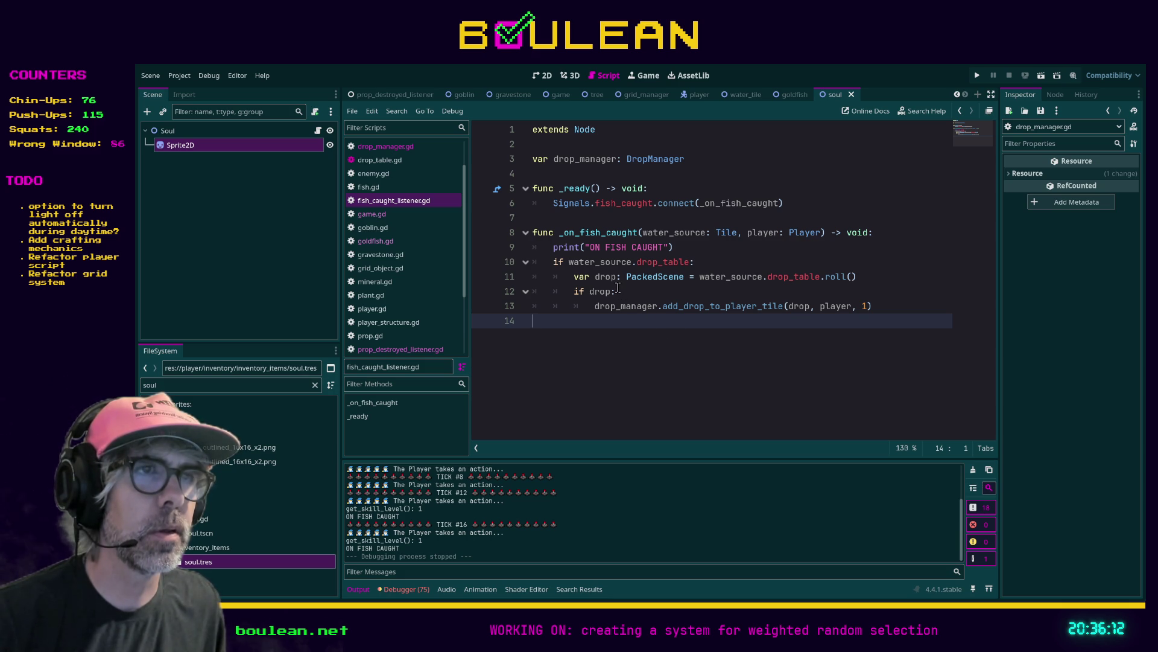
pyautogui.click(587, 311)
pyautogui.press('ctrl')
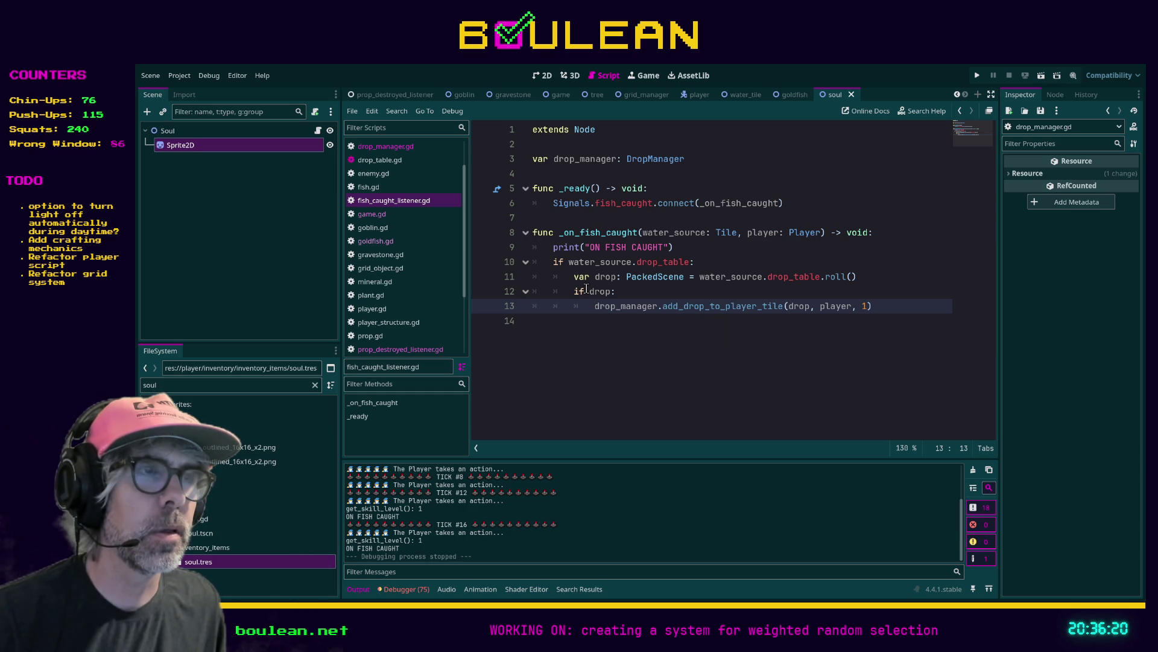
# Add print("if water_source.drop_table") inside the drop_table check, save, and open the water_tile scene
pyautogui.click(709, 263)
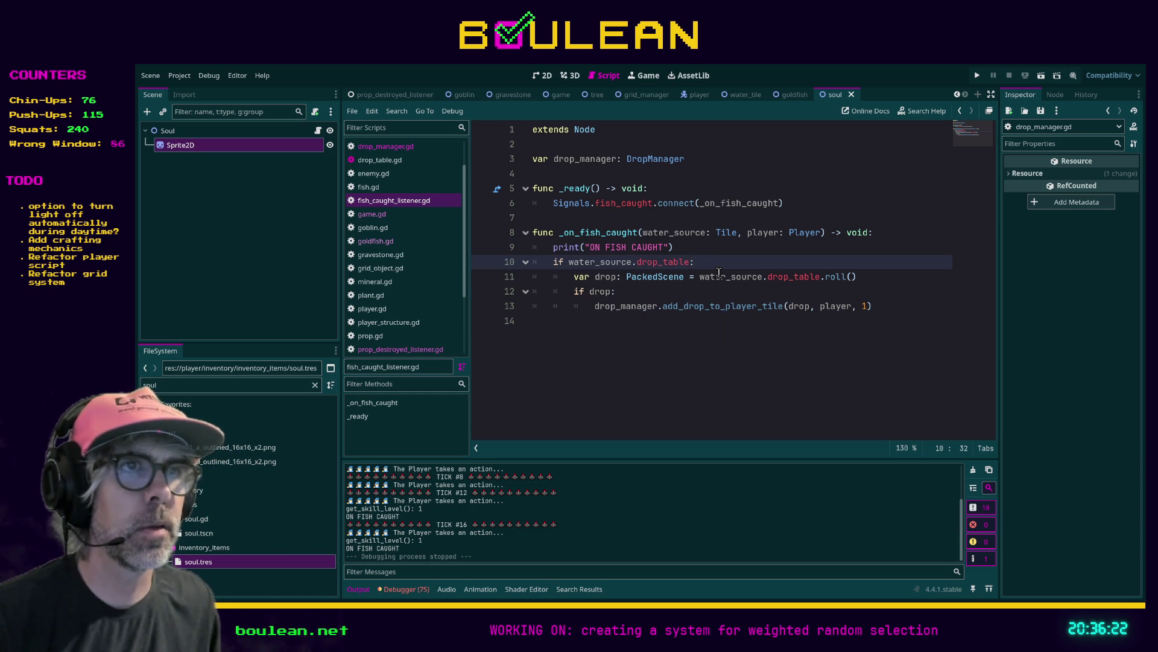
pyautogui.press('Return')
pyautogui.write('prin')
pyautogui.press('Return')
pyautogui.write('"if wat')
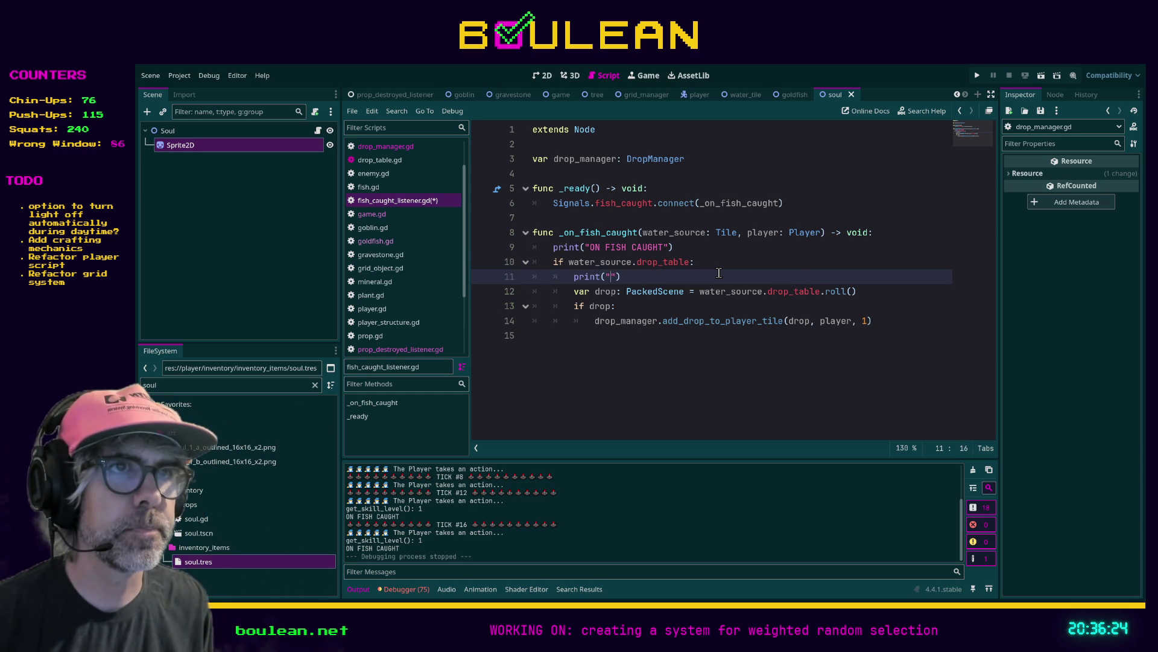
pyautogui.write('er_source.')
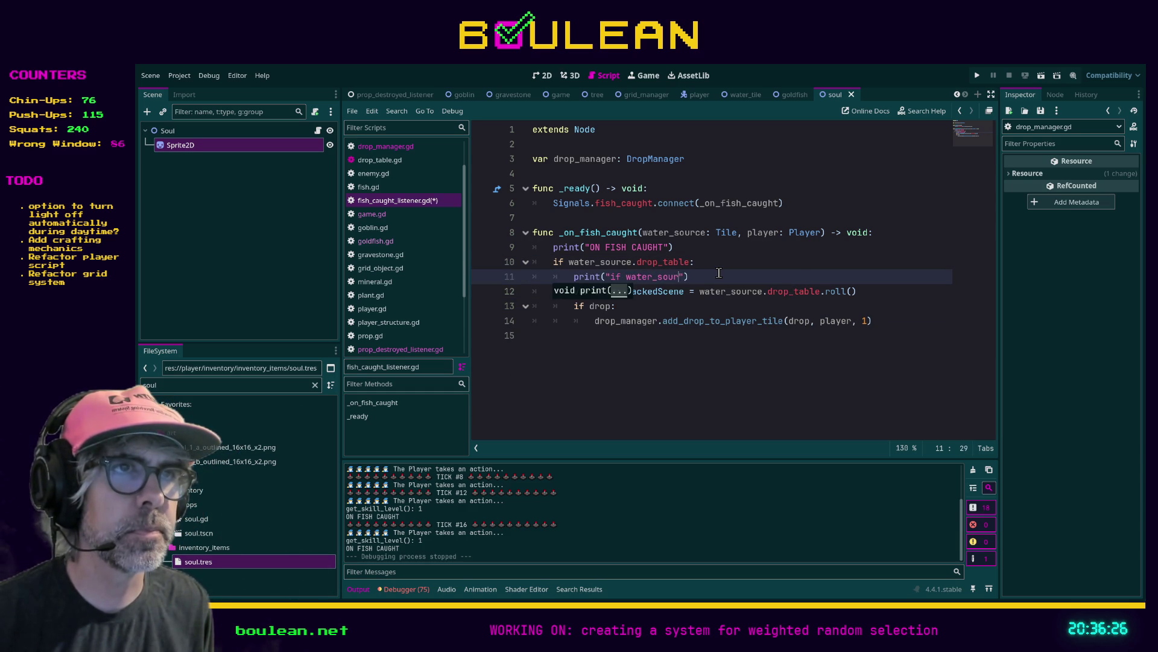
pyautogui.write('drop_table')
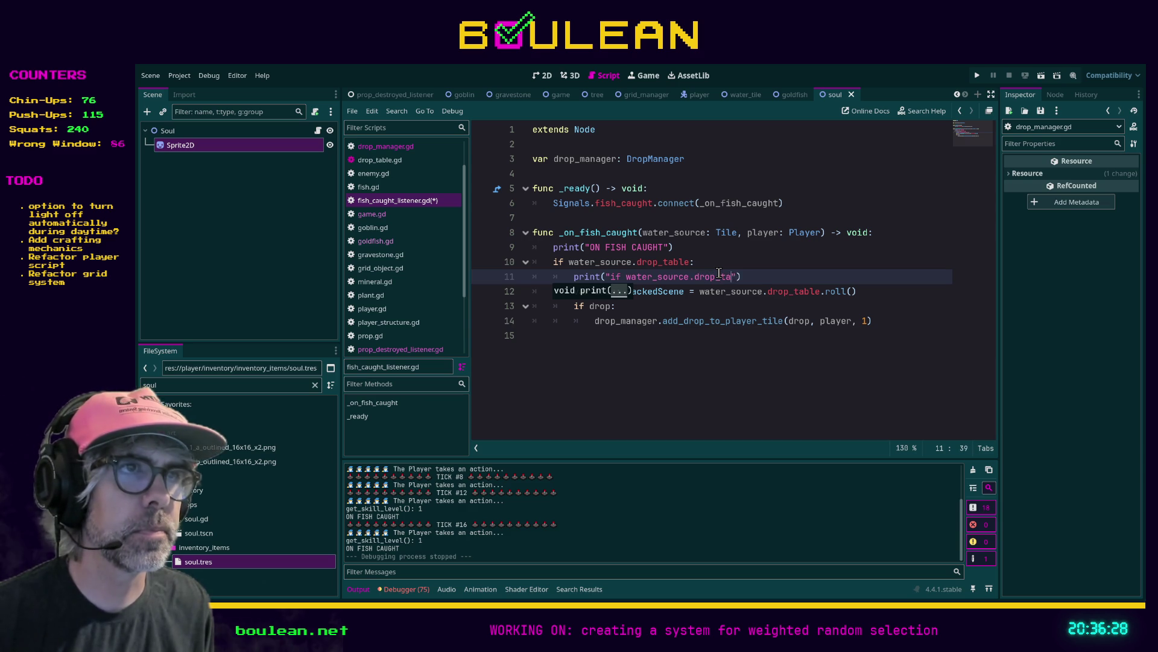
pyautogui.click(725, 260)
pyautogui.hotkey('ctrl', 's')
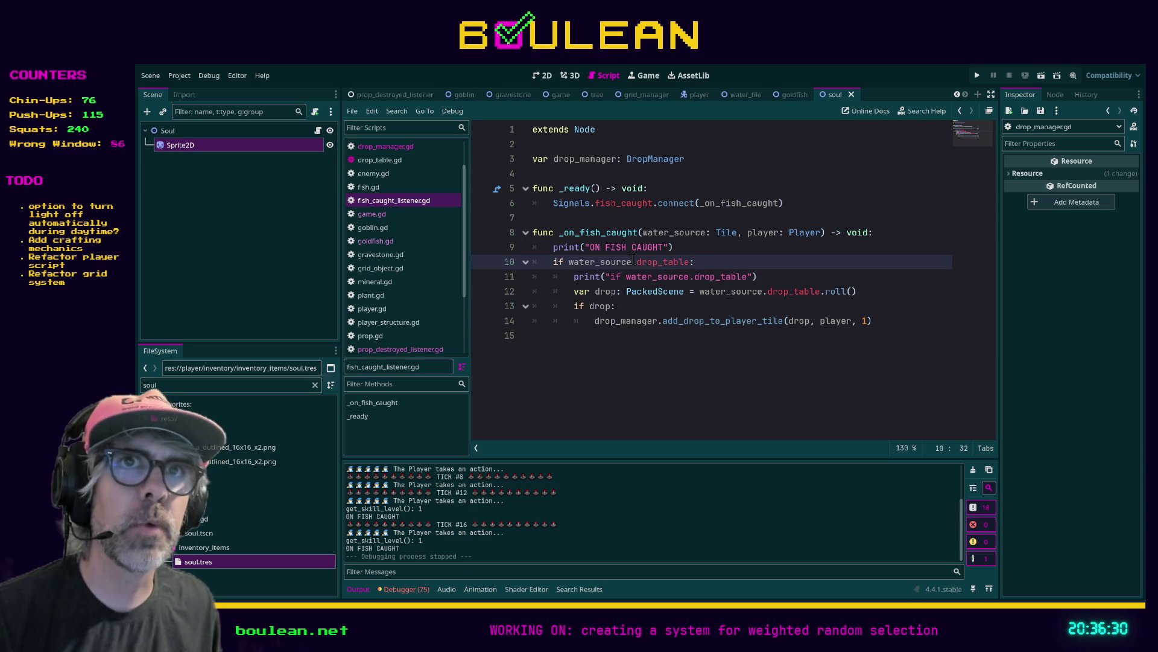
pyautogui.click(742, 95)
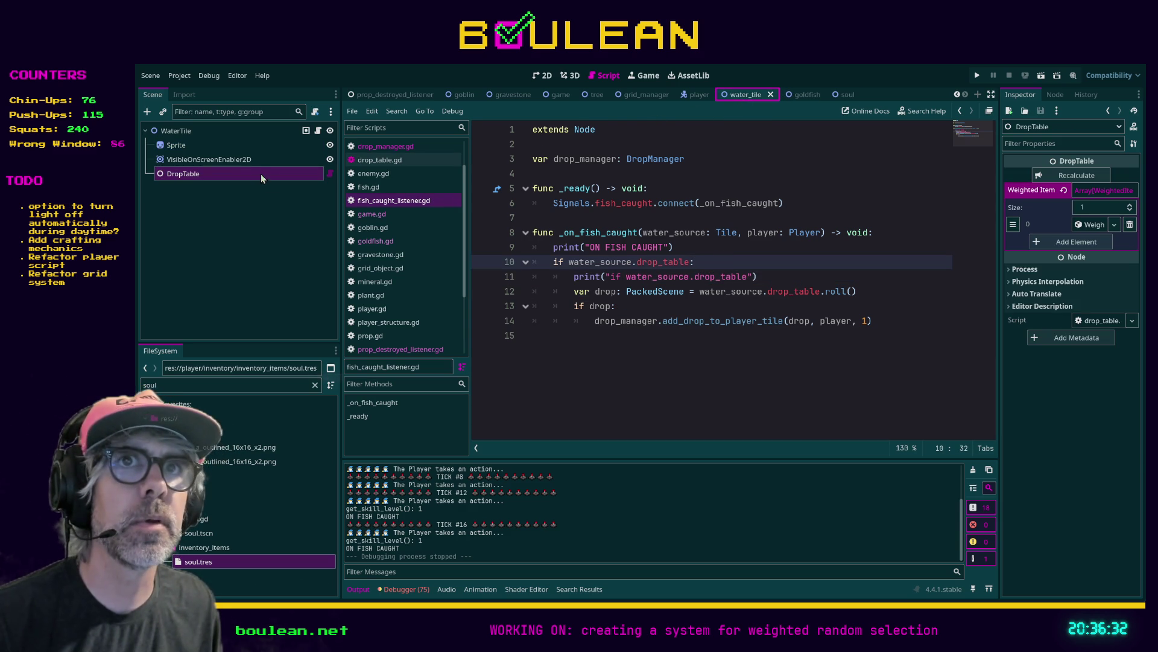
# Assign the DropTable node as the WaterTile's Drop Table, save water_tile.gd, and run the game
pyautogui.click(207, 171)
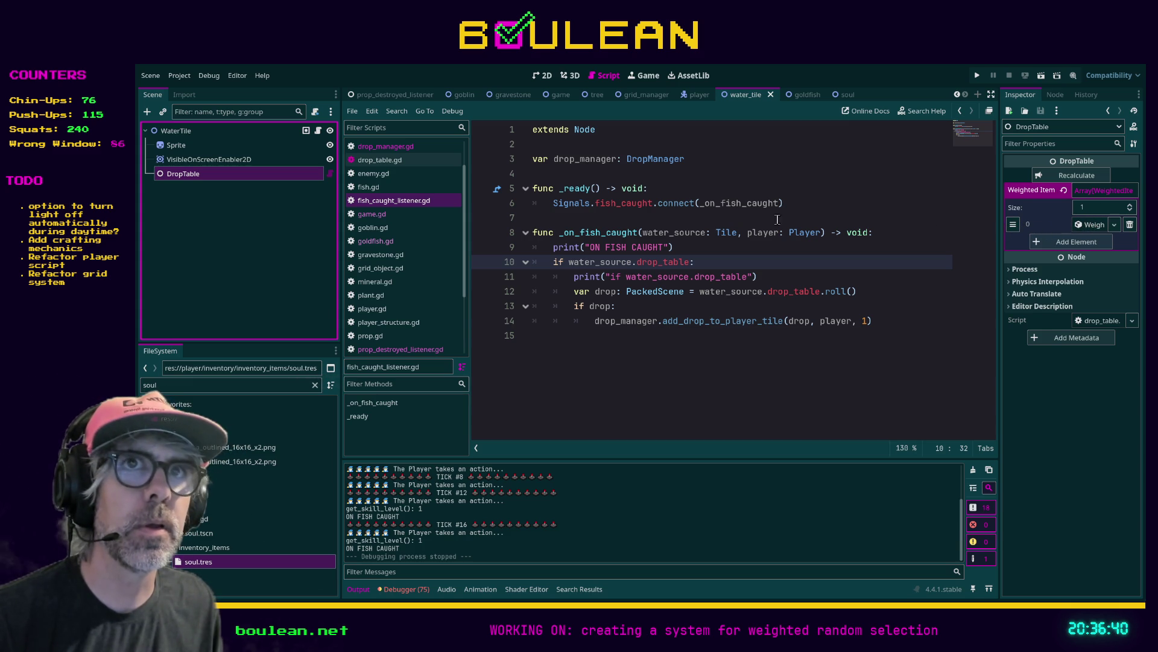
pyautogui.click(218, 133)
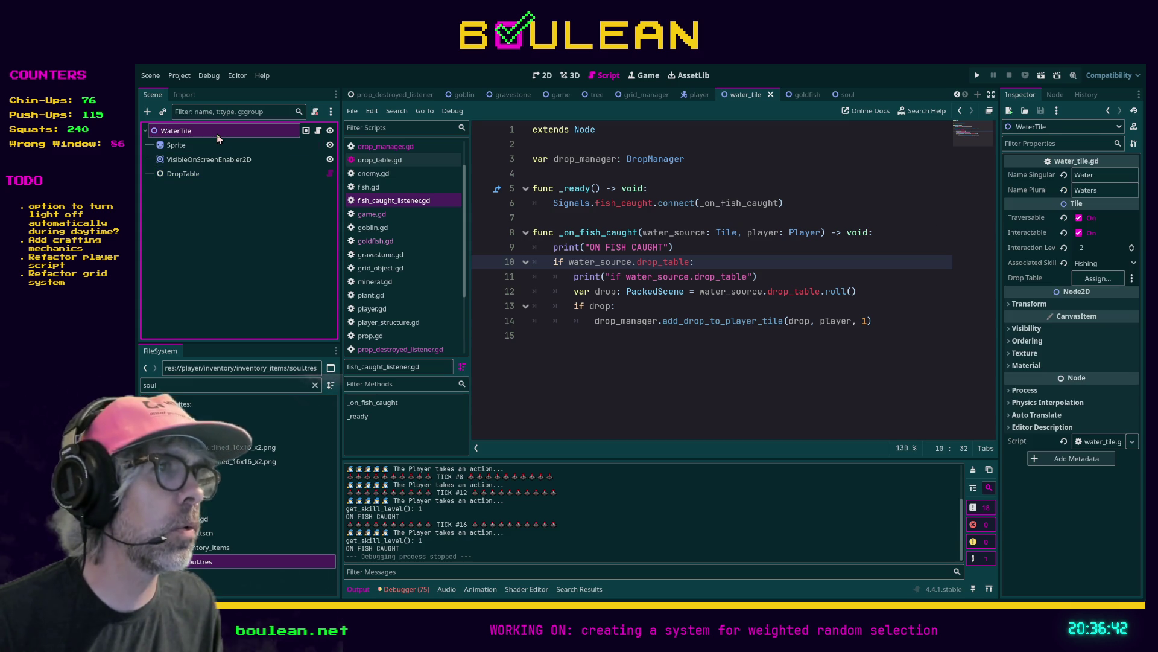
pyautogui.moveTo(180, 180); pyautogui.dragTo(1101, 279)
pyautogui.click(918, 276)
pyautogui.hotkey('ctrl', 's')
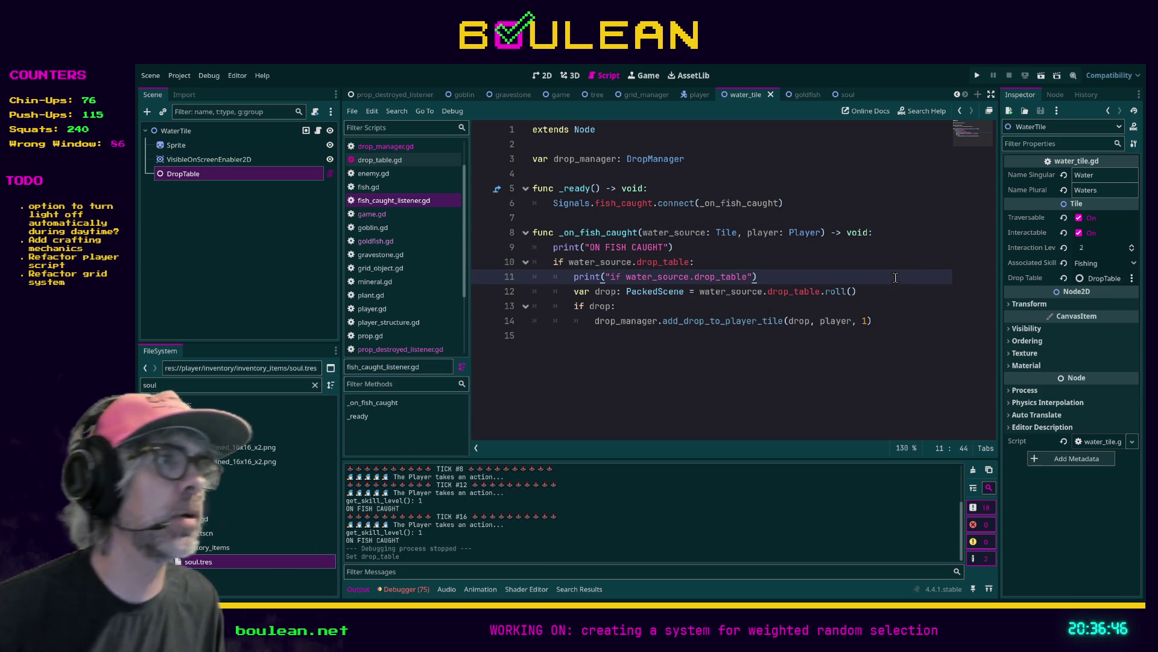
pyautogui.press('F5')
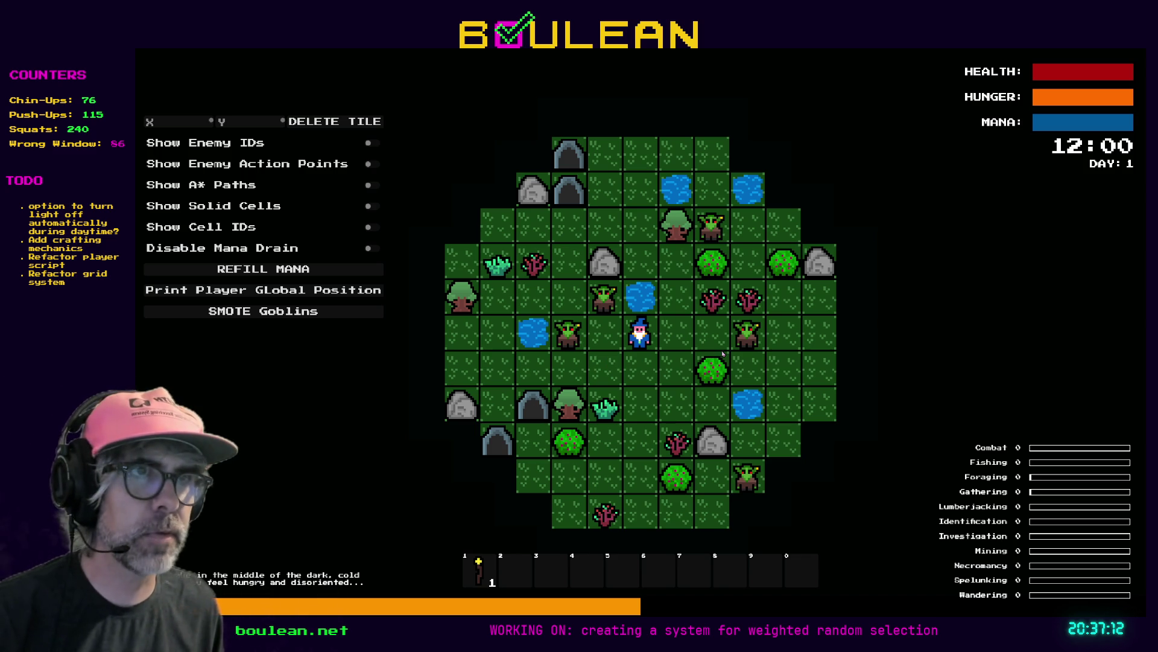
# Clear the goblins, fish until a goldfish drops beside the wizard, collect it, and stop the game
pyautogui.press('space')
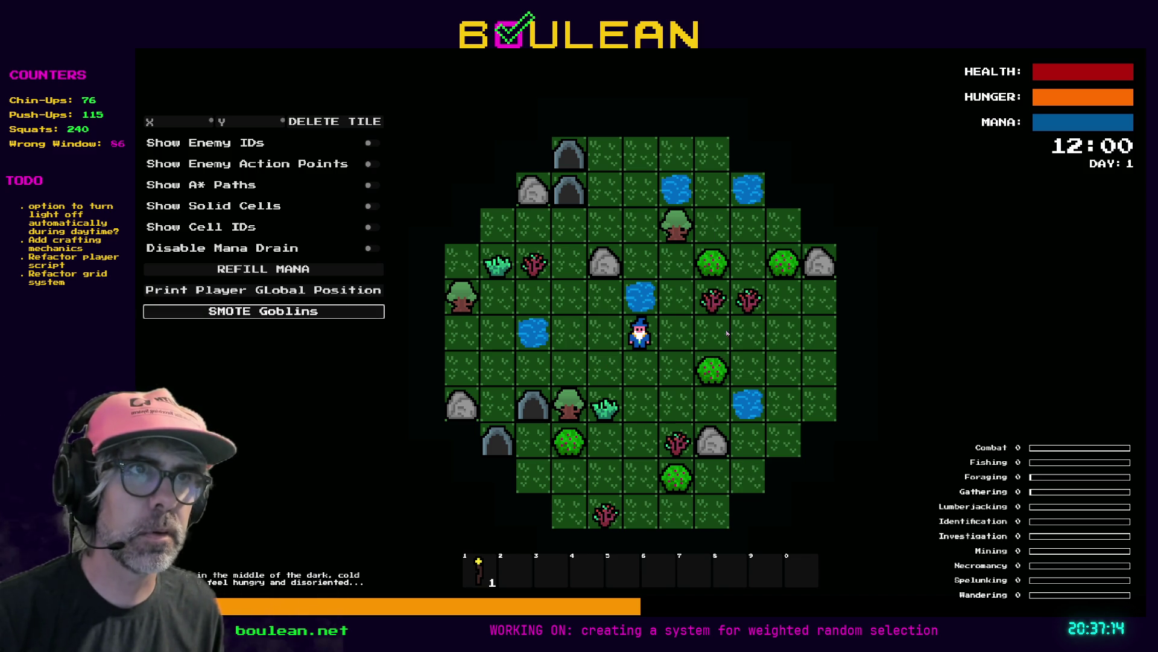
pyautogui.press('Up')
pyautogui.press('Up')
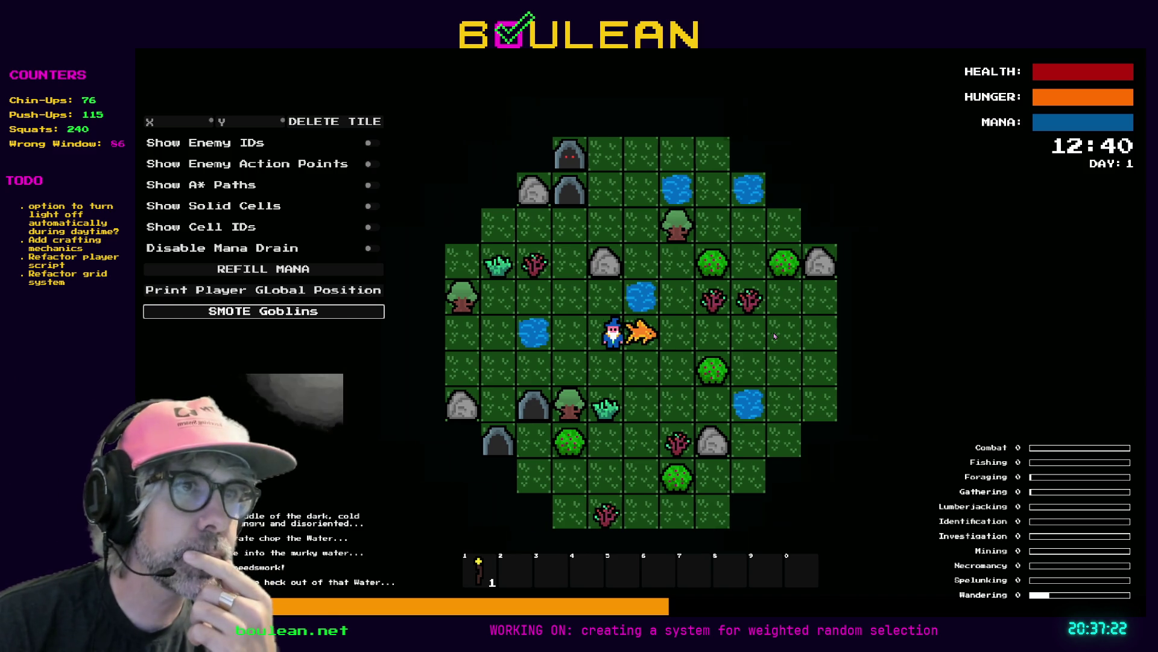
pyautogui.press('Left')
pyautogui.press('Right')
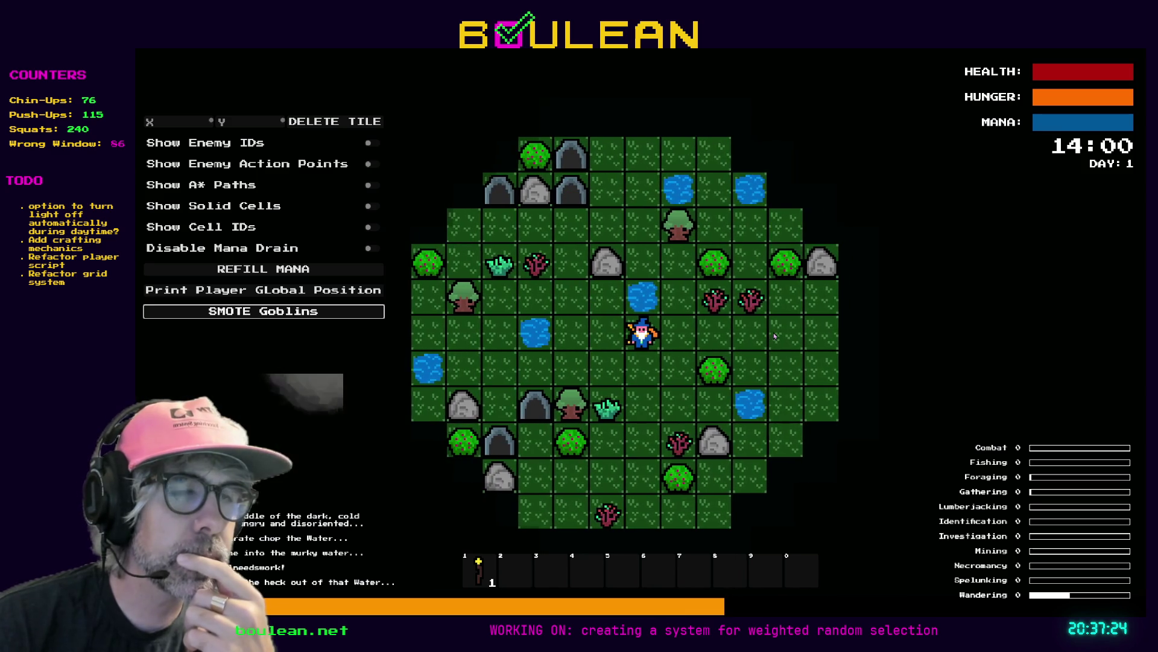
pyautogui.press('Left')
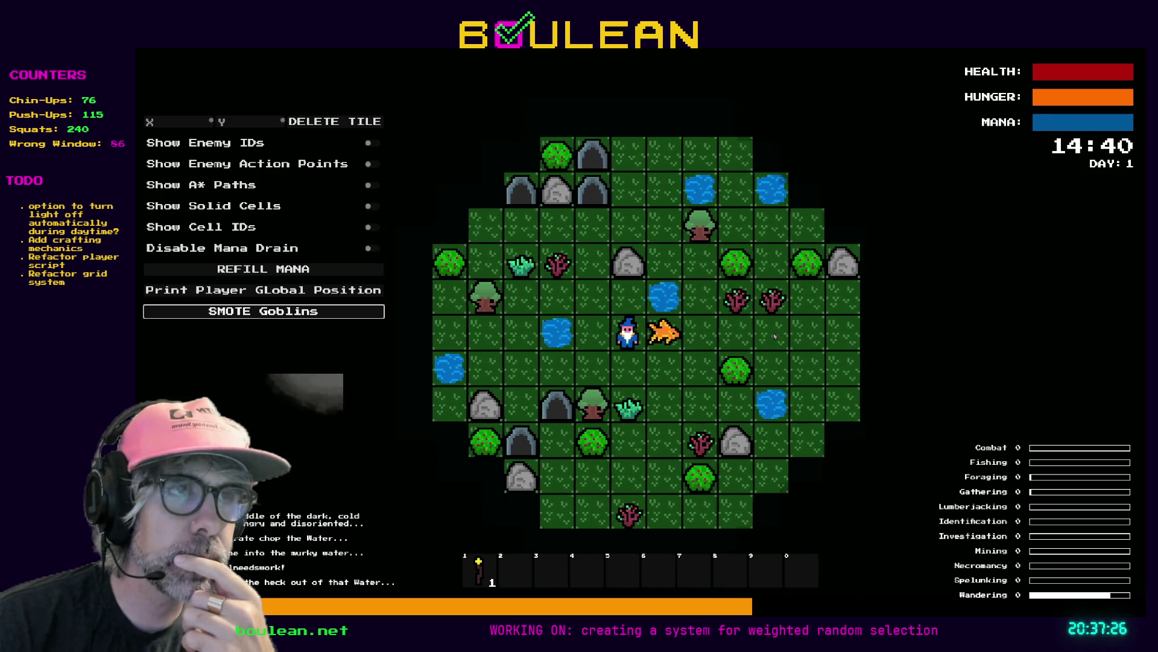
pyautogui.press('Right')
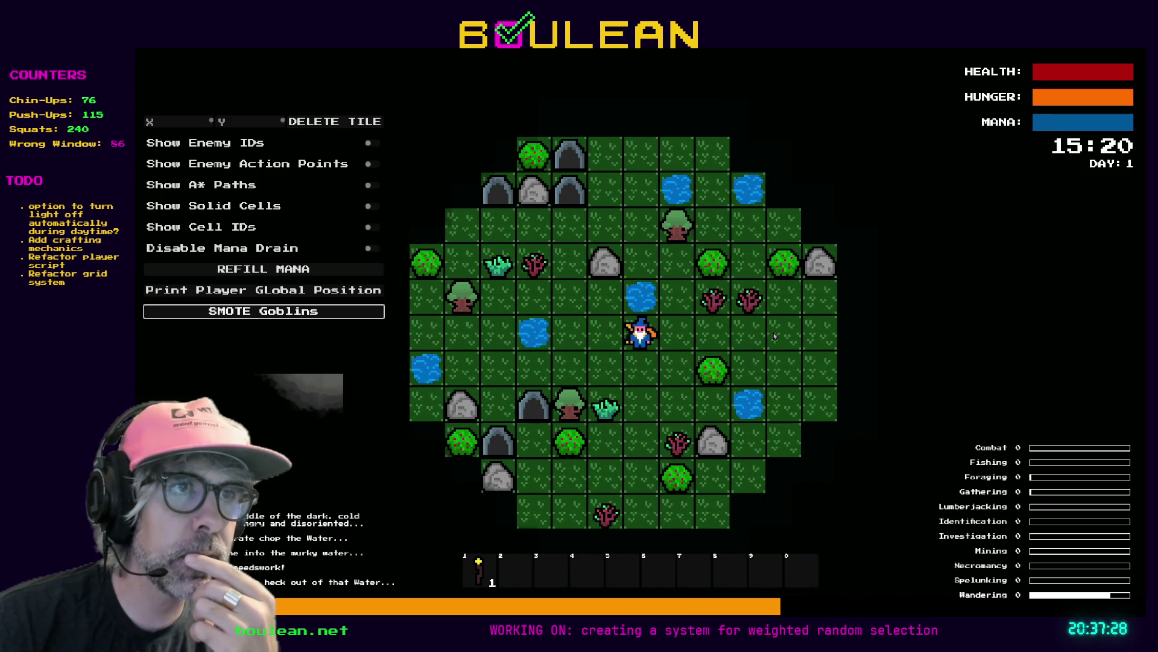
pyautogui.press('Left')
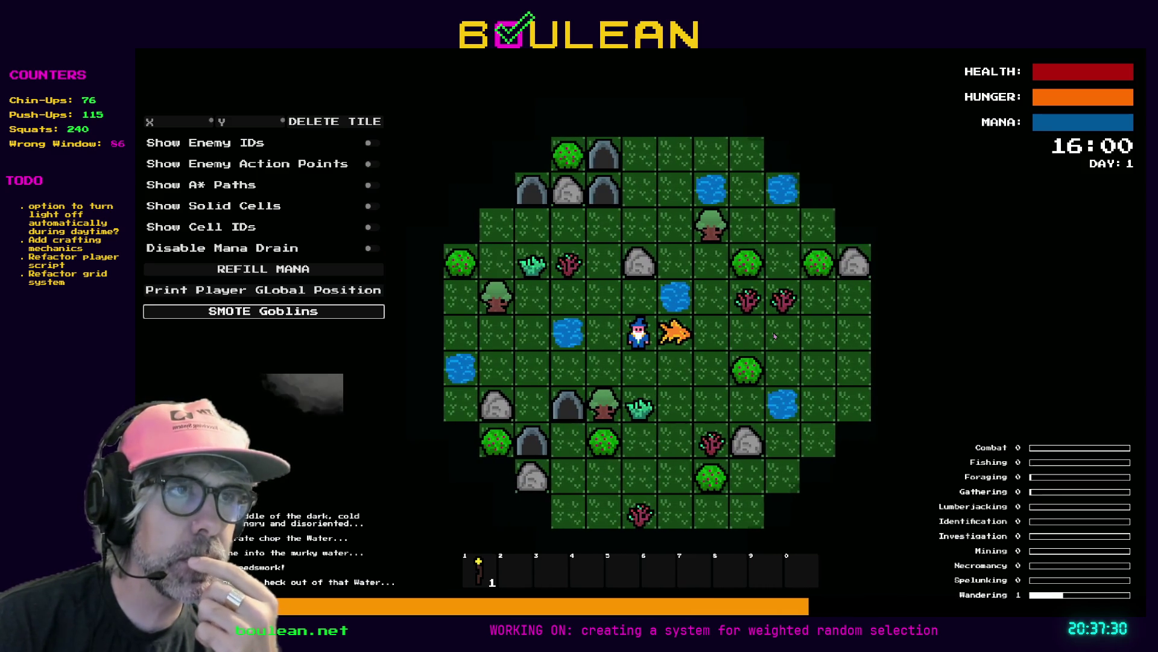
pyautogui.press('Left')
pyautogui.press('Left')
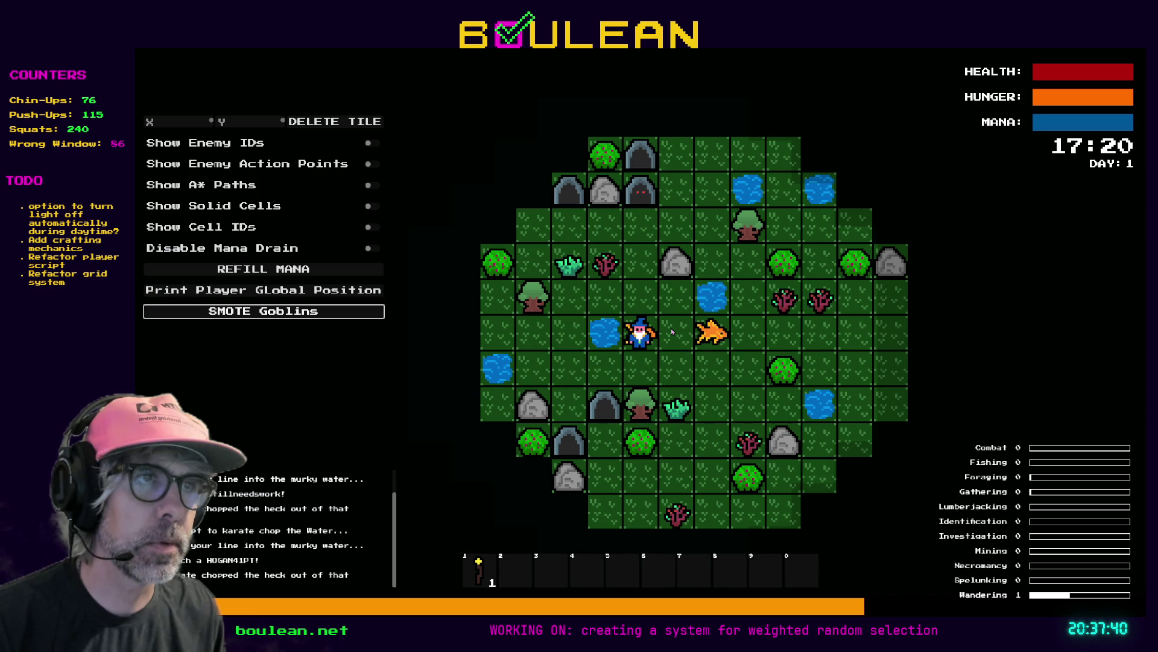
pyautogui.press('F8')
pyautogui.click(534, 336)
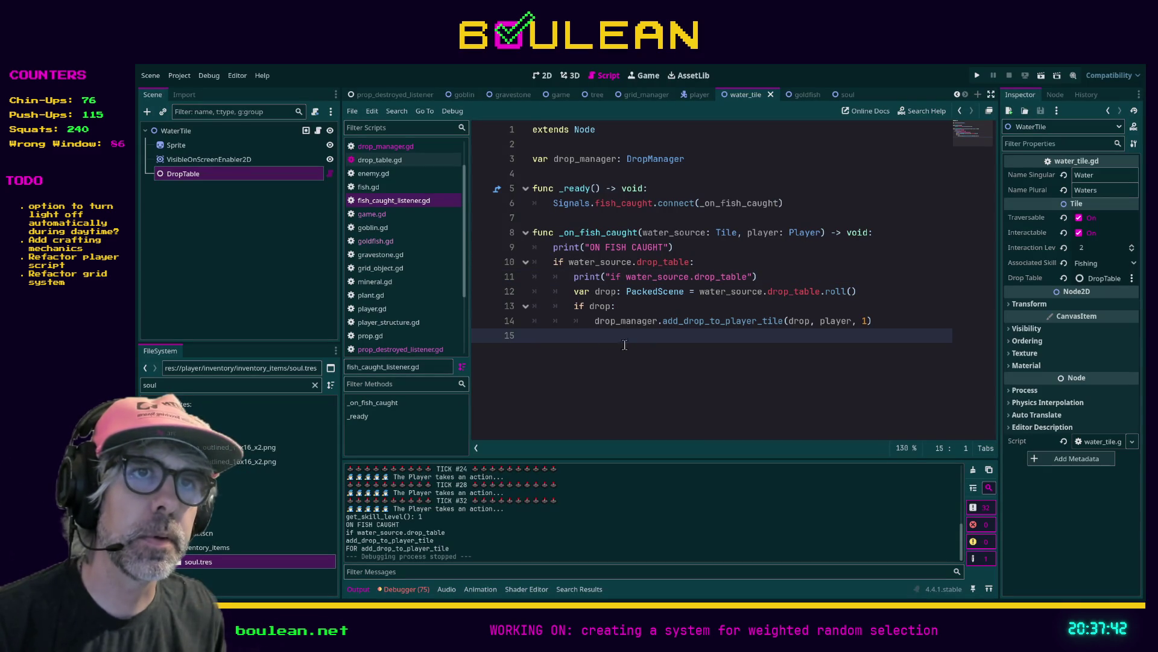
# Find the collect_drop function in player.gd
pyautogui.click(403, 309)
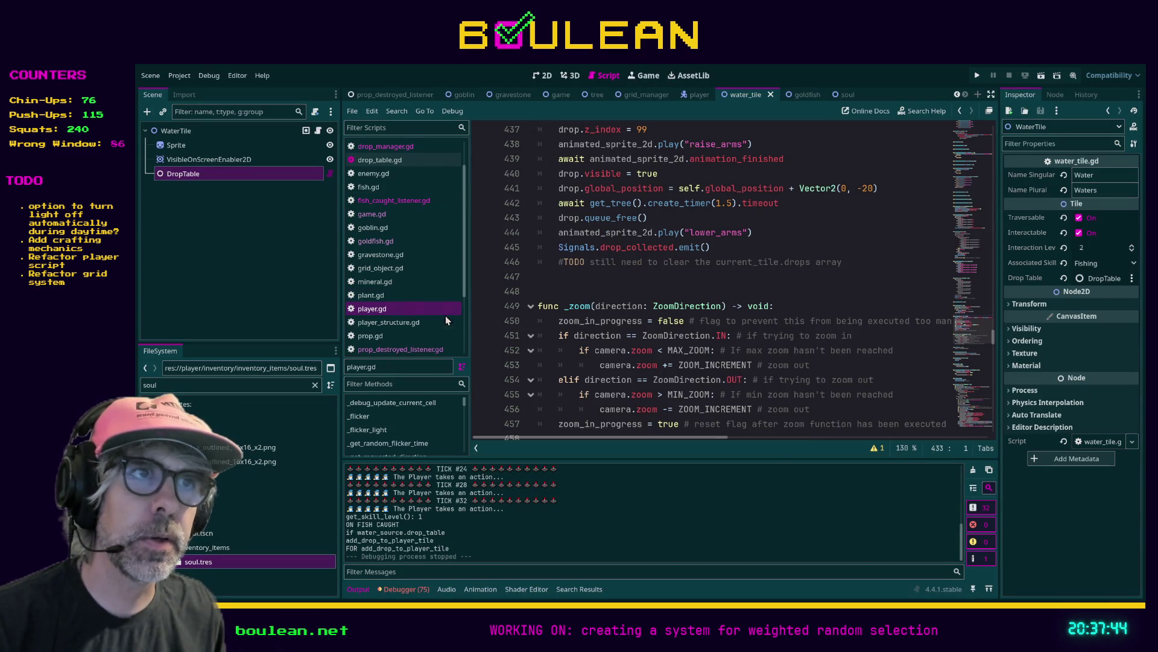
pyautogui.click(596, 287)
pyautogui.hotkey('ctrl', 'f')
pyautogui.write('collect')
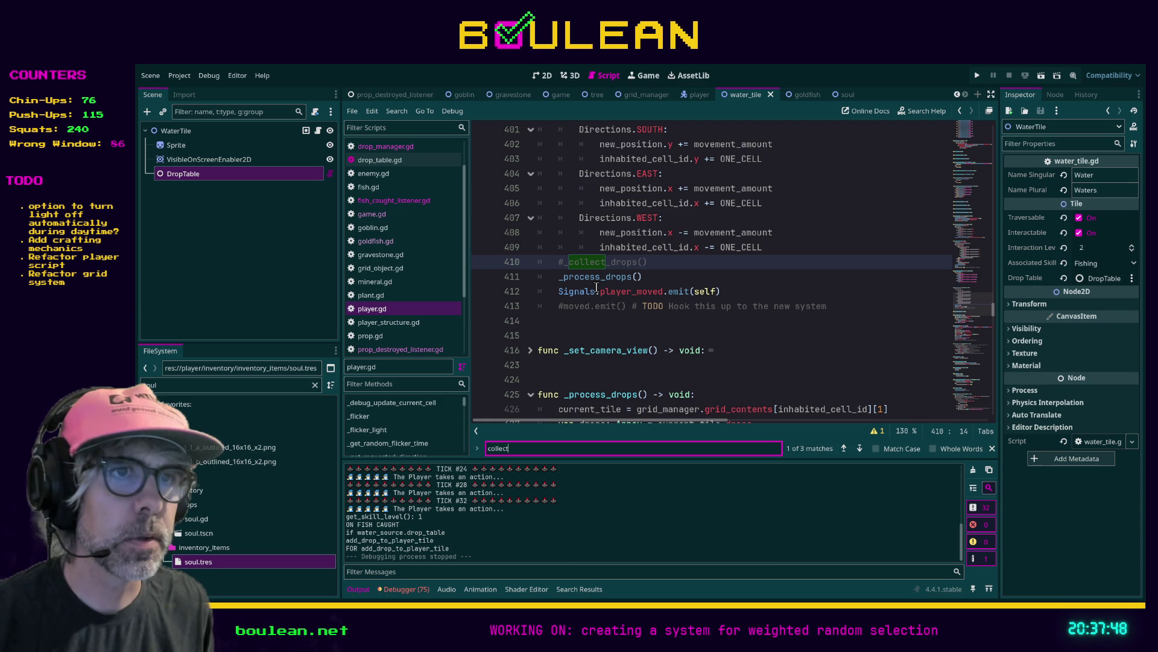
pyautogui.write('_drop')
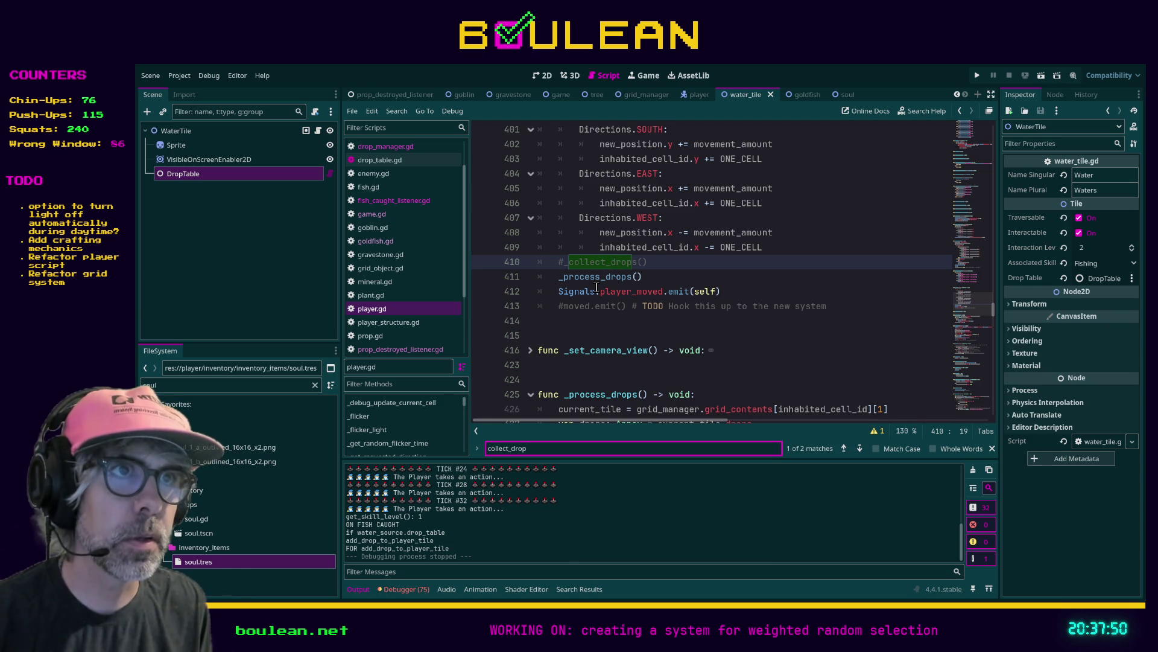
pyautogui.press('Return')
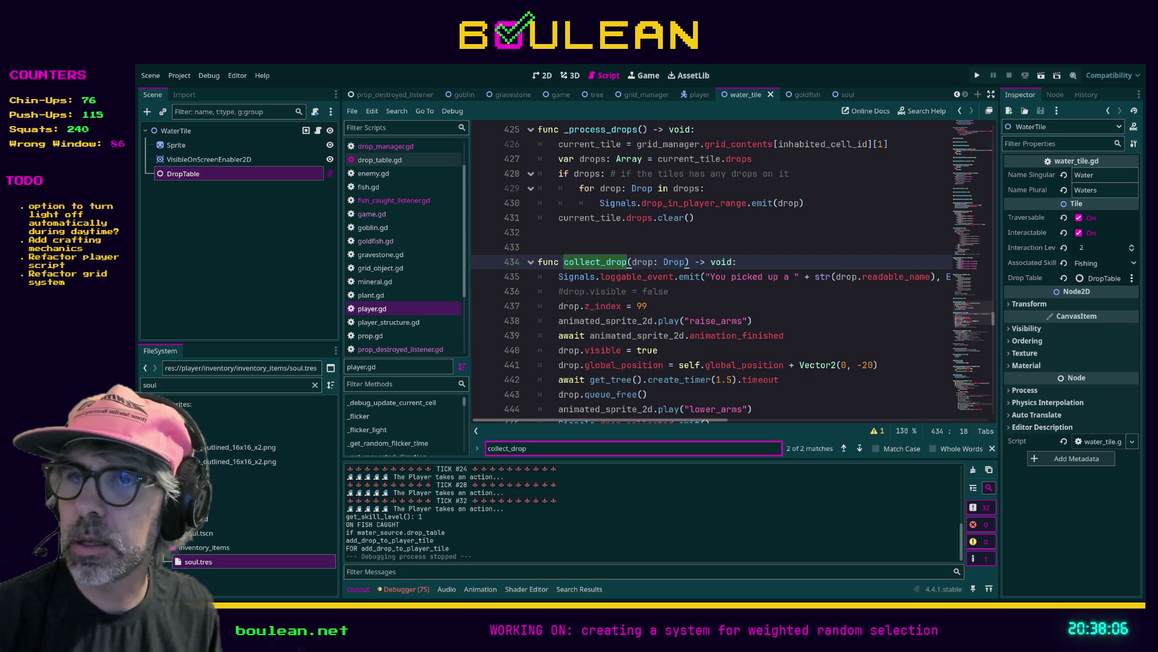
# Delete the commented-out drop.visible line from collect_drop and save player.gd
pyautogui.click(726, 302)
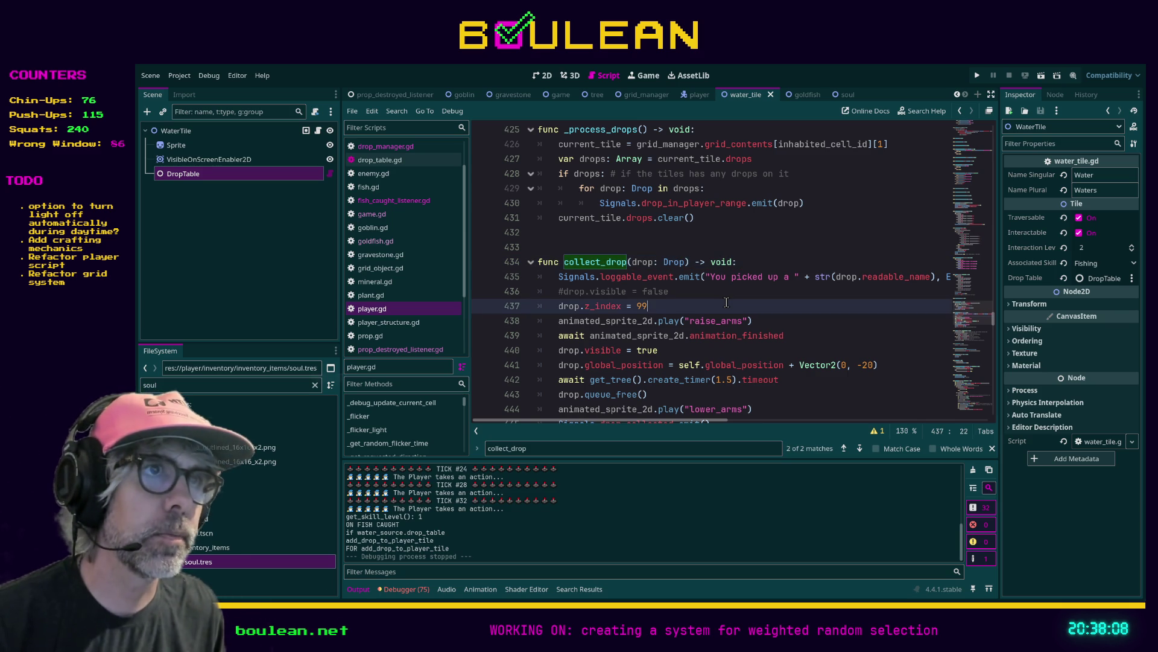
pyautogui.scroll(-1, 726, 303)
pyautogui.moveTo(669, 248); pyautogui.dragTo(535, 255)
pyautogui.press('BackSpace')
pyautogui.press('BackSpace')
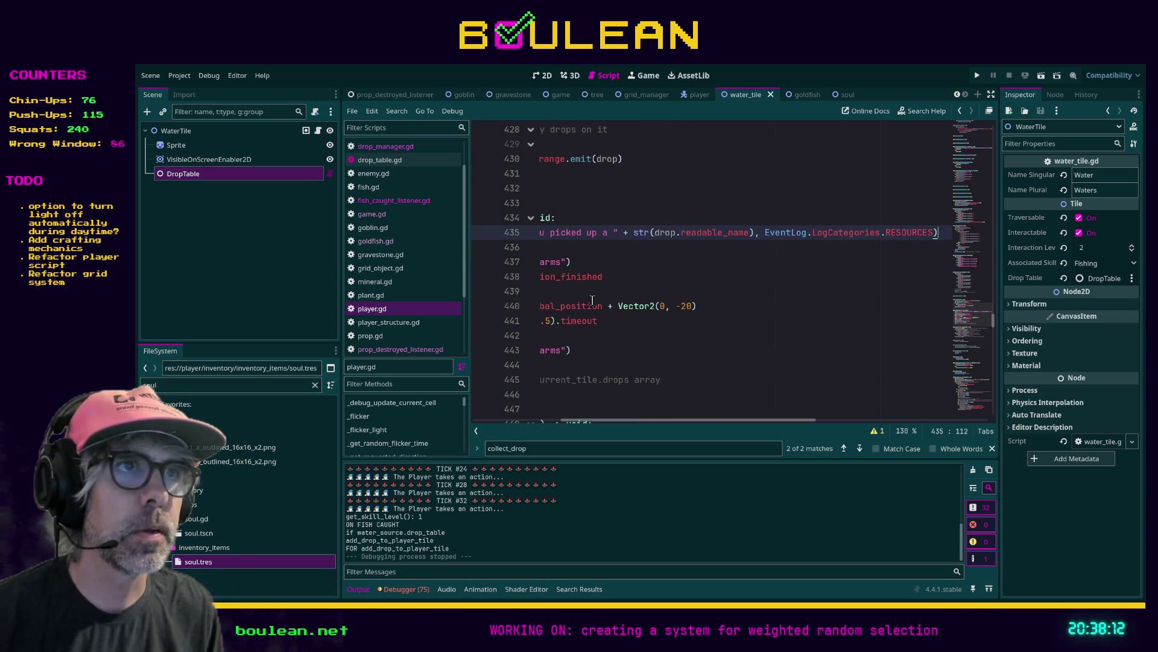
pyautogui.moveTo(666, 426); pyautogui.dragTo(578, 426)
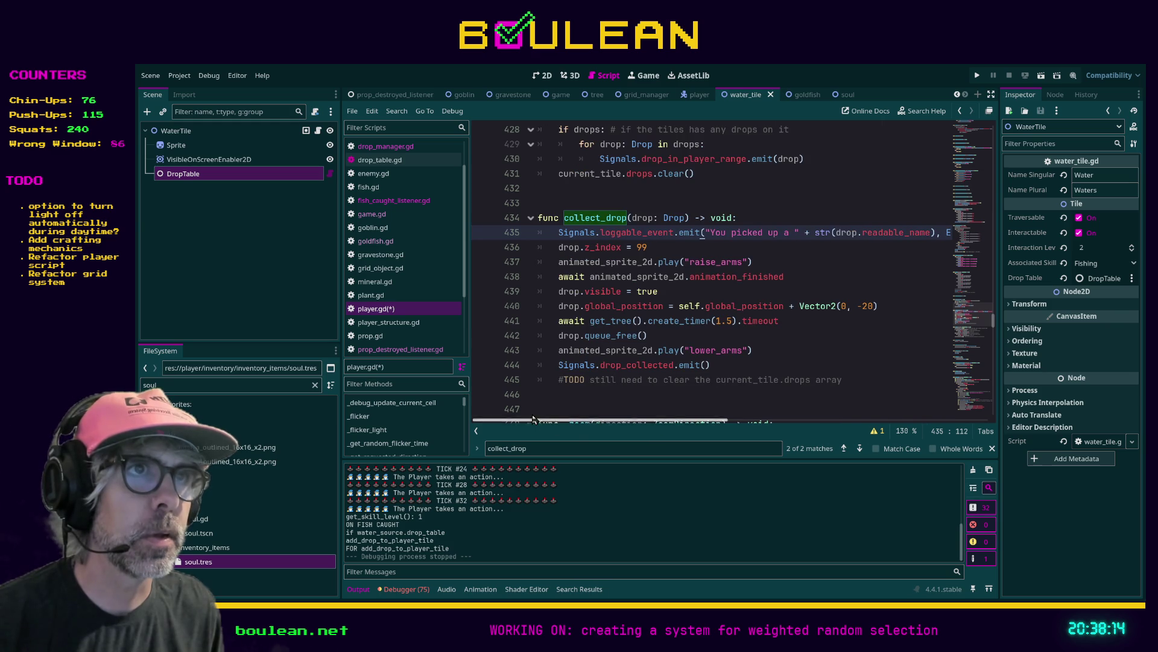
pyautogui.click(775, 264)
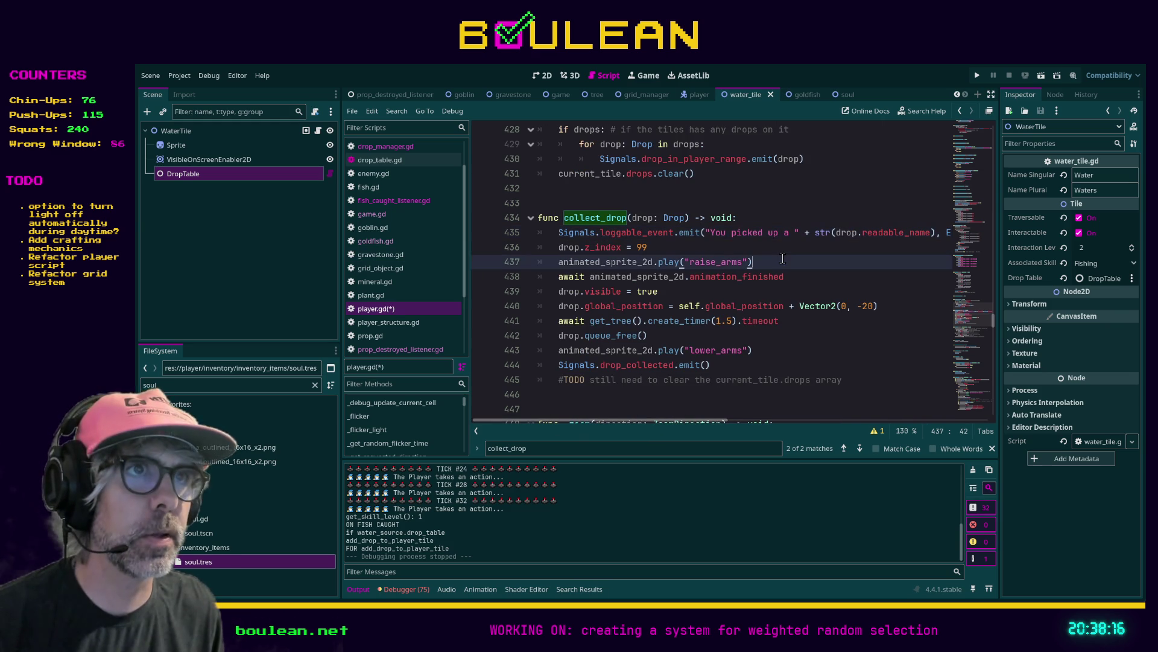
pyautogui.hotkey('ctrl', 's')
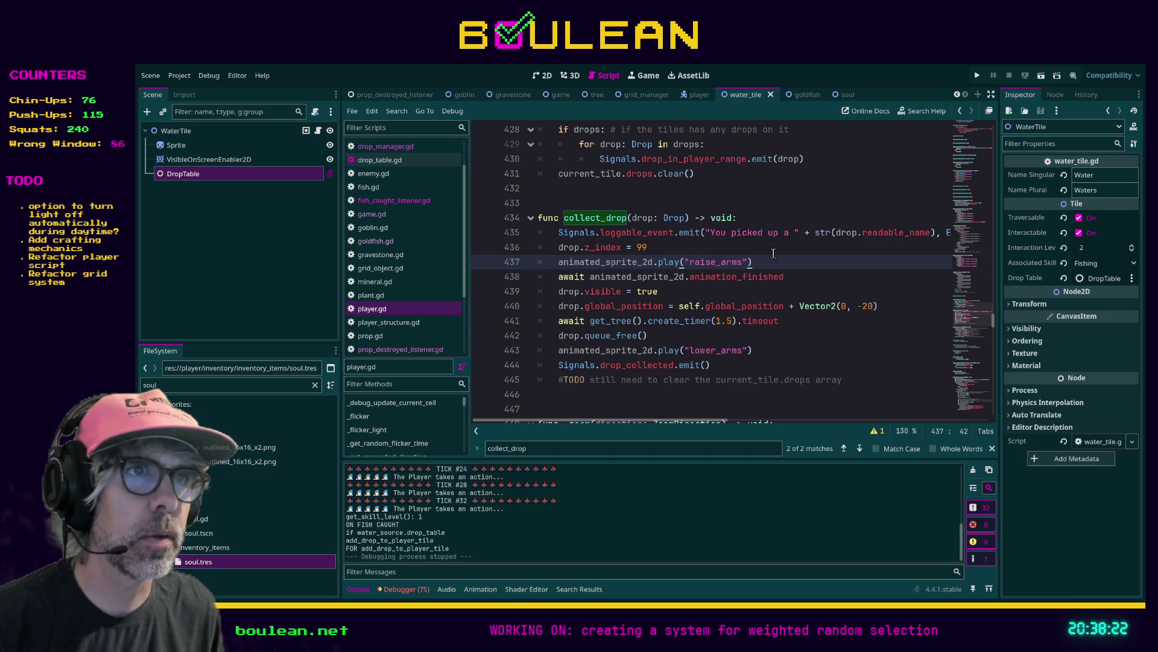
# Look up drop_in_player_range in signals.gd after viewing game.gd, then return to fish_caught_listener.gd
pyautogui.click(371, 214)
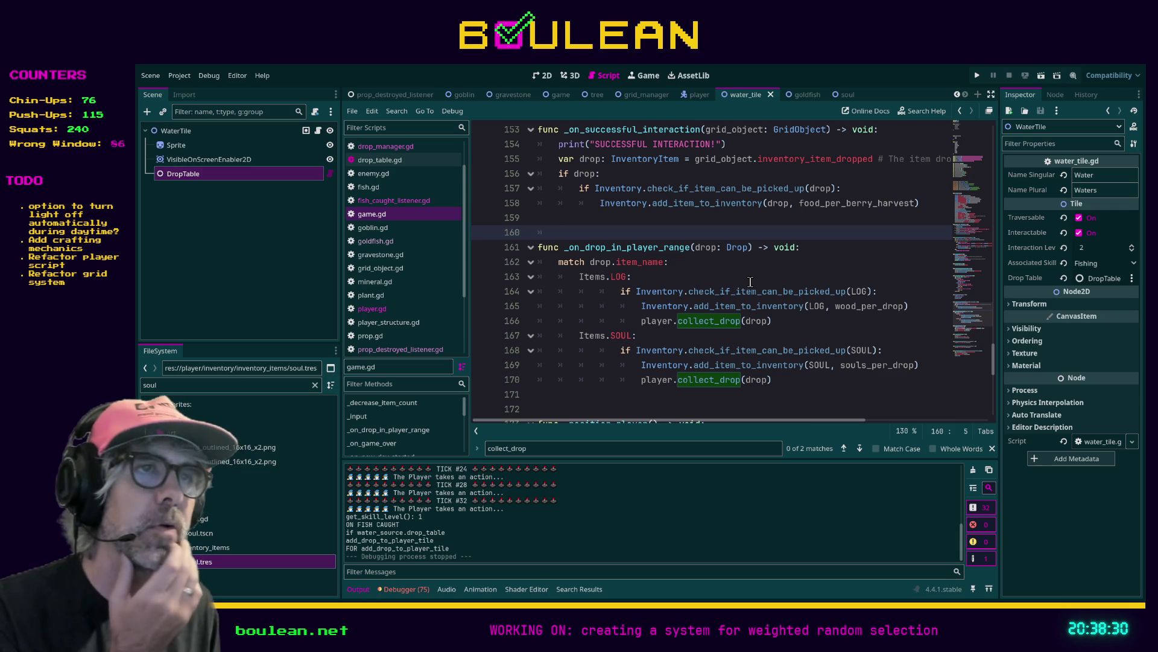
pyautogui.scroll(-3, 360, 300)
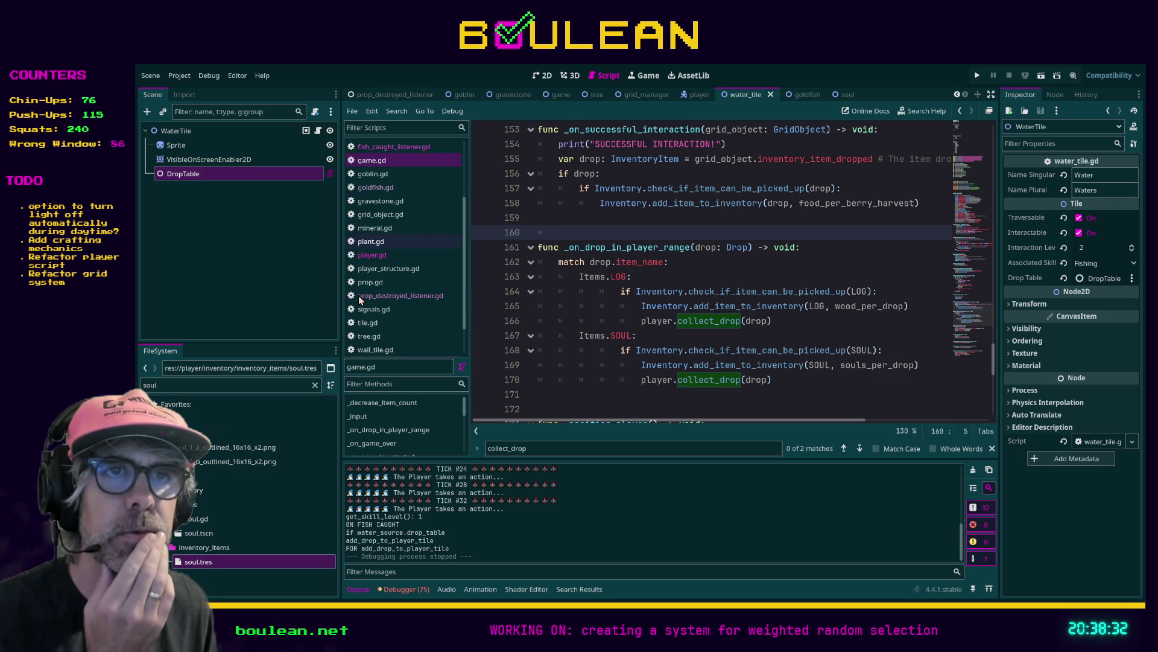
pyautogui.click(369, 308)
pyautogui.click(595, 291)
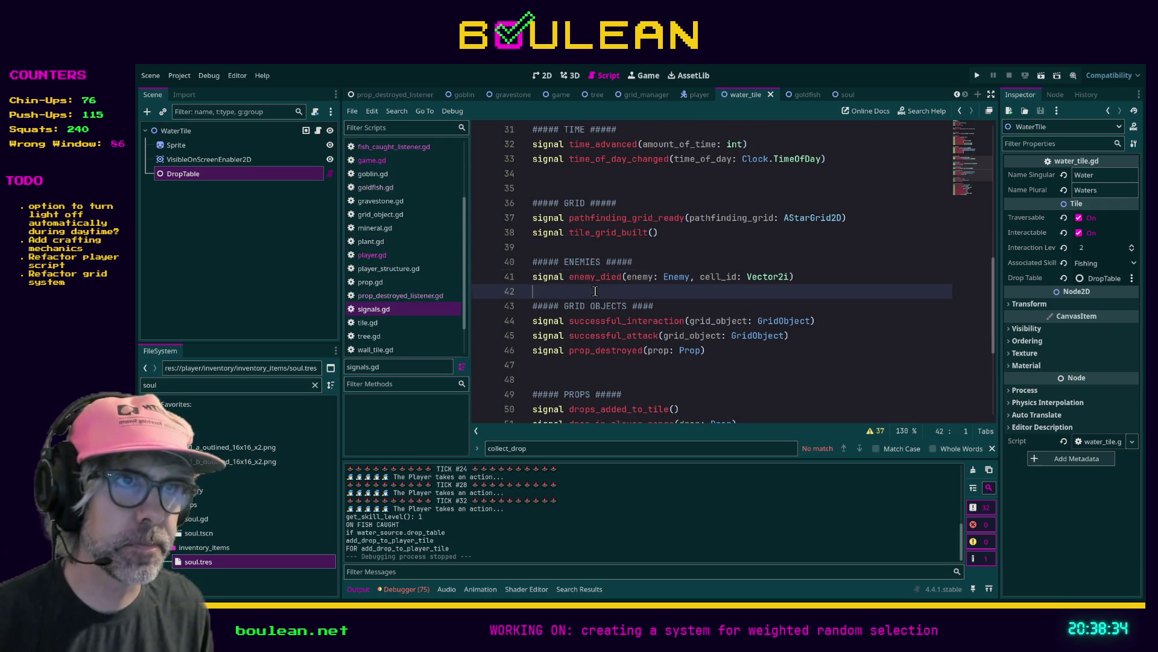
pyautogui.hotkey('ctrl', 'f')
pyautogui.write('drop_in')
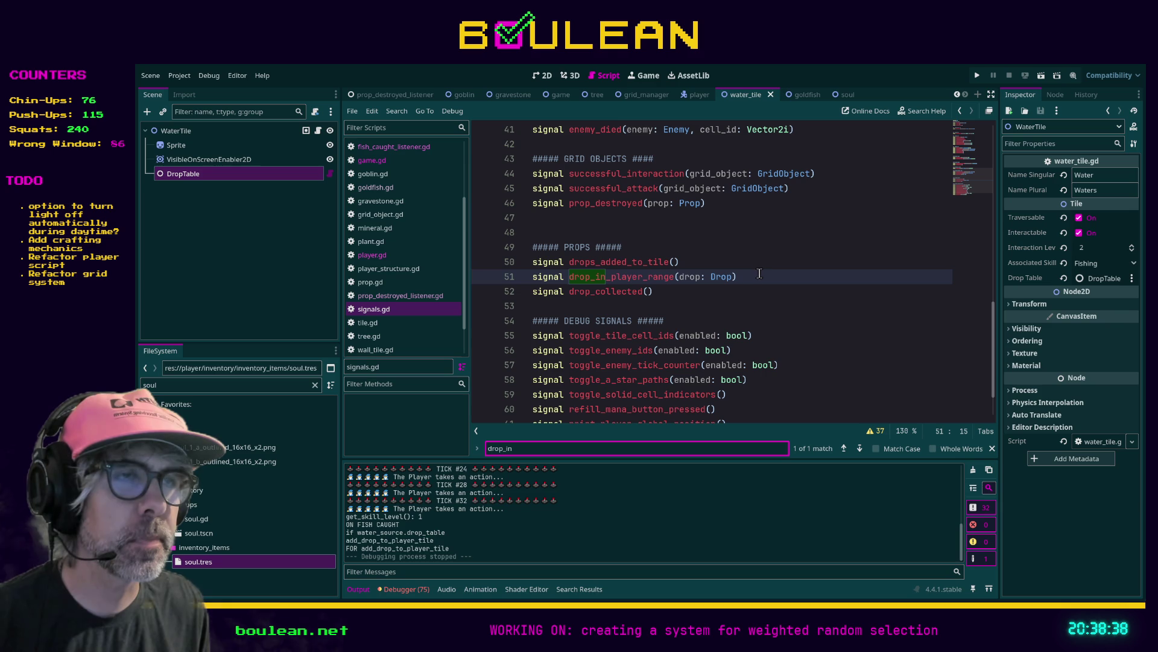
pyautogui.moveTo(762, 275); pyautogui.dragTo(513, 284)
pyautogui.hotkey('ctrl', 'c')
pyautogui.scroll(2, 418, 233)
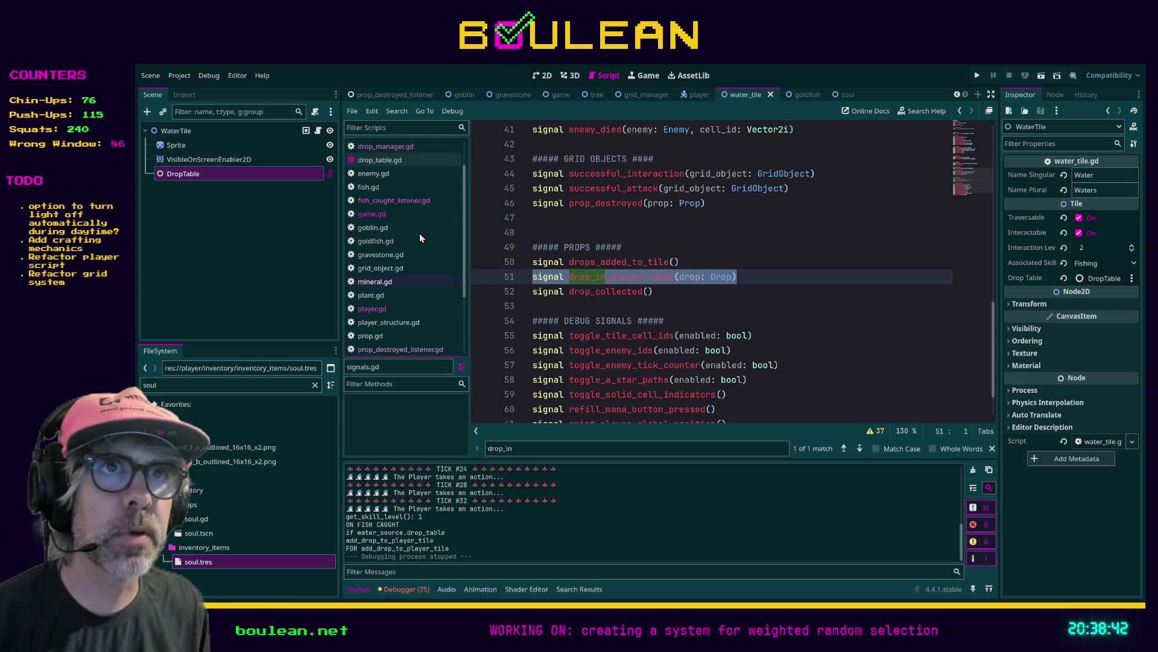
pyautogui.click(395, 200)
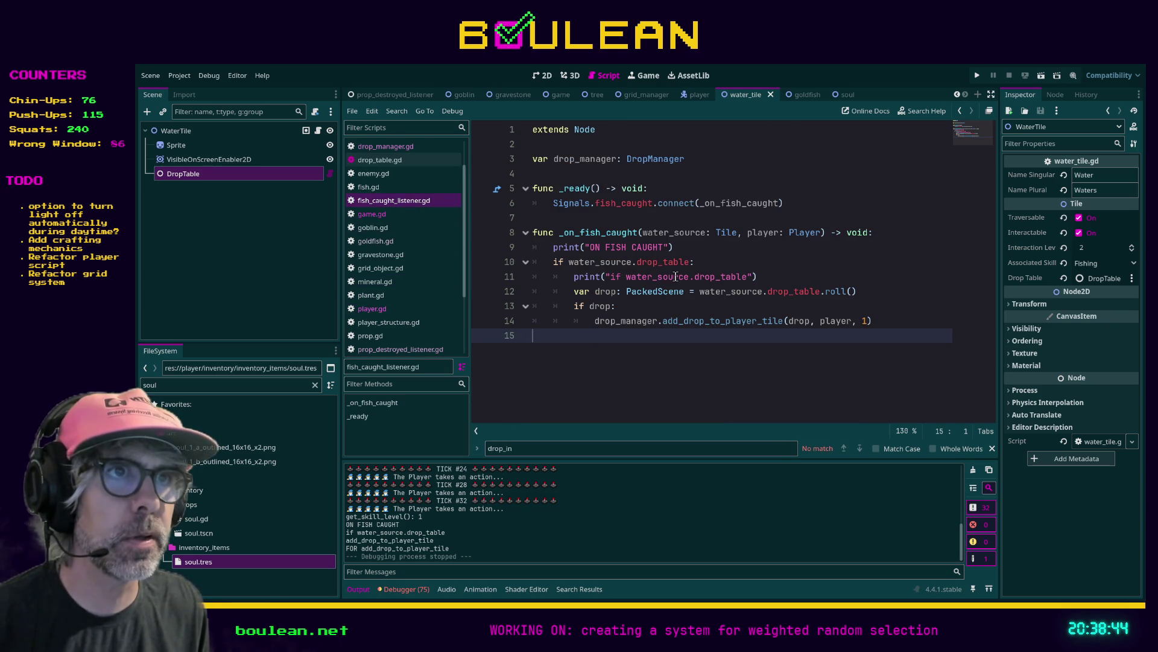
pyautogui.click(592, 321)
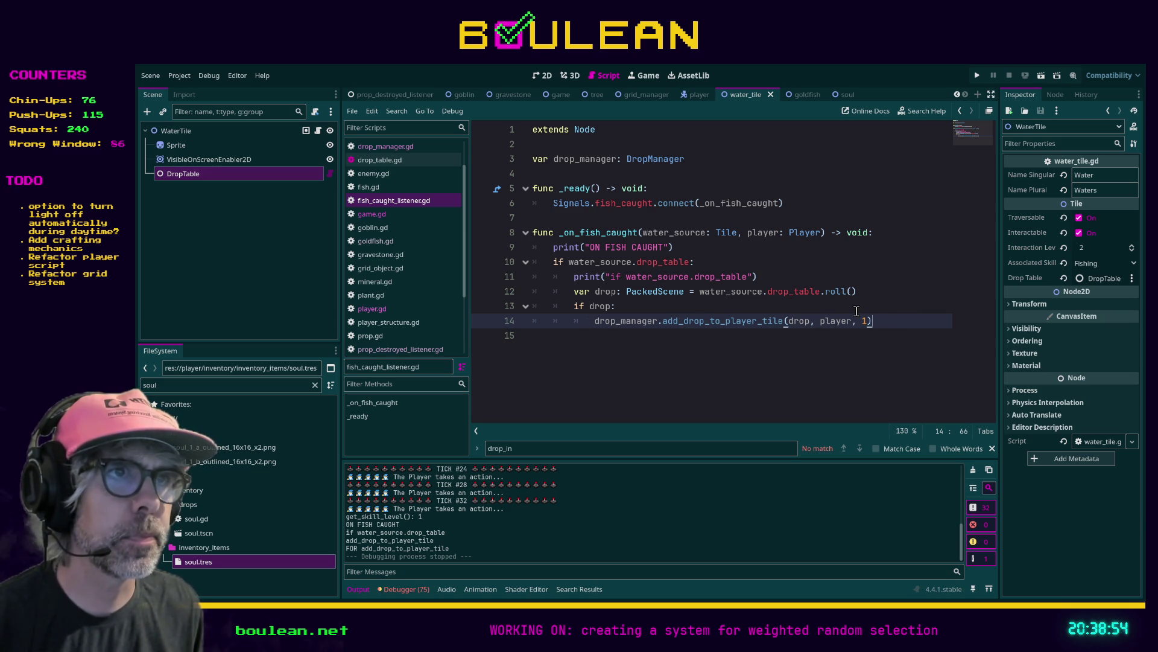
# In add_drop_to_player_tile, indent empty line 36 and paste the drop_in_player_range signal declaration there
pyautogui.keyDown('ctrl'); pyautogui.click(688, 328); pyautogui.keyUp('ctrl')
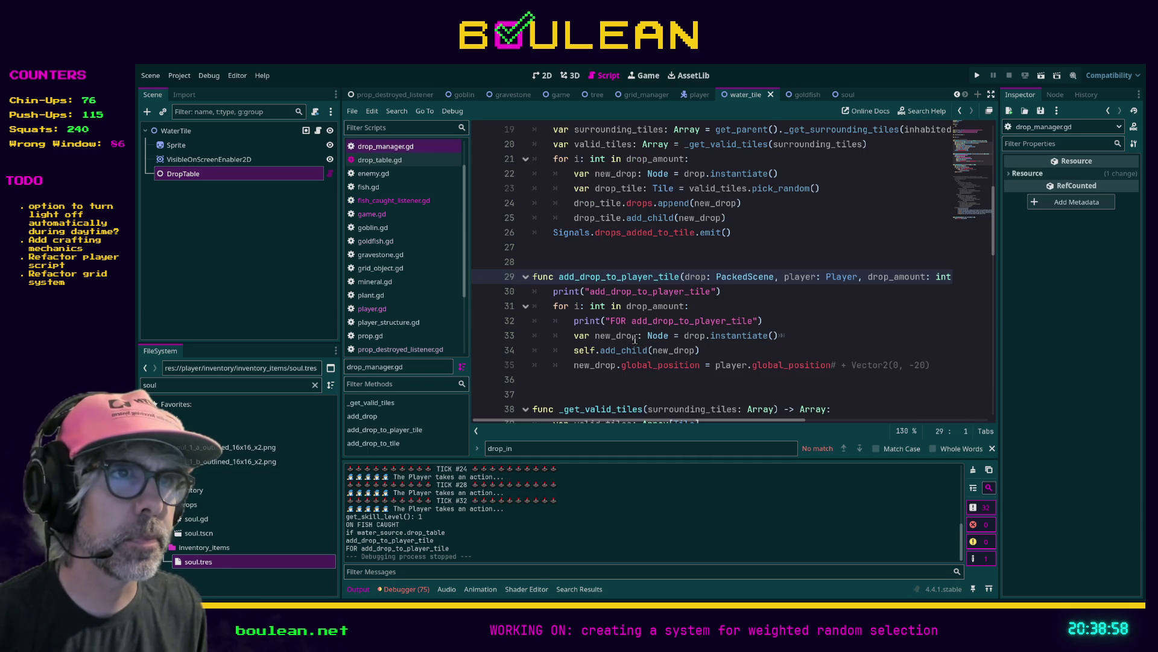
pyautogui.click(595, 379)
pyautogui.press('Tab')
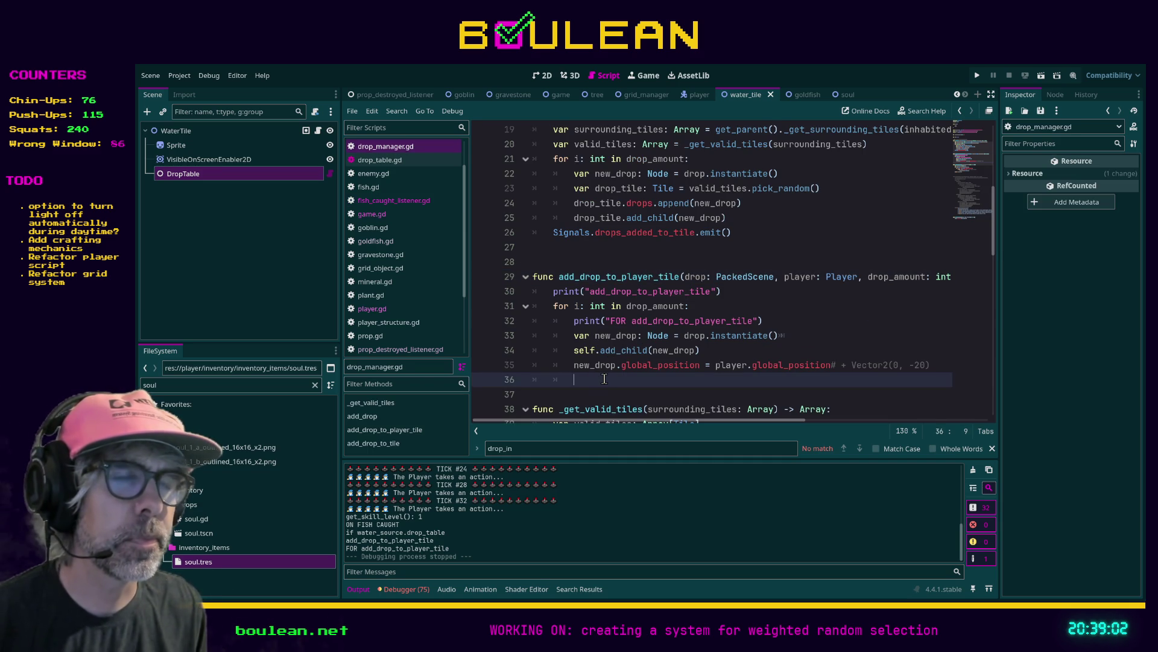
pyautogui.hotkey('ctrl', 'v')
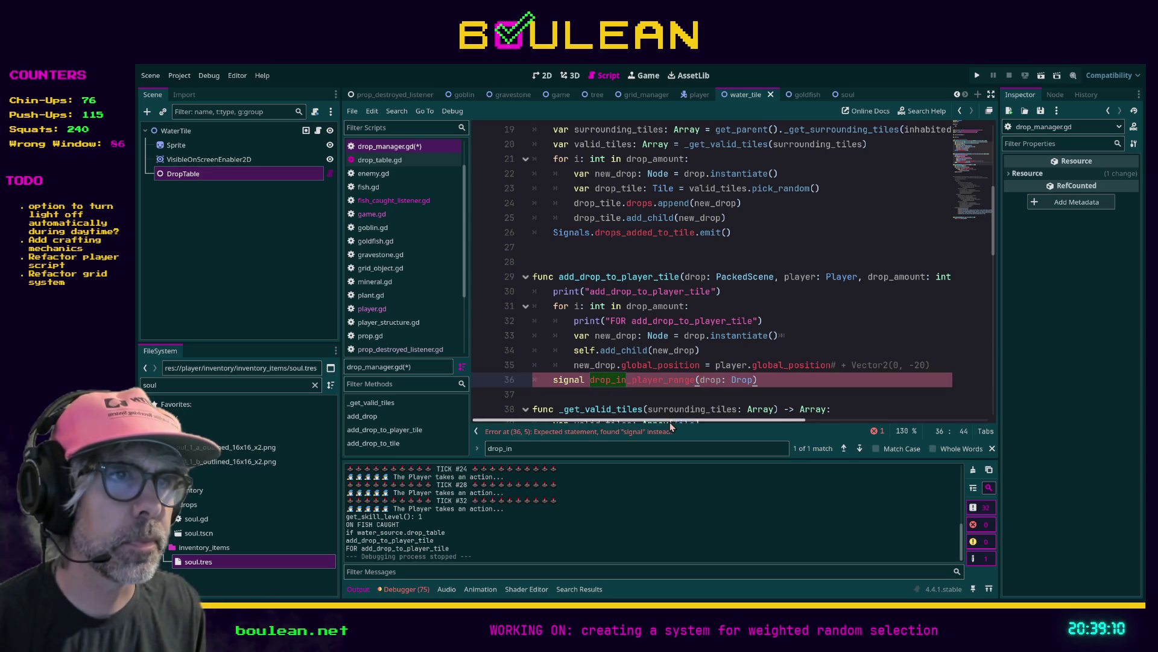
pyautogui.moveTo(763, 380); pyautogui.dragTo(550, 381)
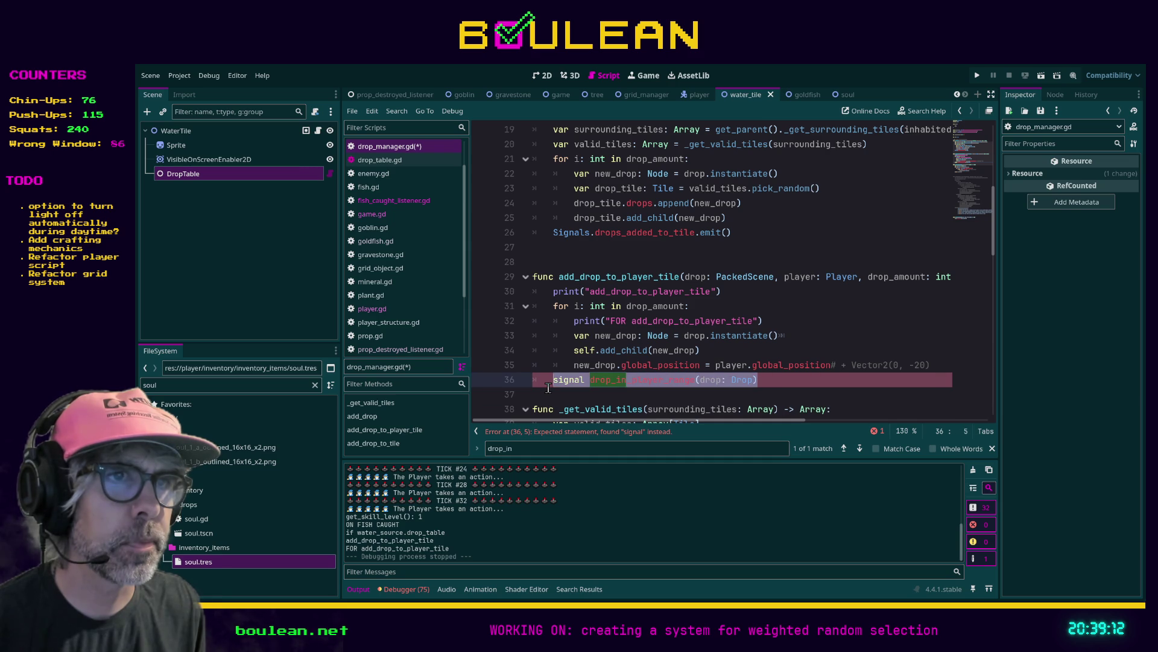
# Rewrite line 36 as Signals.drop_in_player_range.emit(drop) and save drop_manager.gd
pyautogui.write('Signal')
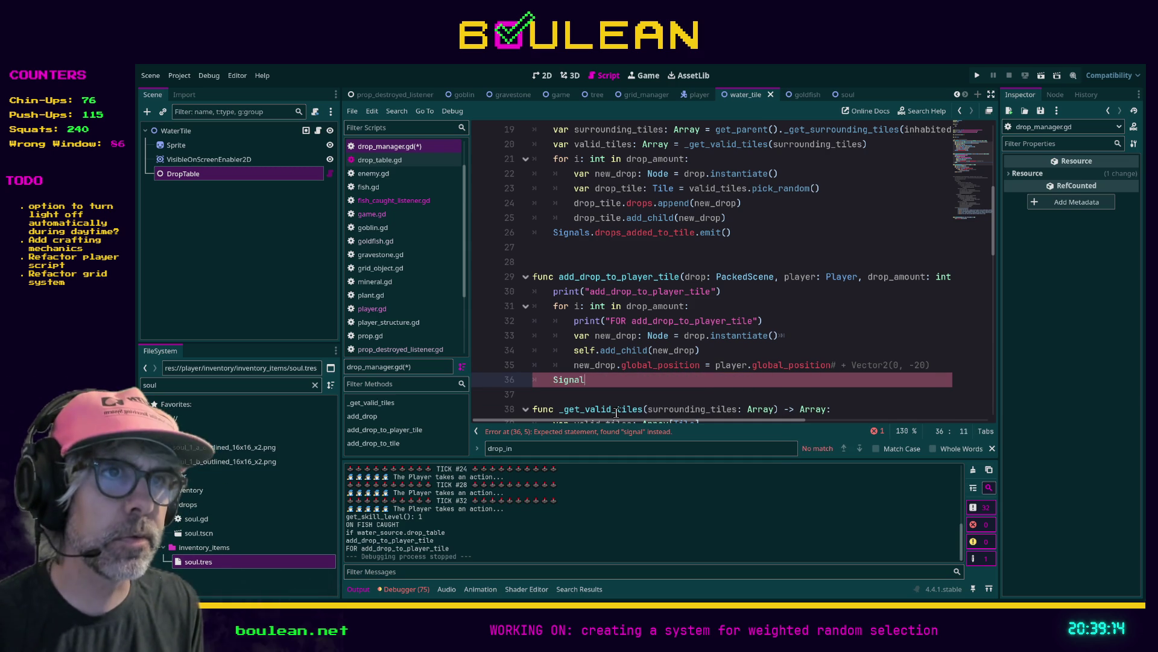
pyautogui.write('s.drop')
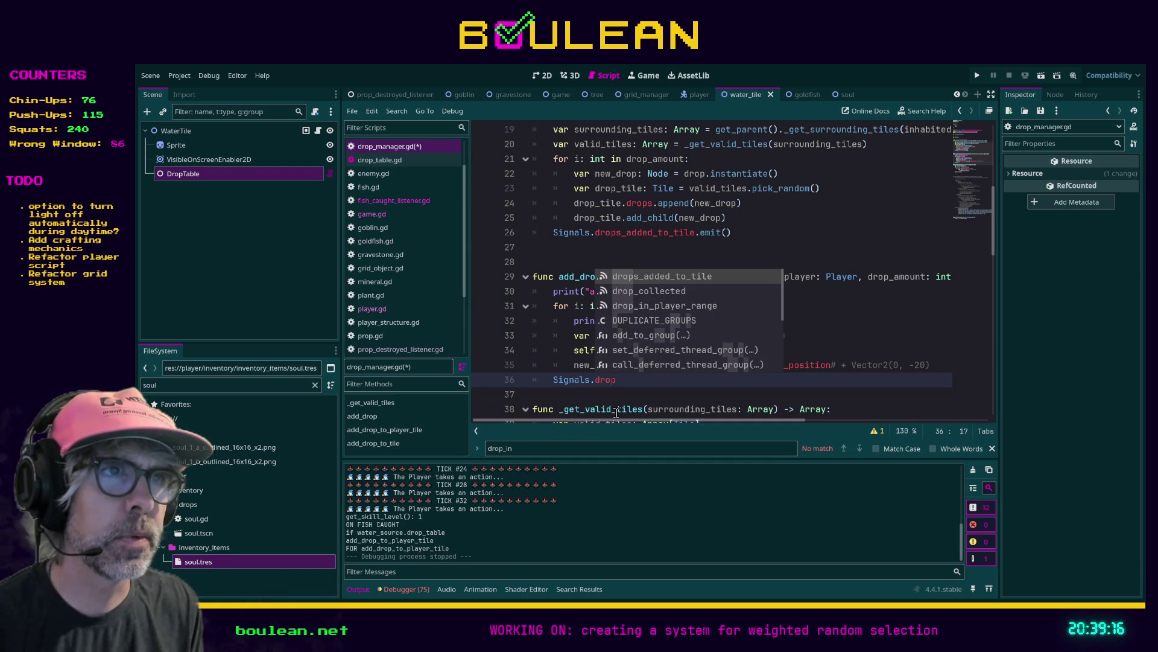
pyautogui.press('Down')
pyautogui.press('Down')
pyautogui.press('Return')
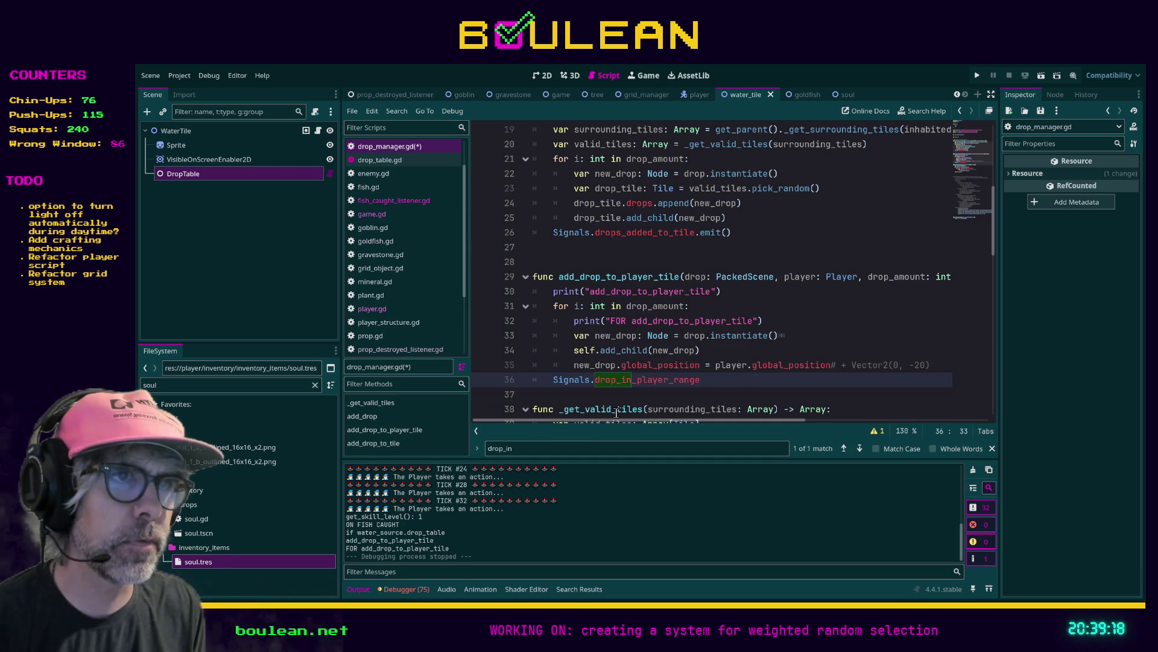
pyautogui.write('.emit(d')
pyautogui.write('rop')
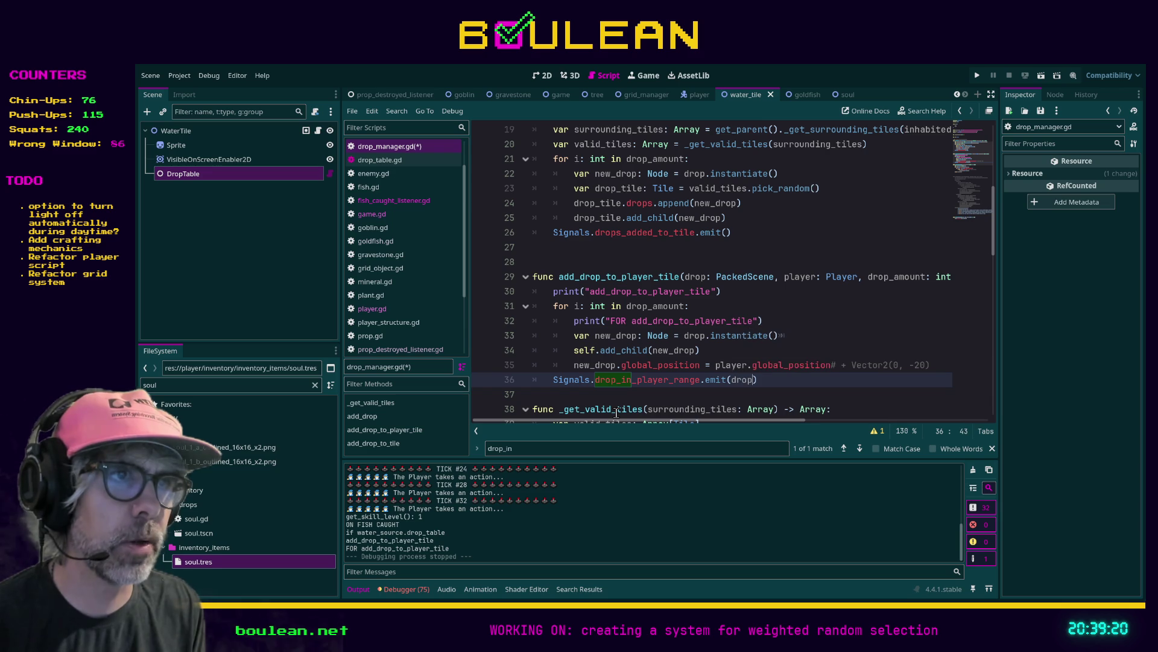
pyautogui.click(544, 396)
pyautogui.hotkey('ctrl', 's')
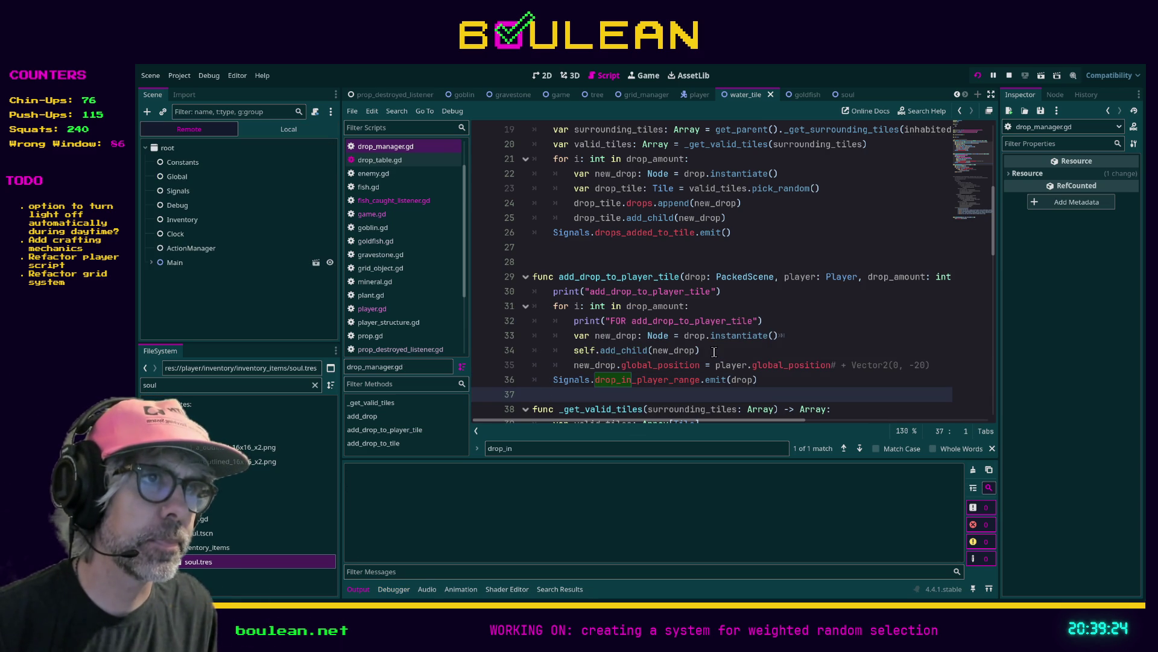
# Run the game, clear goblins with SMOTE Goblins, fish by the water, walk onto the goldfish drop, then stop
pyautogui.press('F5')
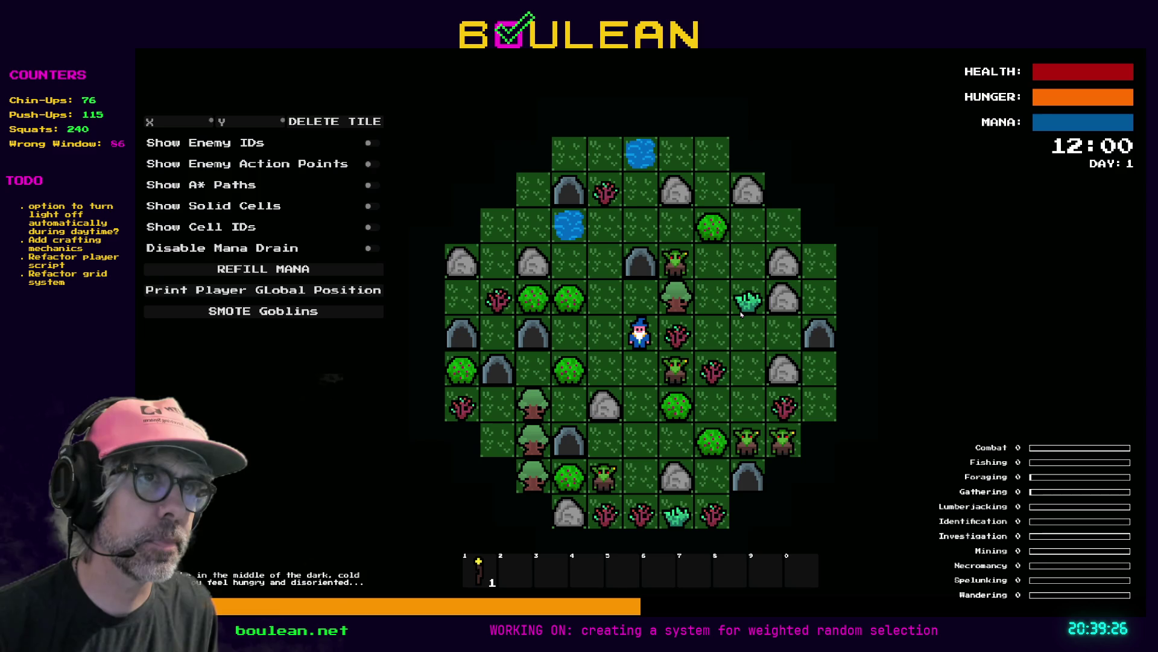
pyautogui.press('Up')
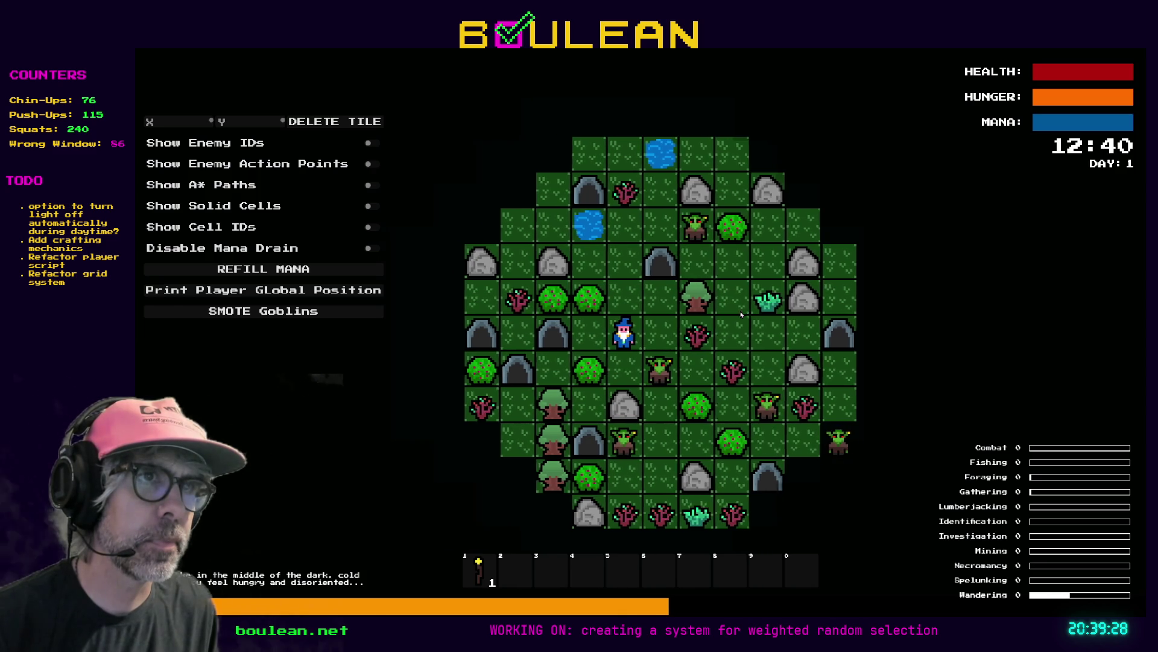
pyautogui.press('Up')
pyautogui.press('Left')
pyautogui.press('Left')
pyautogui.press('Left')
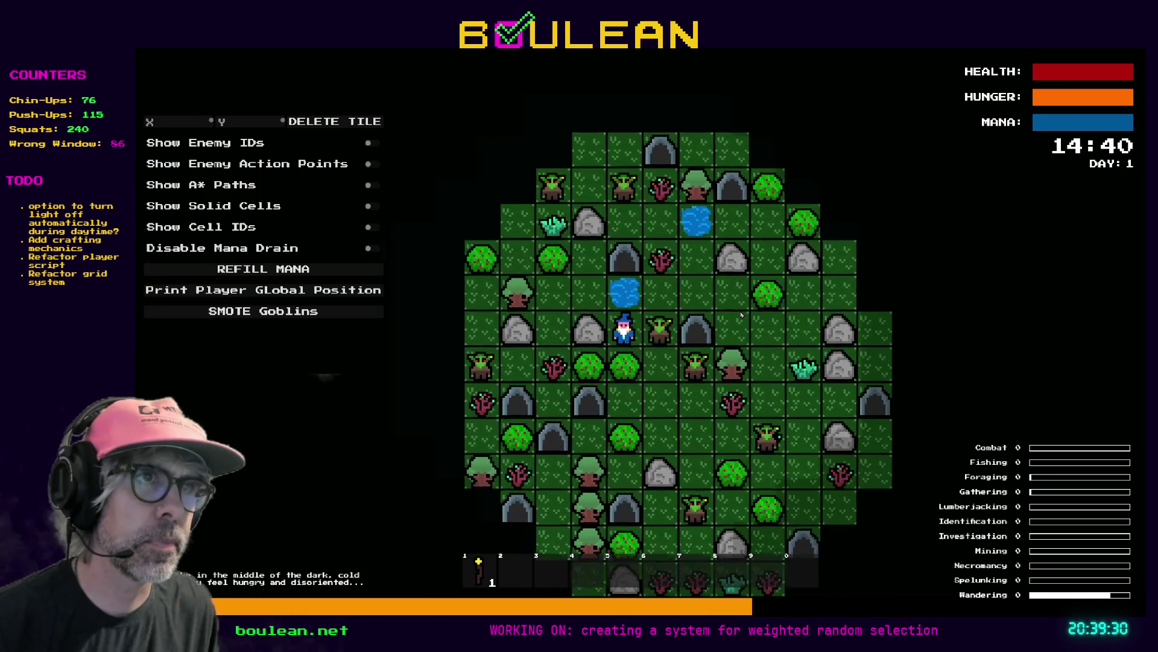
pyautogui.click(340, 310)
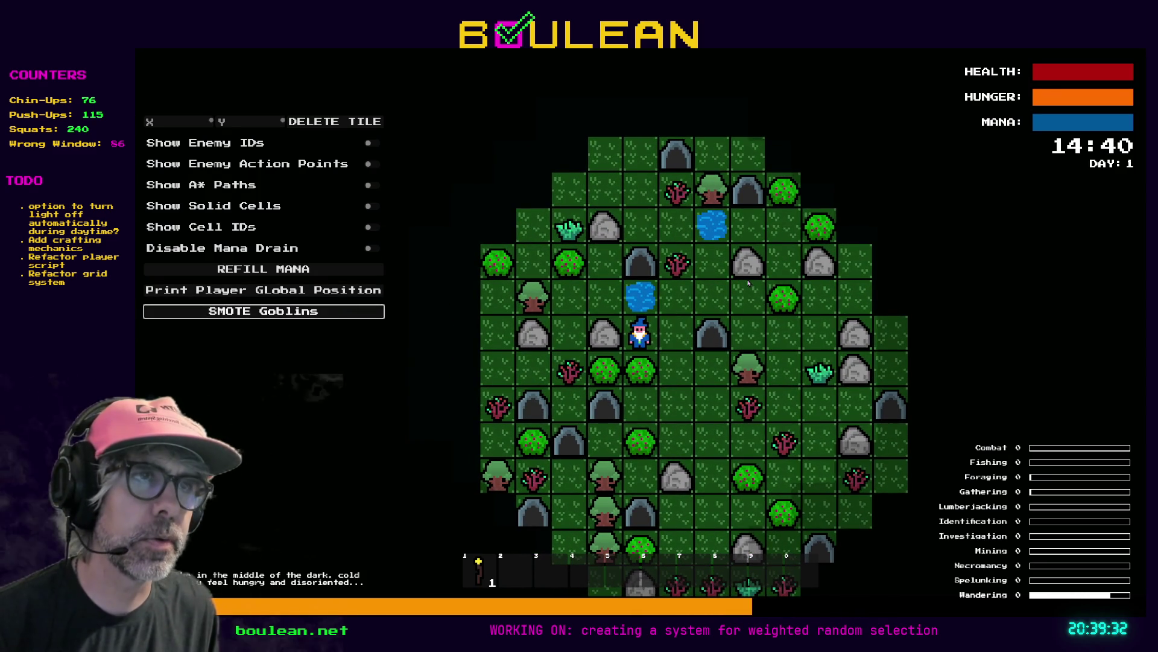
pyautogui.press('Up')
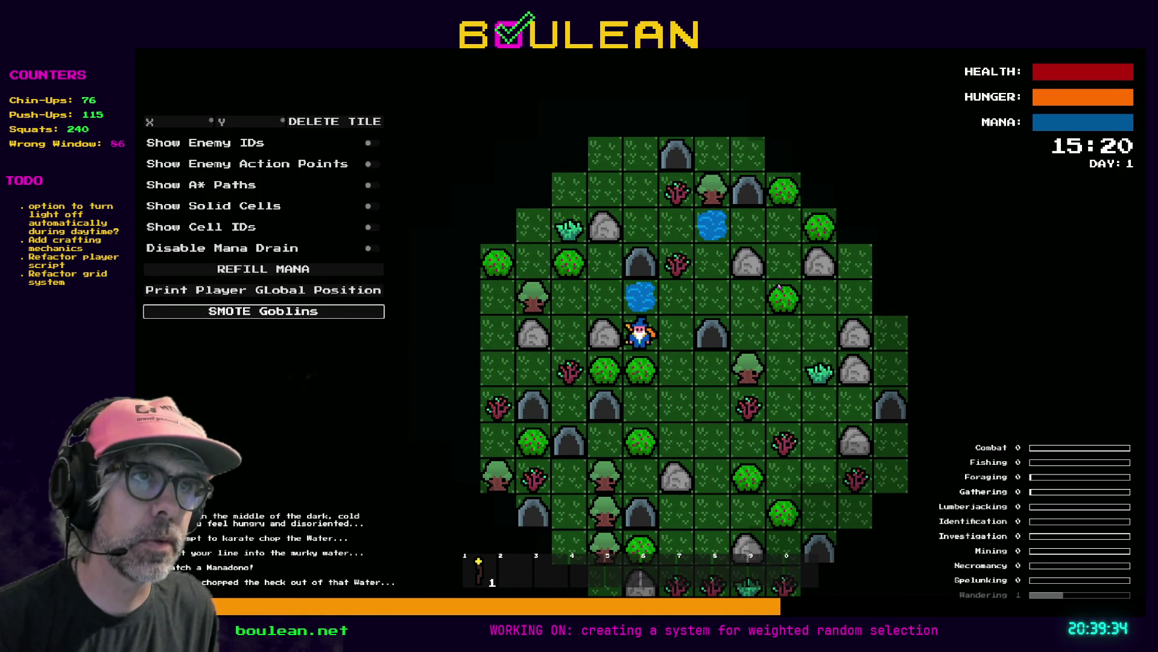
pyautogui.press('Right')
pyautogui.press('Left')
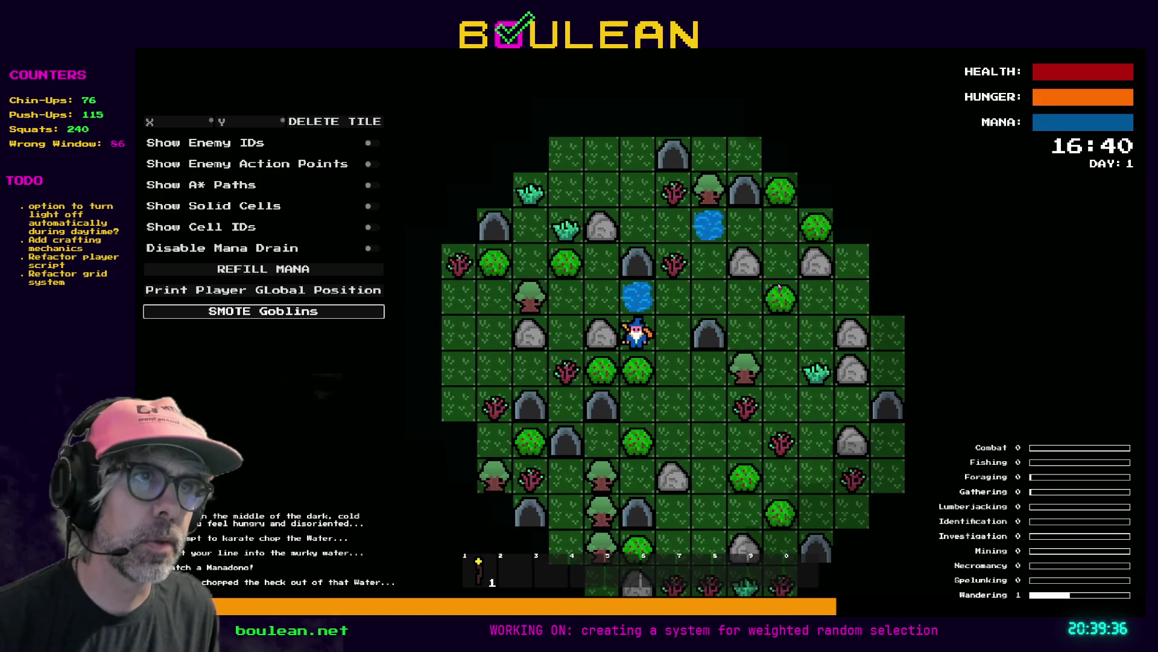
pyautogui.press('Right')
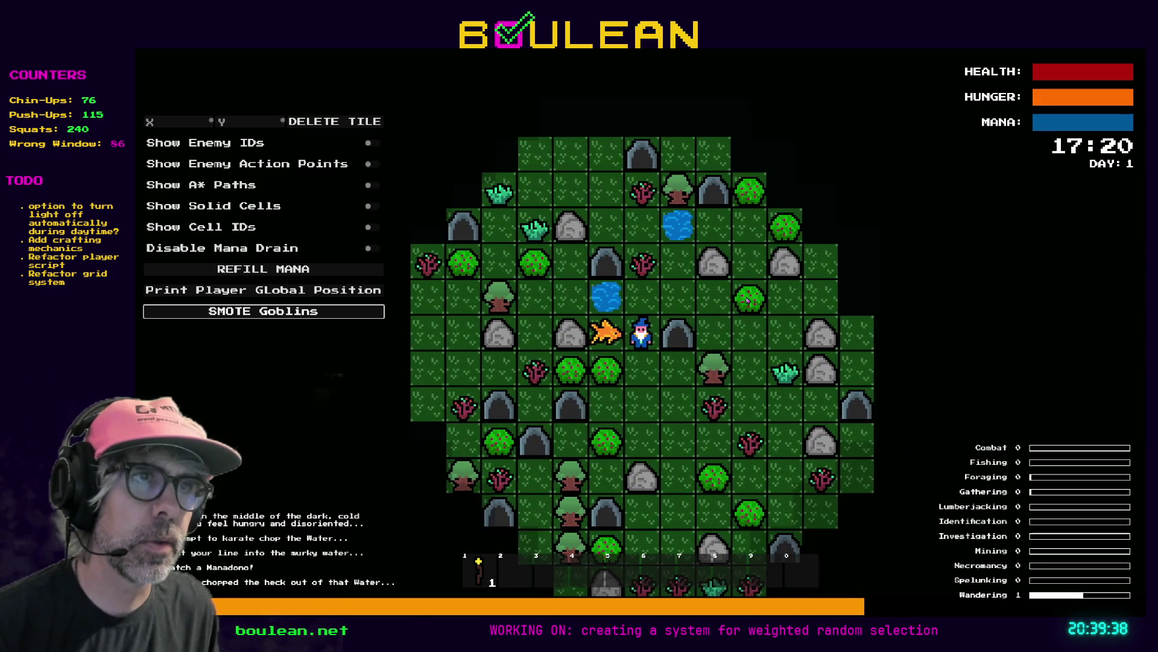
pyautogui.press('Left')
pyautogui.press('F8')
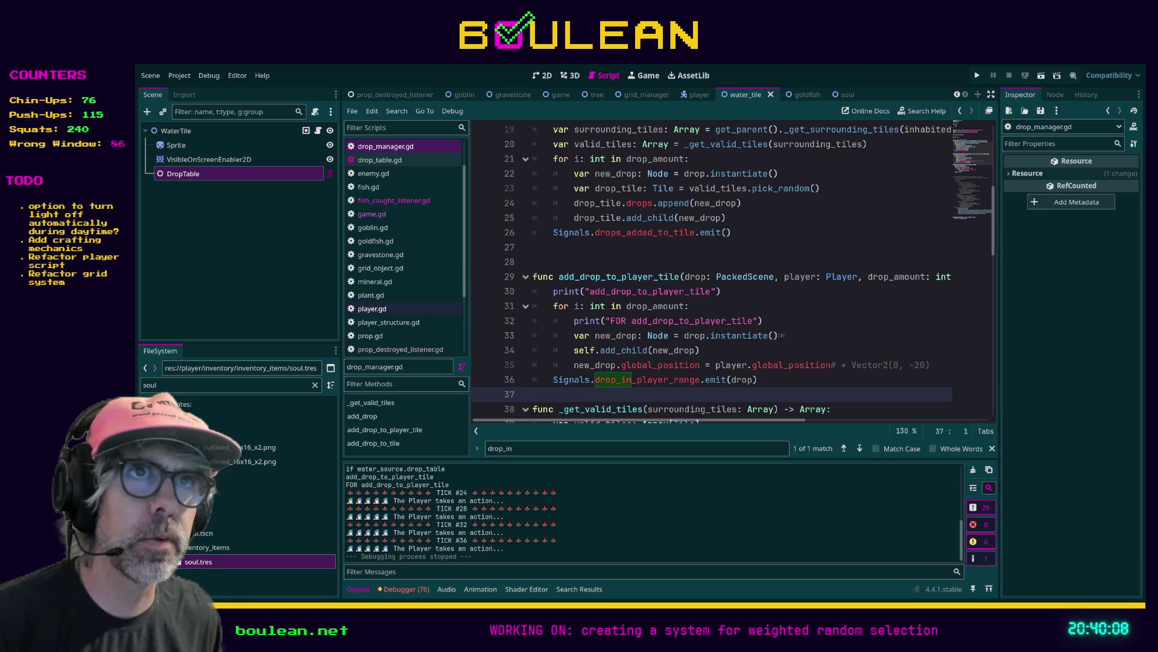
# Review player.gd's collect_drop code and drop_manager.gd, then switch to fish_caught_listener.gd
pyautogui.click(393, 309)
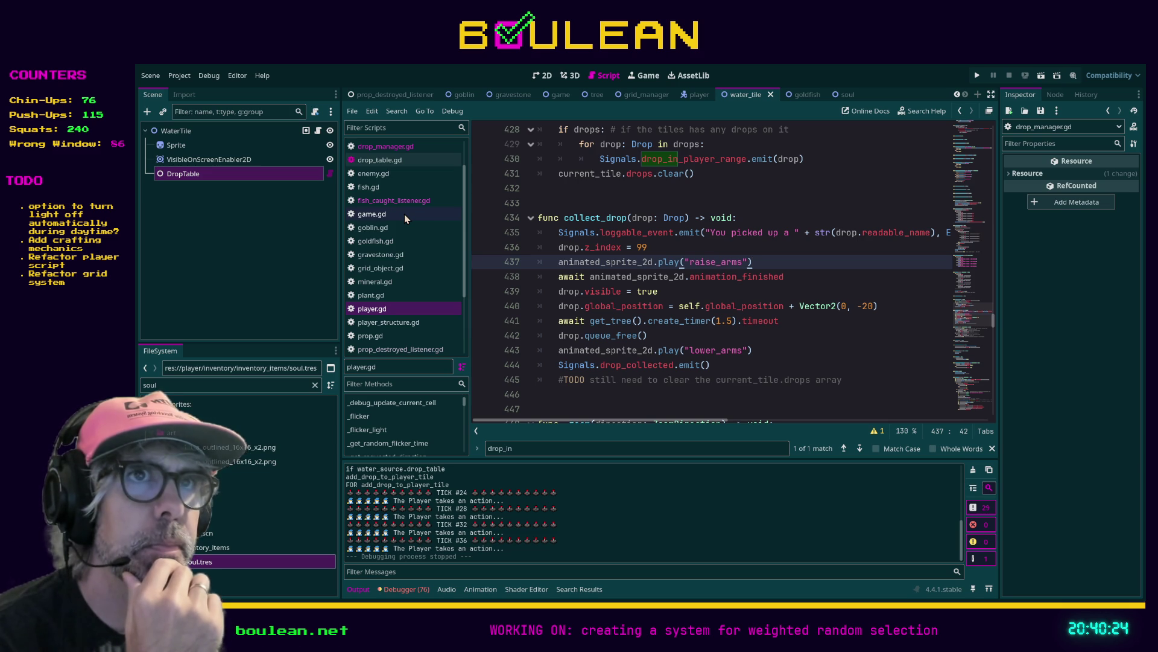
pyautogui.click(386, 146)
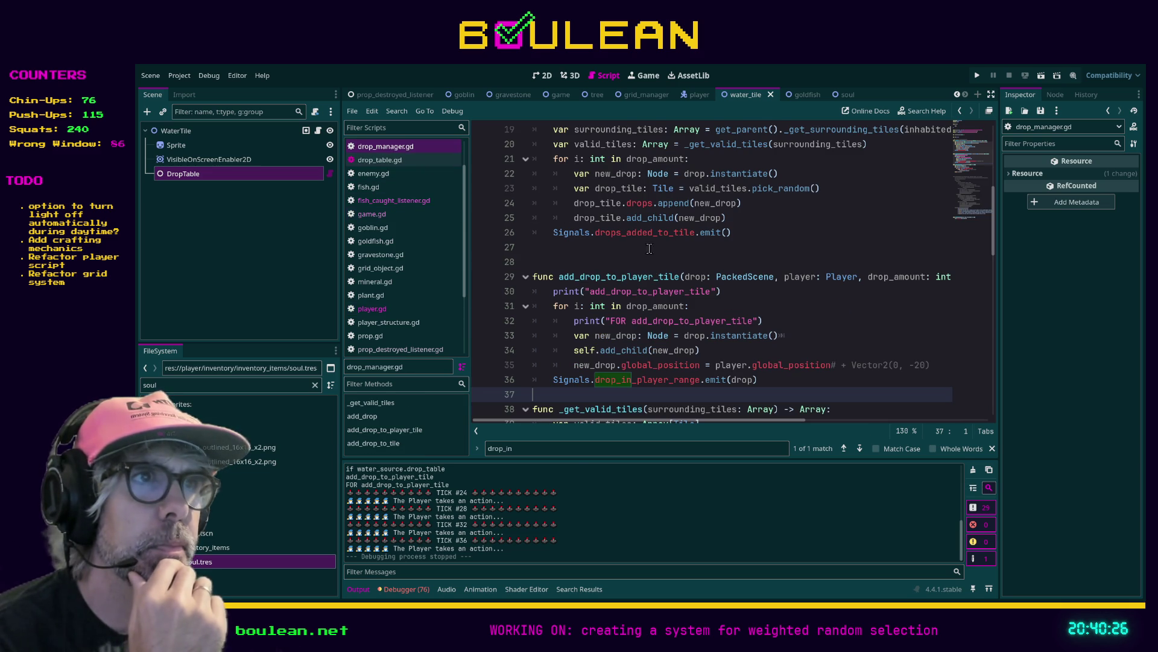
pyautogui.scroll(-1, 680, 262)
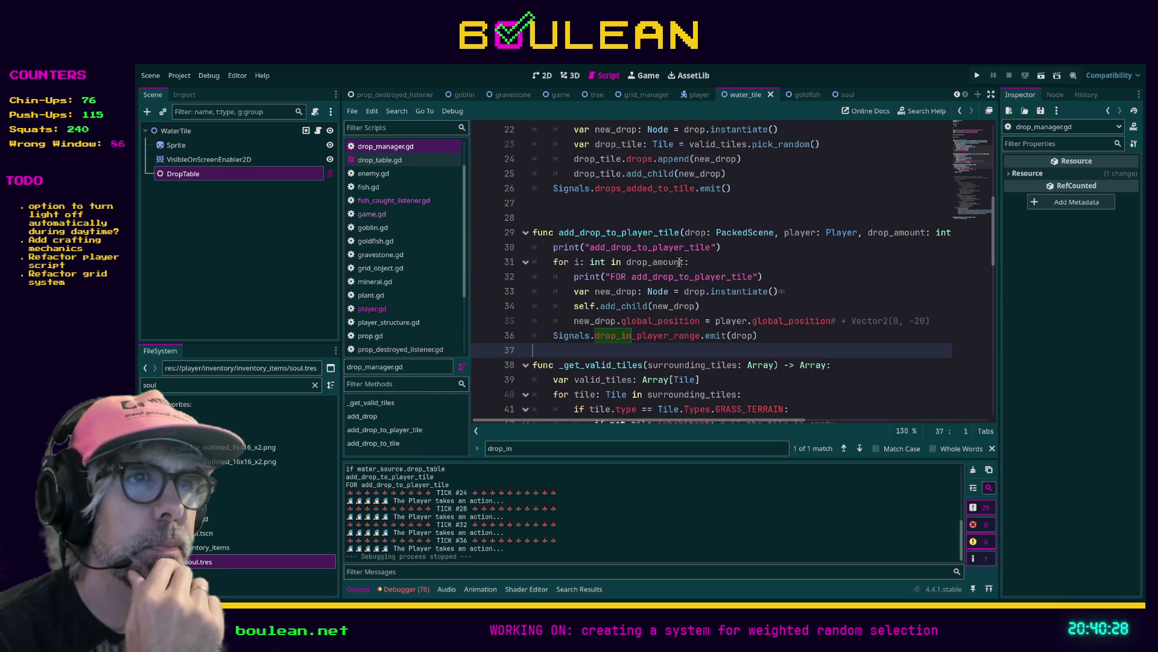
pyautogui.scroll(-1, 680, 262)
pyautogui.scroll(1, 695, 266)
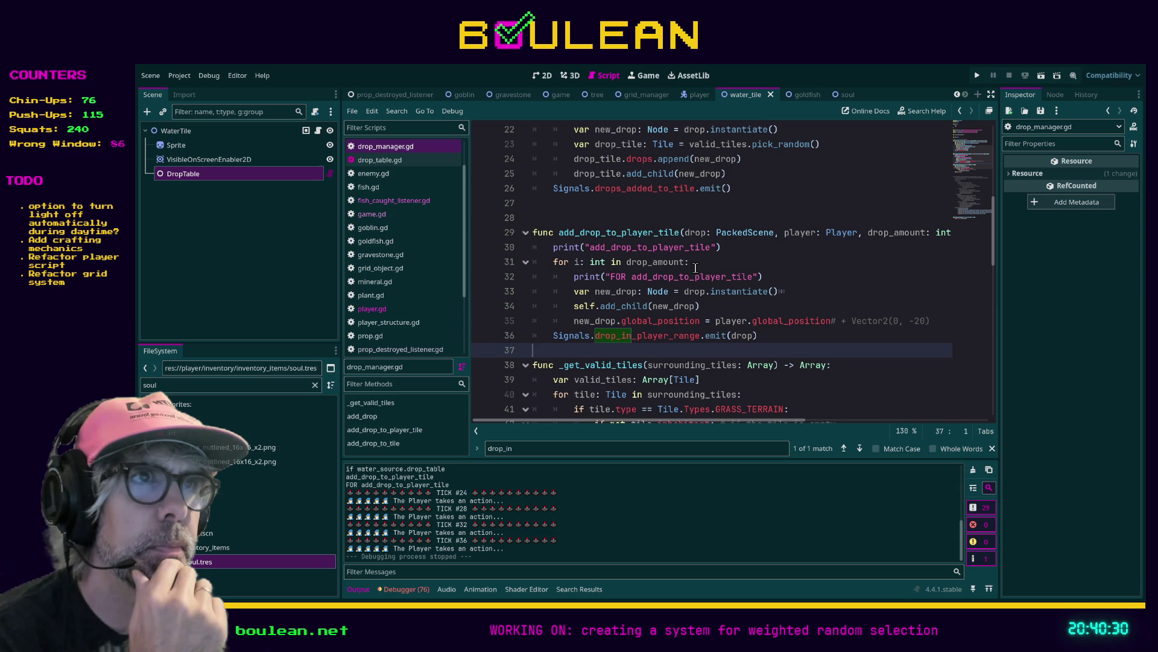
pyautogui.scroll(3, 695, 266)
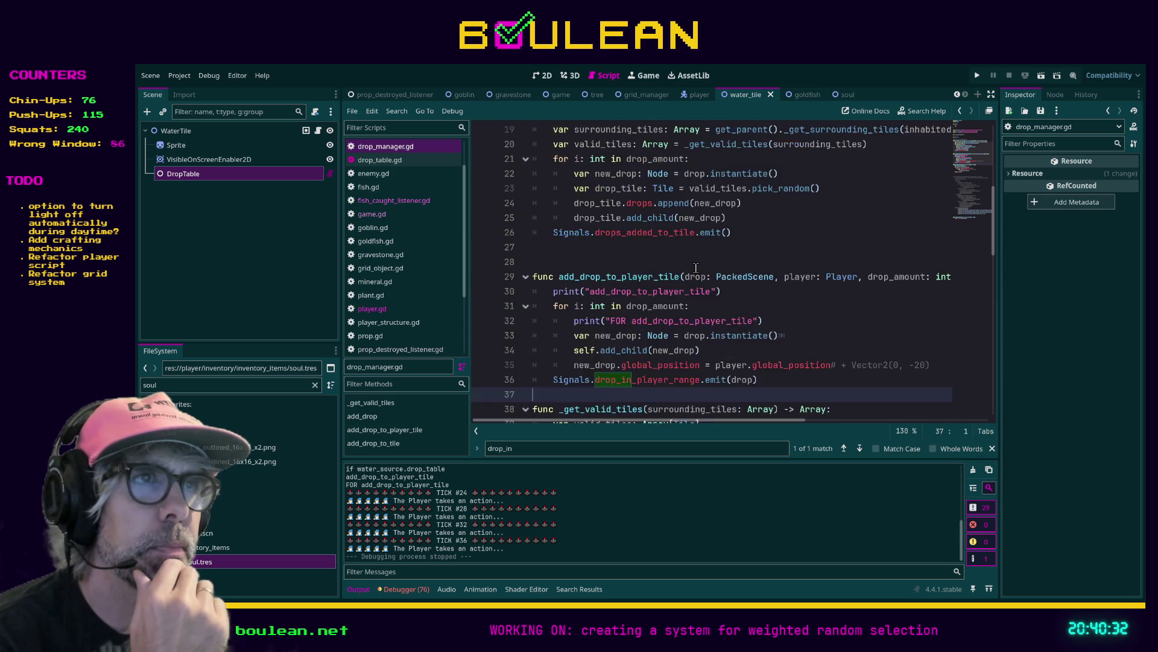
pyautogui.click(399, 201)
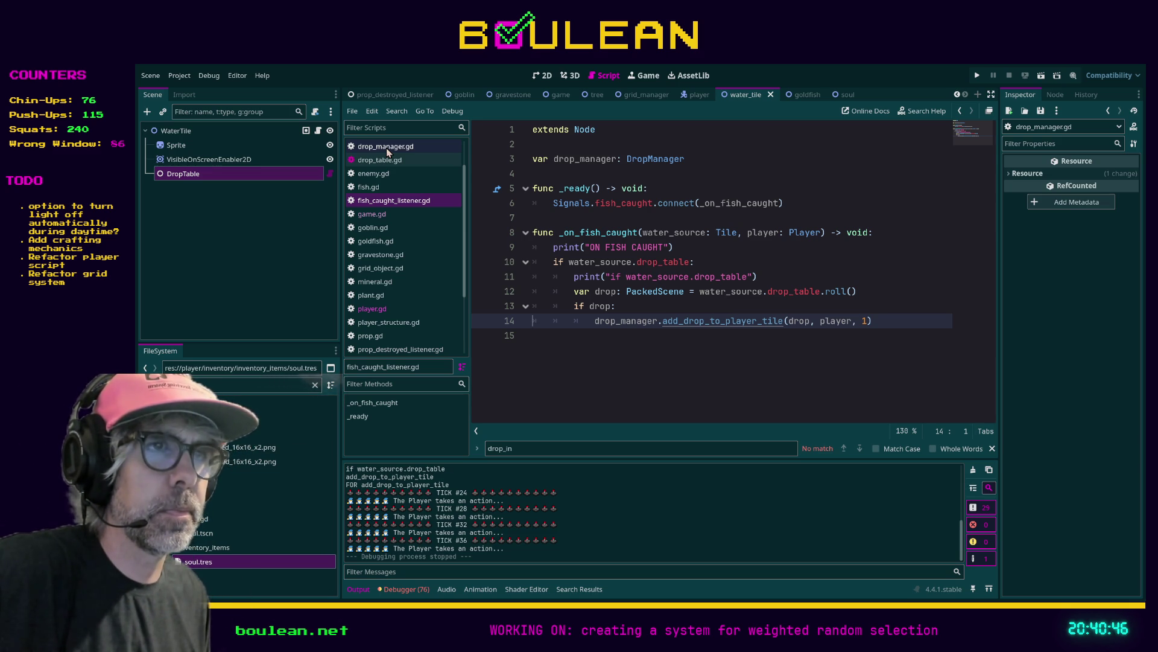
# In drop_manager.gd, change line 36's emit argument from drop to new_drop and save
pyautogui.click(388, 147)
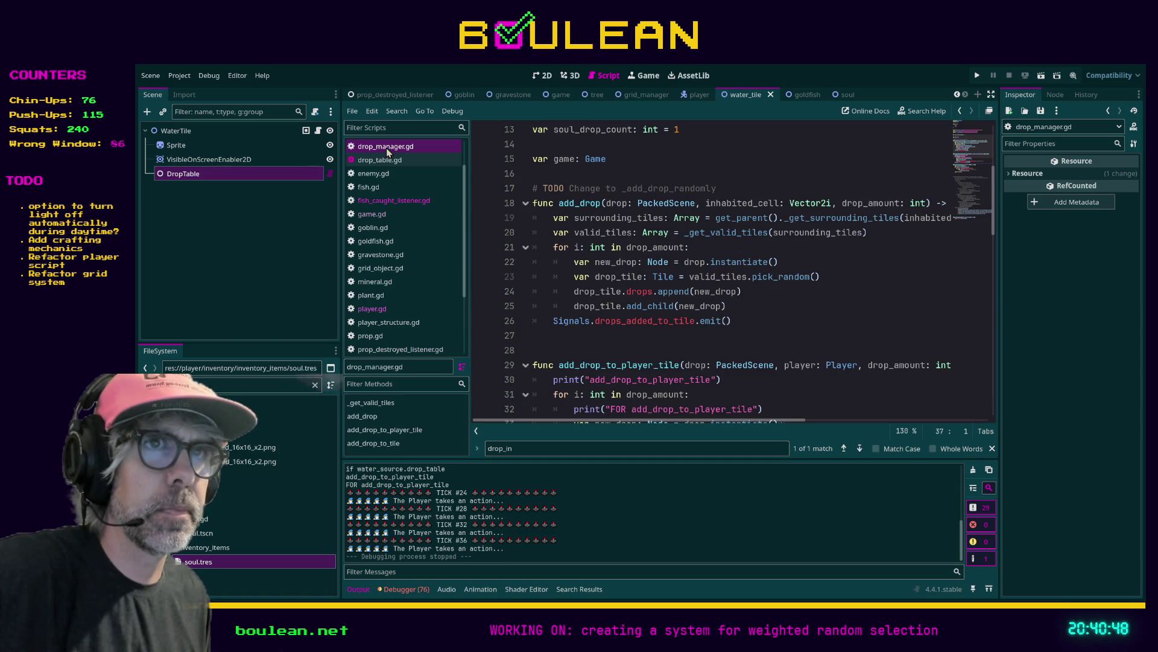
pyautogui.scroll(-3, 582, 236)
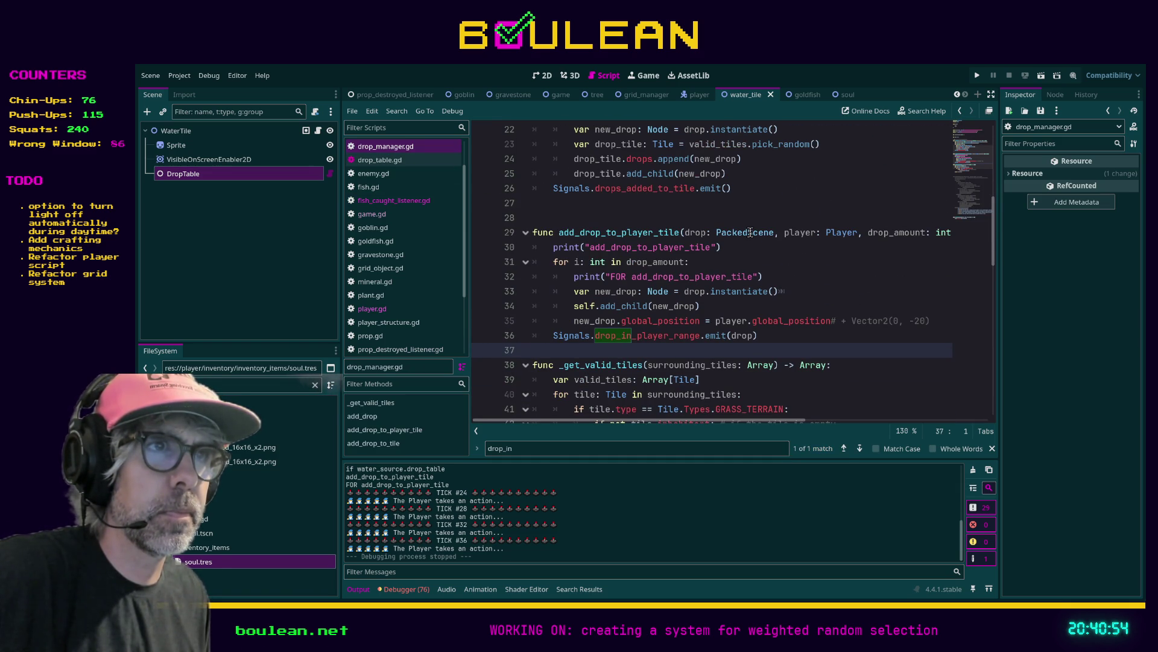
pyautogui.doubleClick(658, 292)
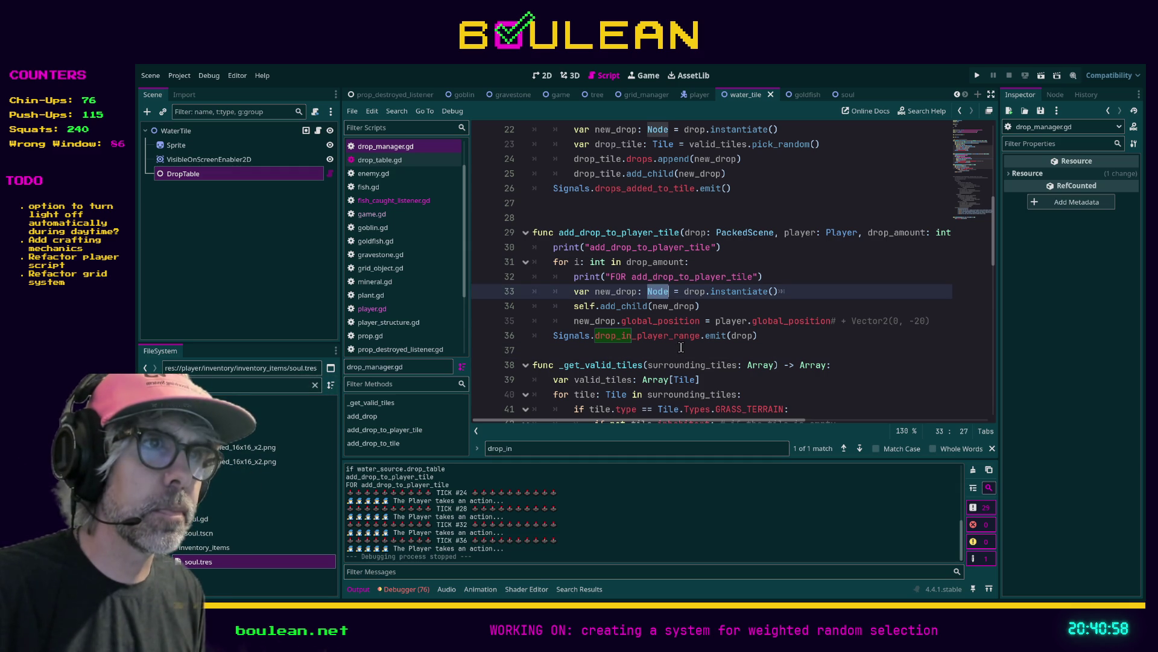
pyautogui.doubleClick(742, 335)
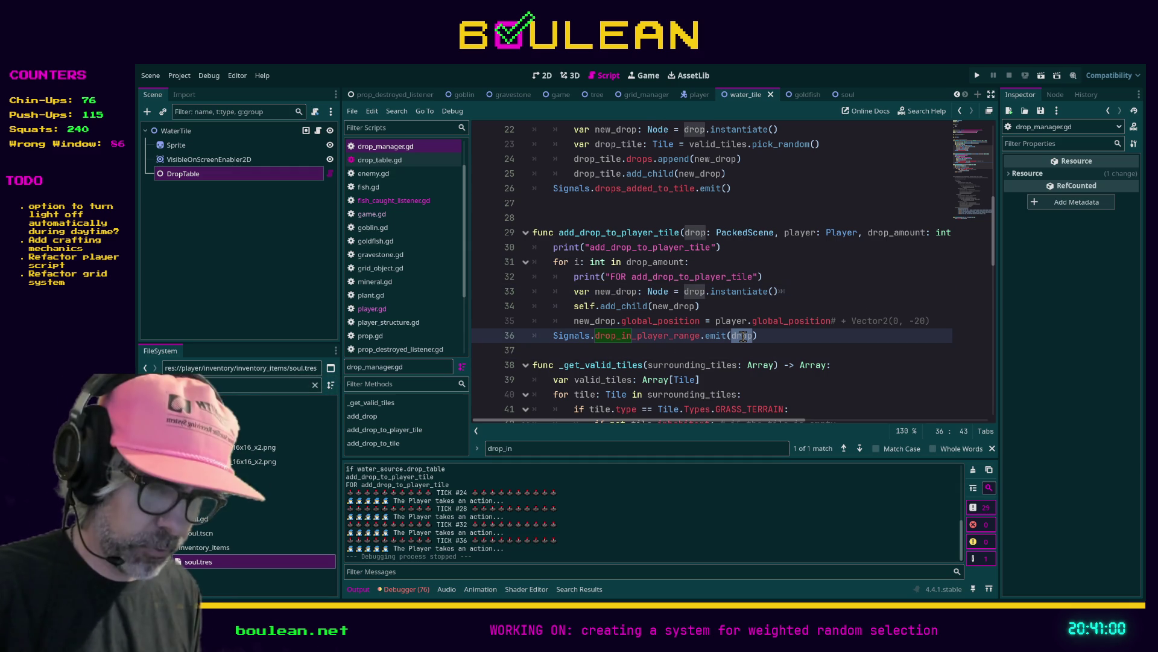
pyautogui.write('new_drop')
pyautogui.click(801, 336)
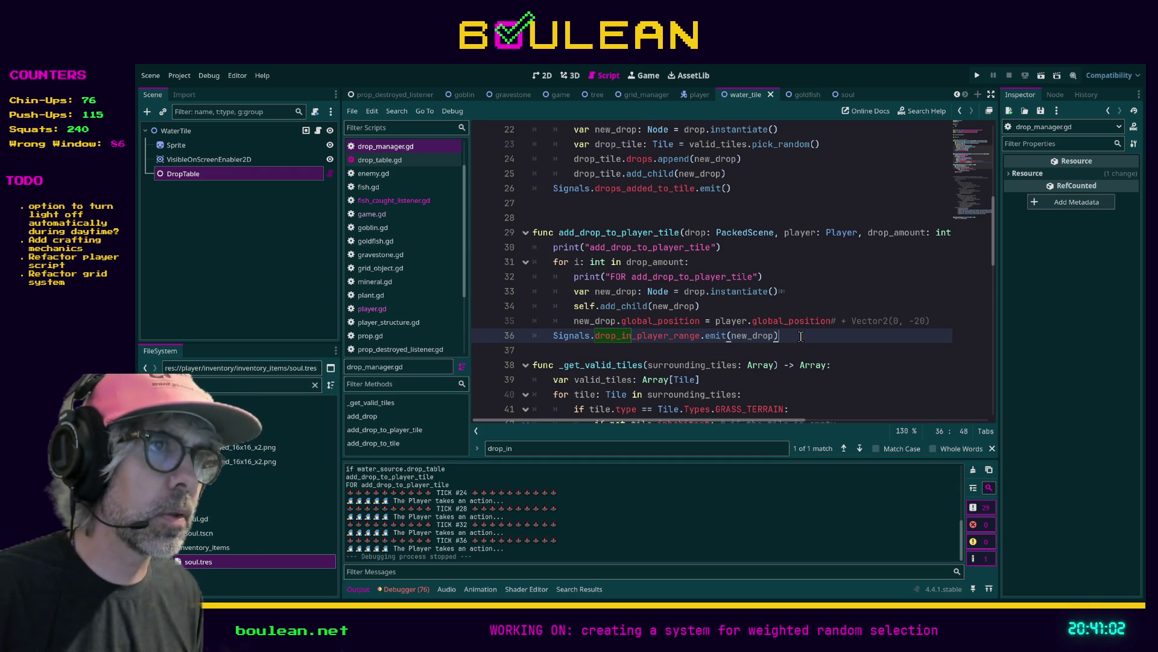
pyautogui.hotkey('ctrl', 's')
pyautogui.hotkey('ctrl', 's')
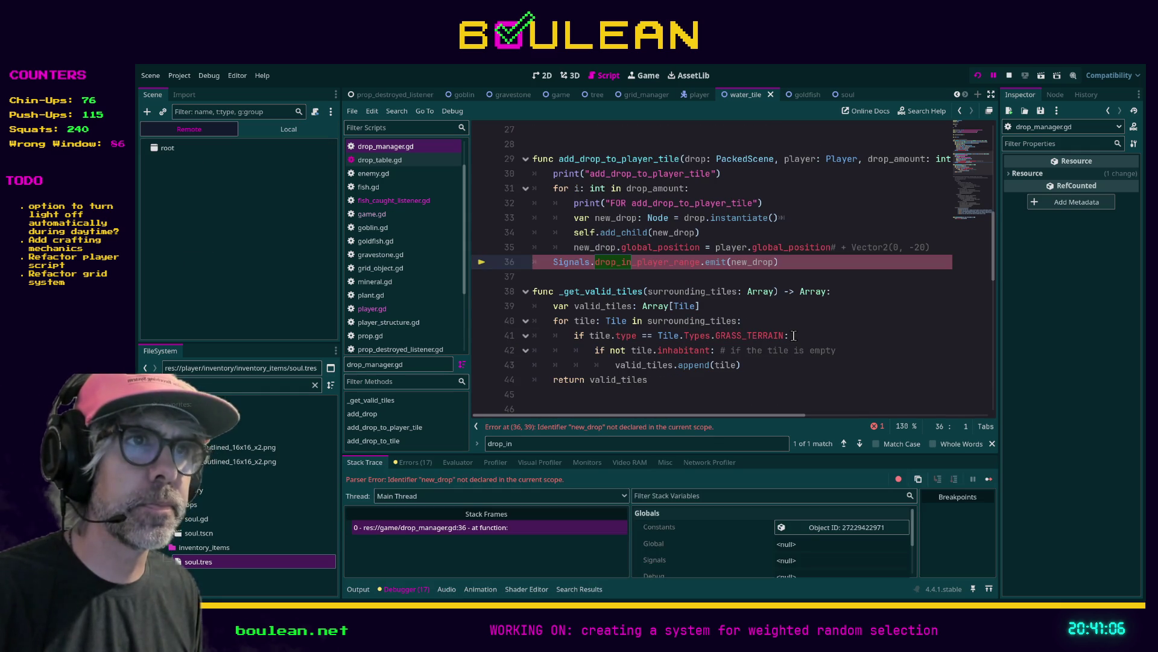
# Indent the emit line into the for loop and save drop_manager.gd
pyautogui.press('Tab')
pyautogui.click(817, 267)
pyautogui.hotkey('ctrl', 's')
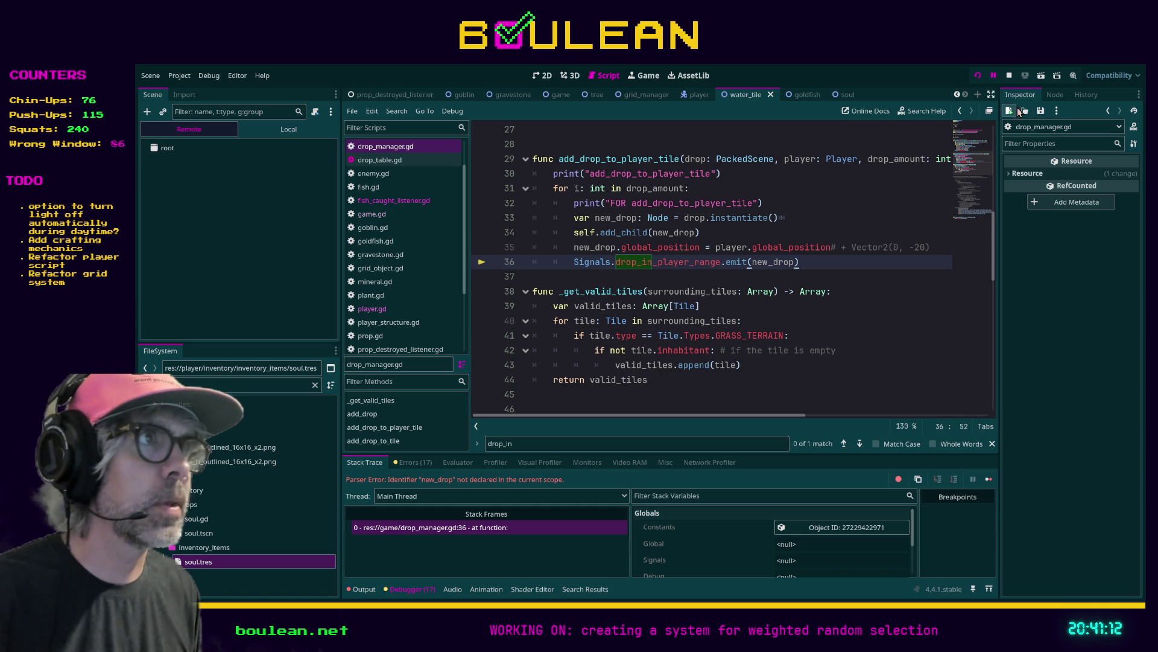
# Stop the running game and launch it again with F5
pyautogui.click(1010, 76)
pyautogui.click(829, 271)
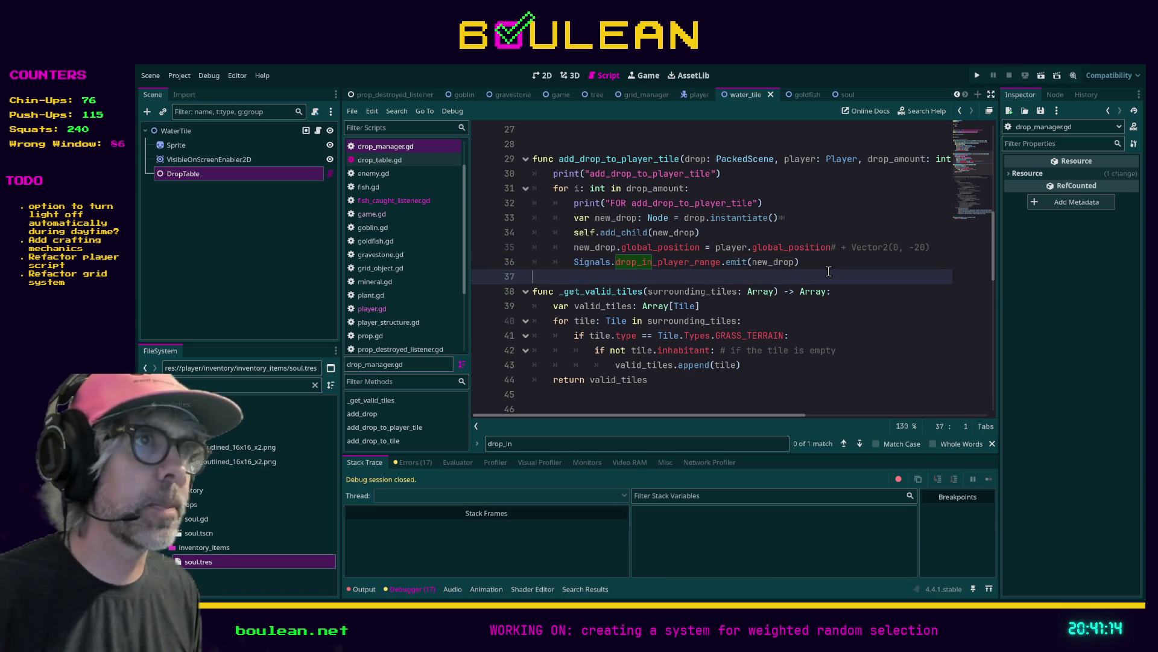
pyautogui.press('F5')
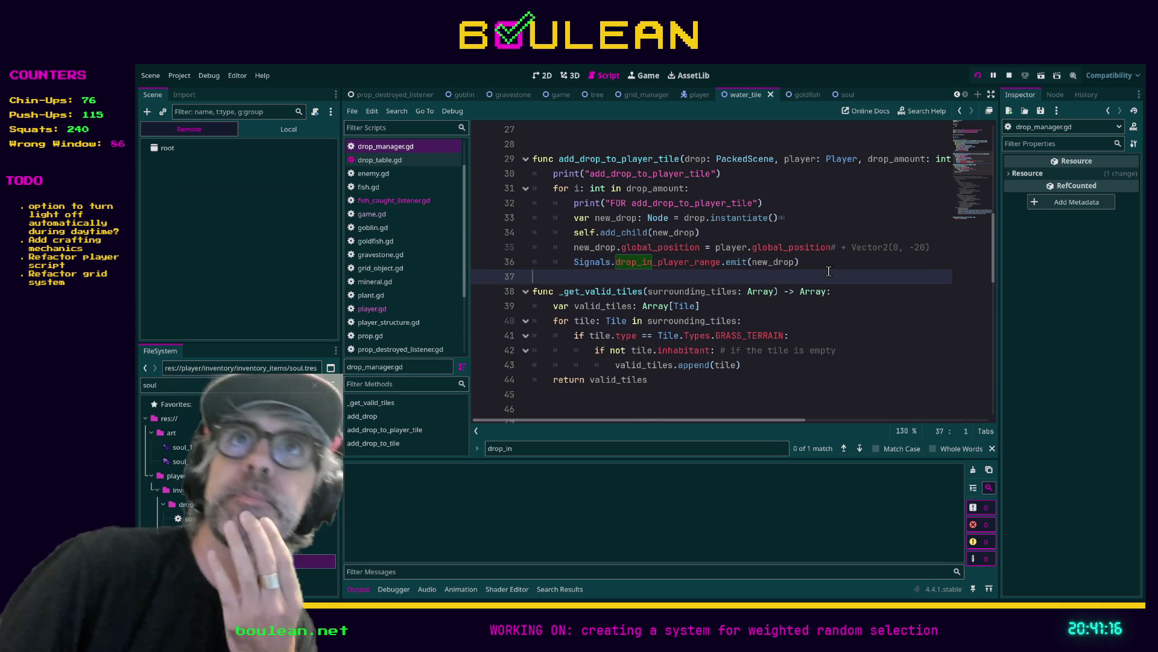
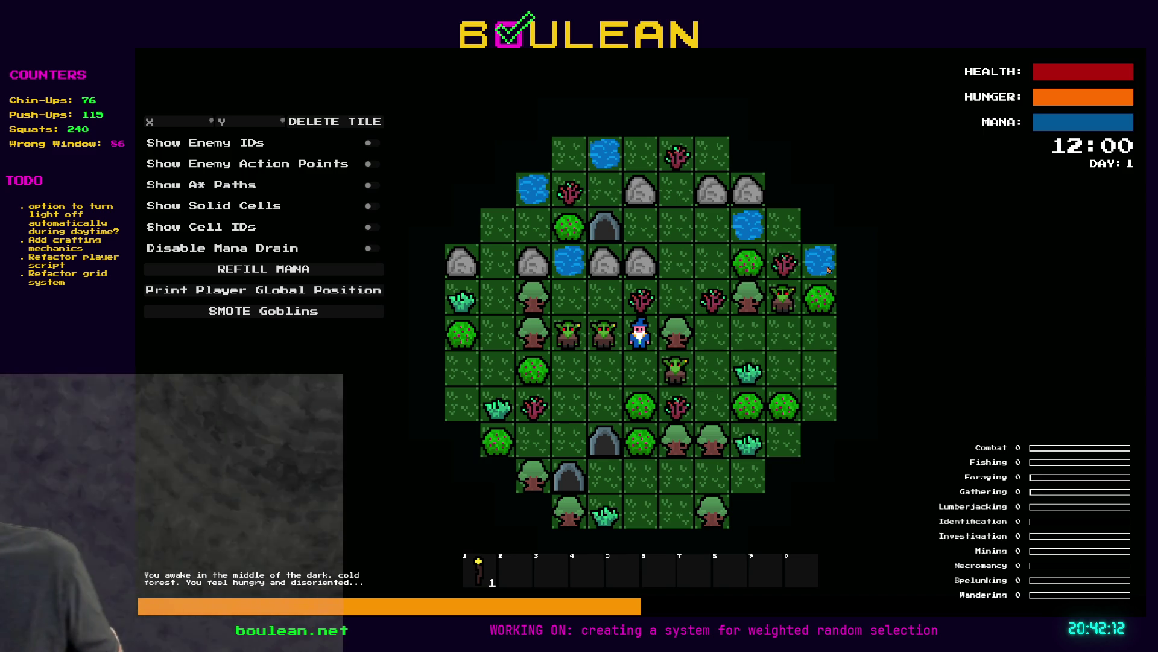
# Clear all goblins from the map and walk the wizard left and up to the water's edge
pyautogui.click(283, 310)
pyautogui.press('Left')
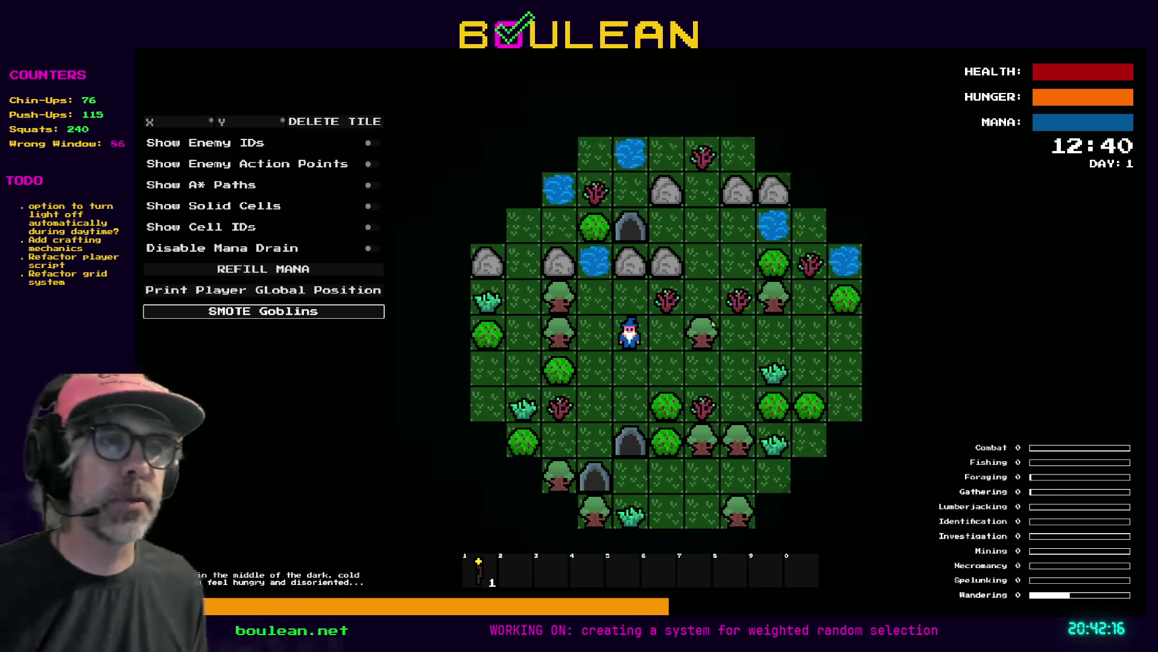
pyautogui.press('Up')
pyautogui.press('Left')
pyautogui.scroll(3, 784, 277)
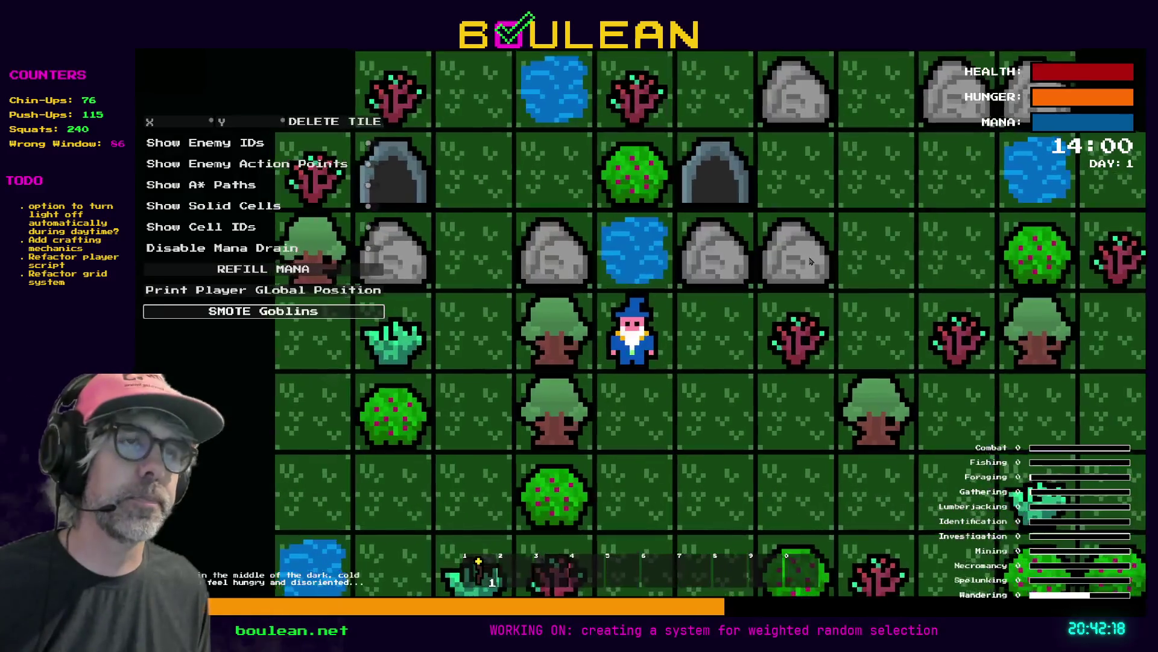
# Fish the water tile above the wizard repeatedly until a fish is caught
pyautogui.press('Up')
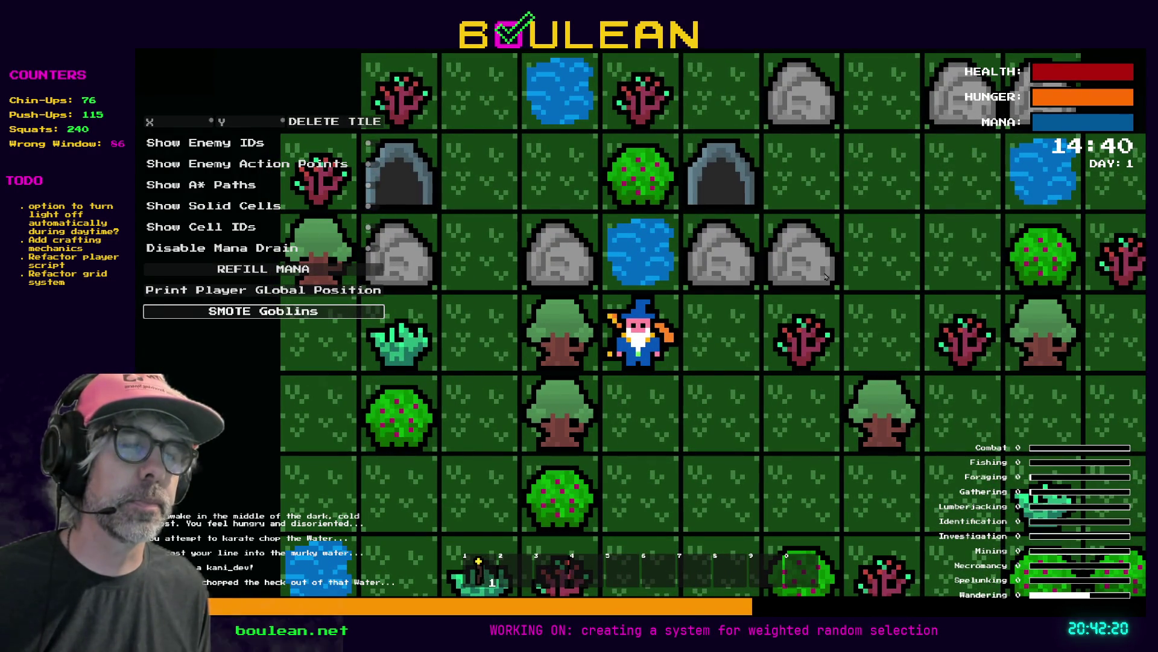
pyautogui.press('Up')
pyautogui.press('Up')
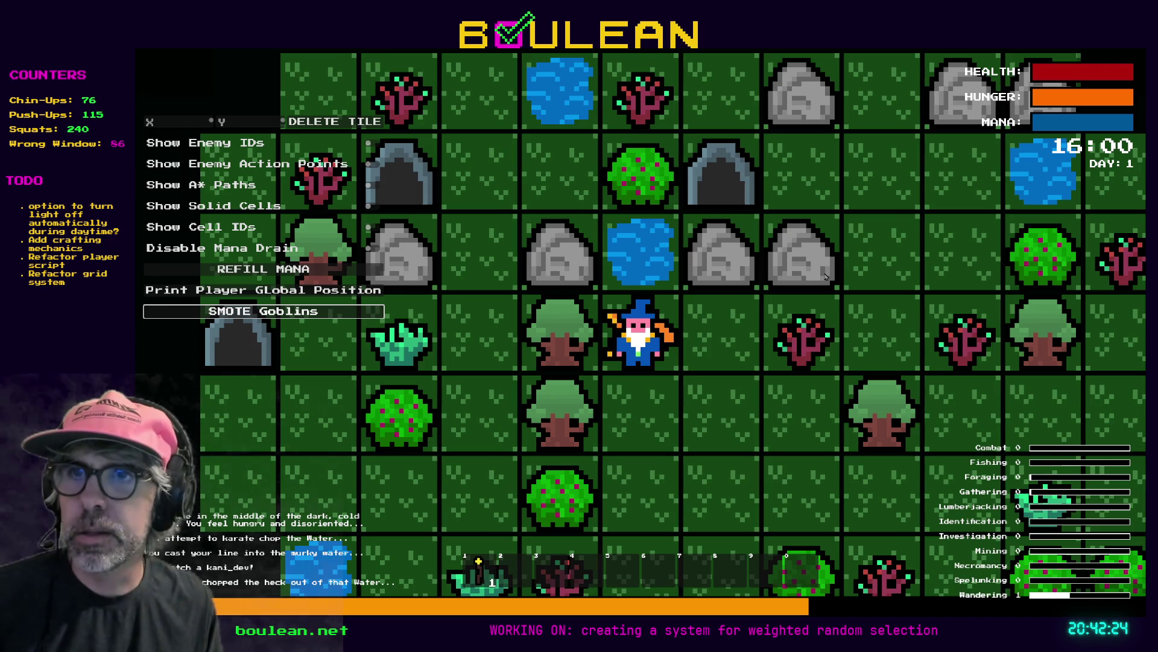
pyautogui.press('Up')
pyautogui.press('Up')
pyautogui.press('Up')
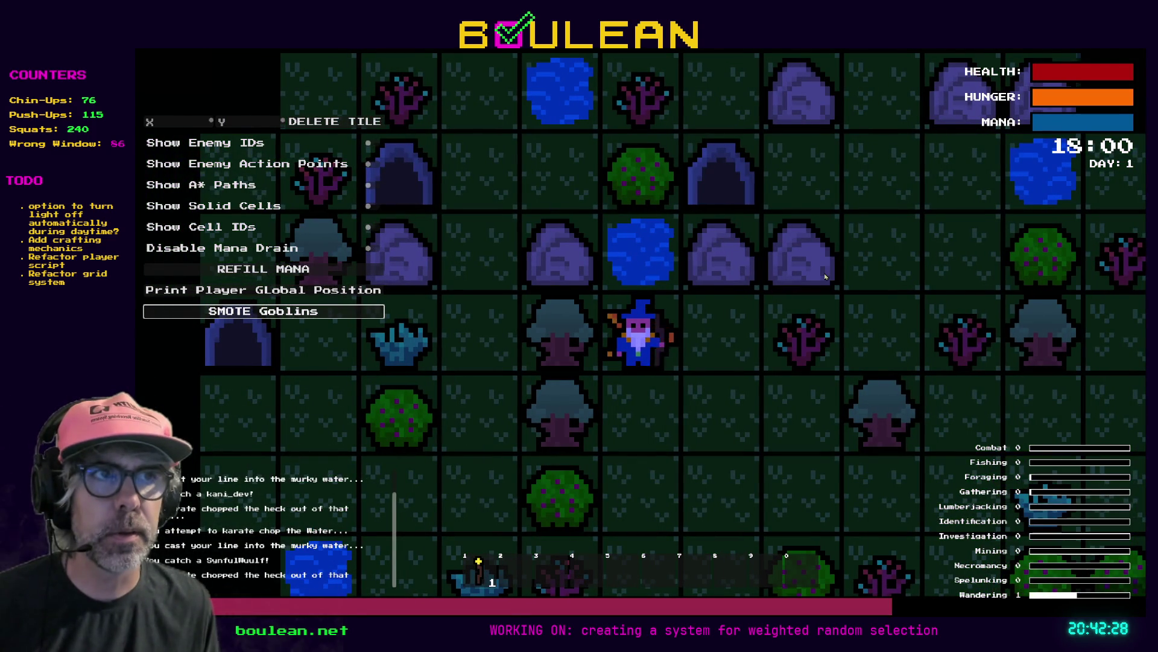
pyautogui.press('Up')
# Walk the wizard down across the map at nightfall, fish once more, and stop the game
pyautogui.press('Down')
pyautogui.press('Down')
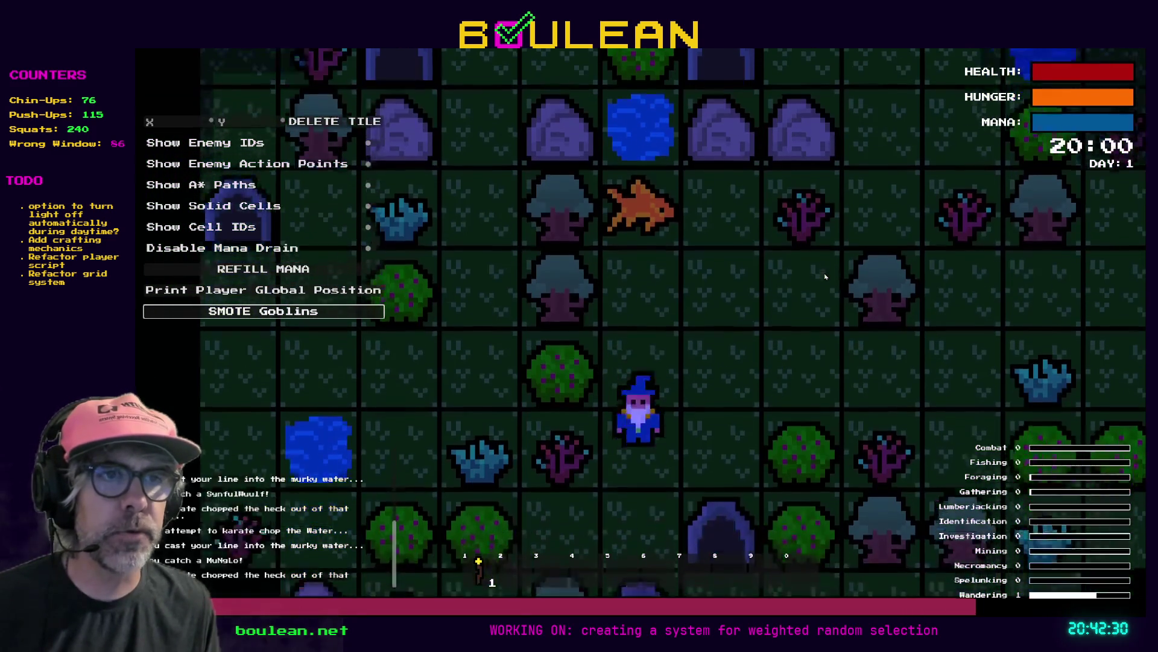
pyautogui.press('Down')
pyautogui.press('Left')
pyautogui.press('Down')
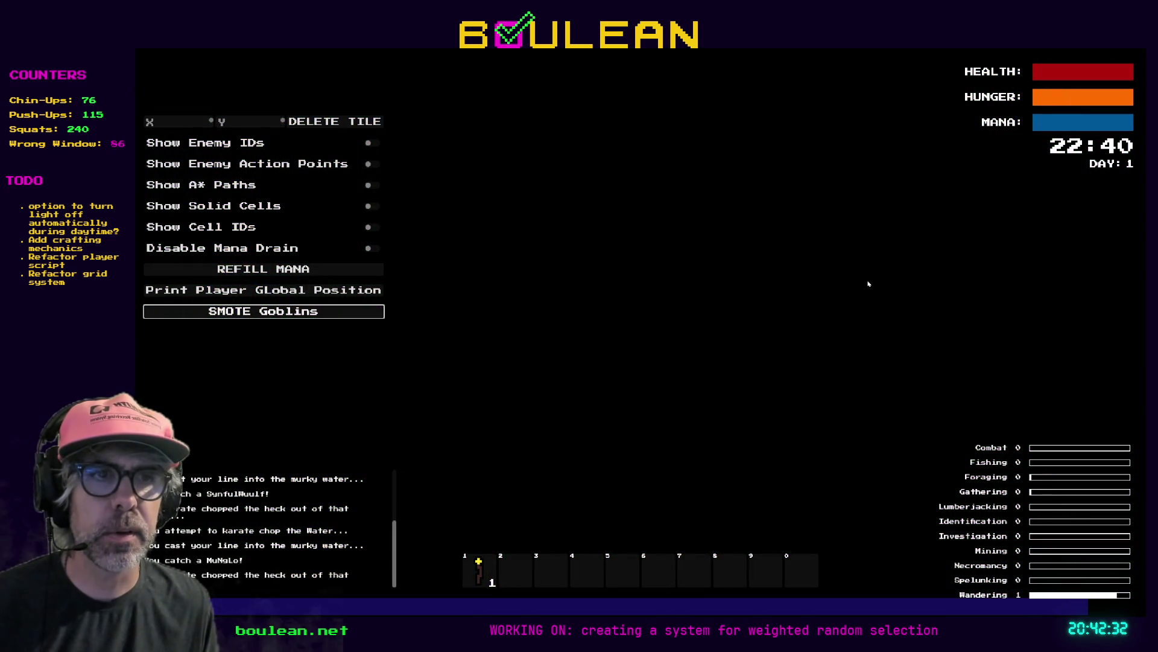
pyautogui.press('1')
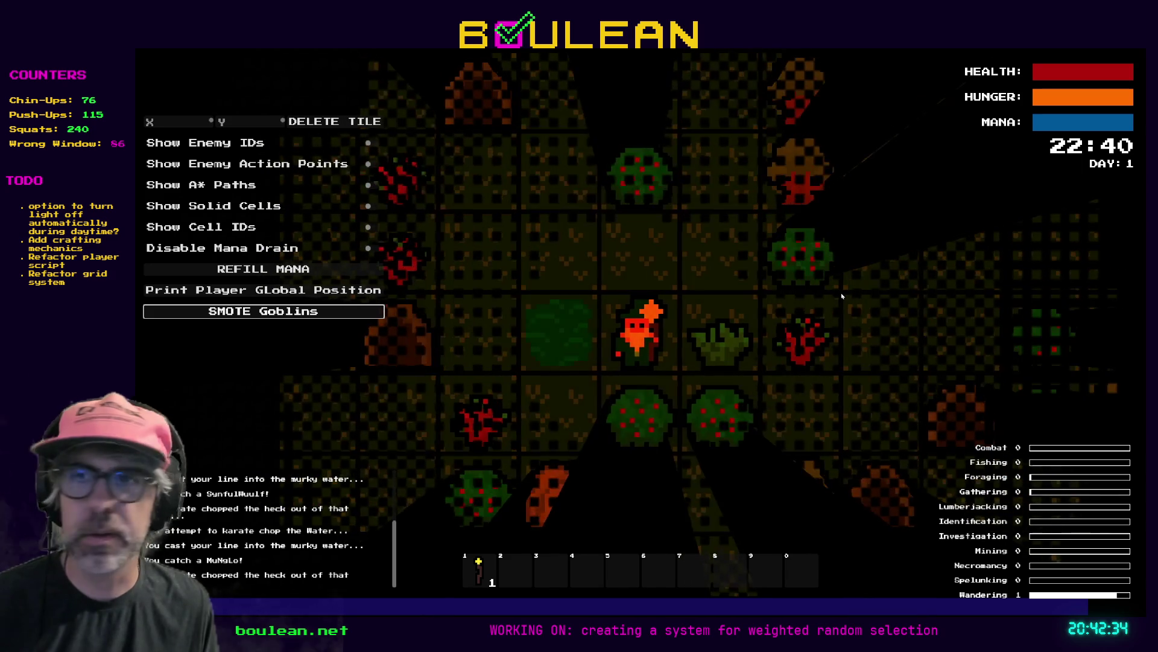
pyautogui.press('Up')
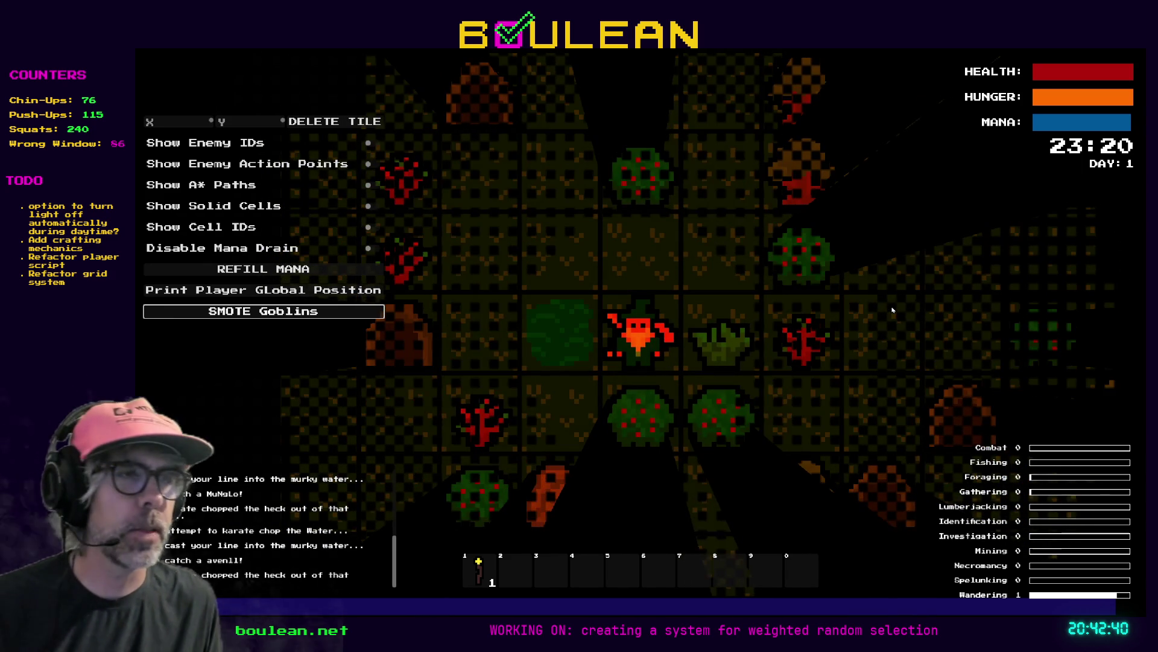
pyautogui.press('F8')
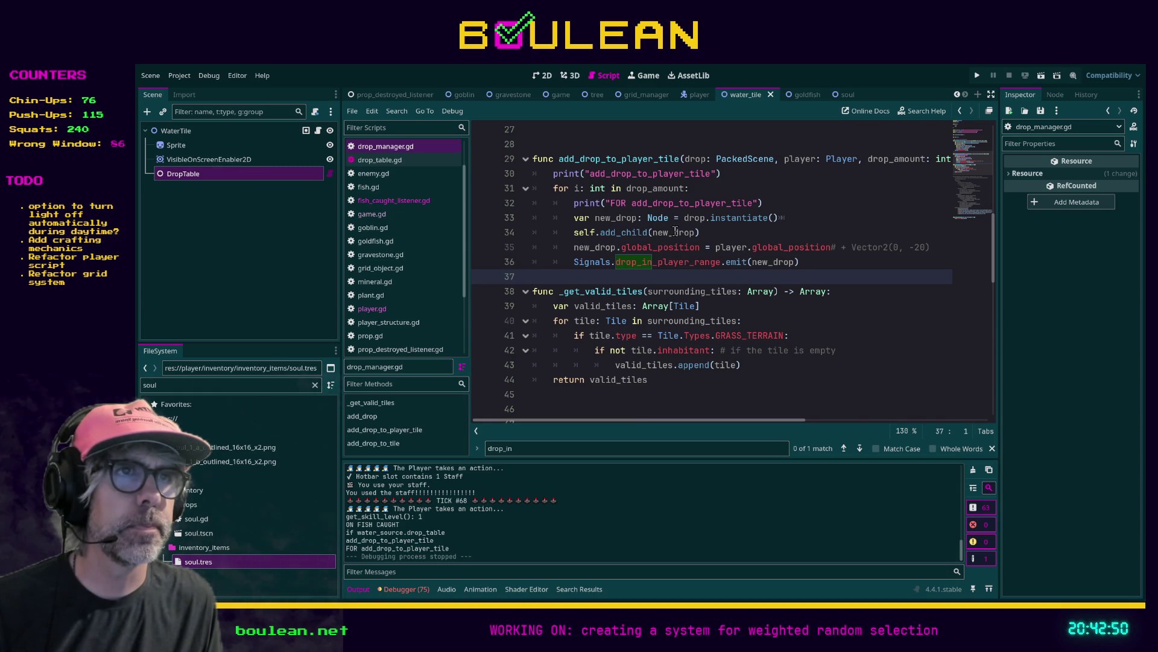
# Trace fish_caught_listener.gd to add_drop_to_player_tile, then return to game.gd's _on_drop_in_player_range around line 160
pyautogui.scroll(1, 737, 270)
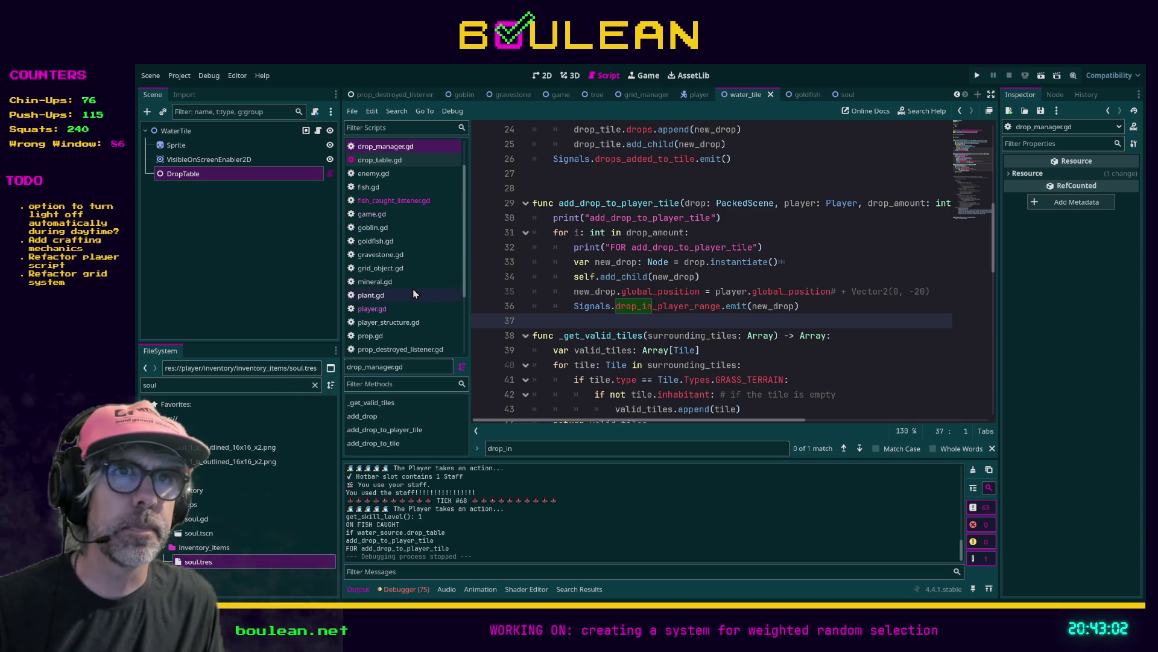
pyautogui.click(381, 221)
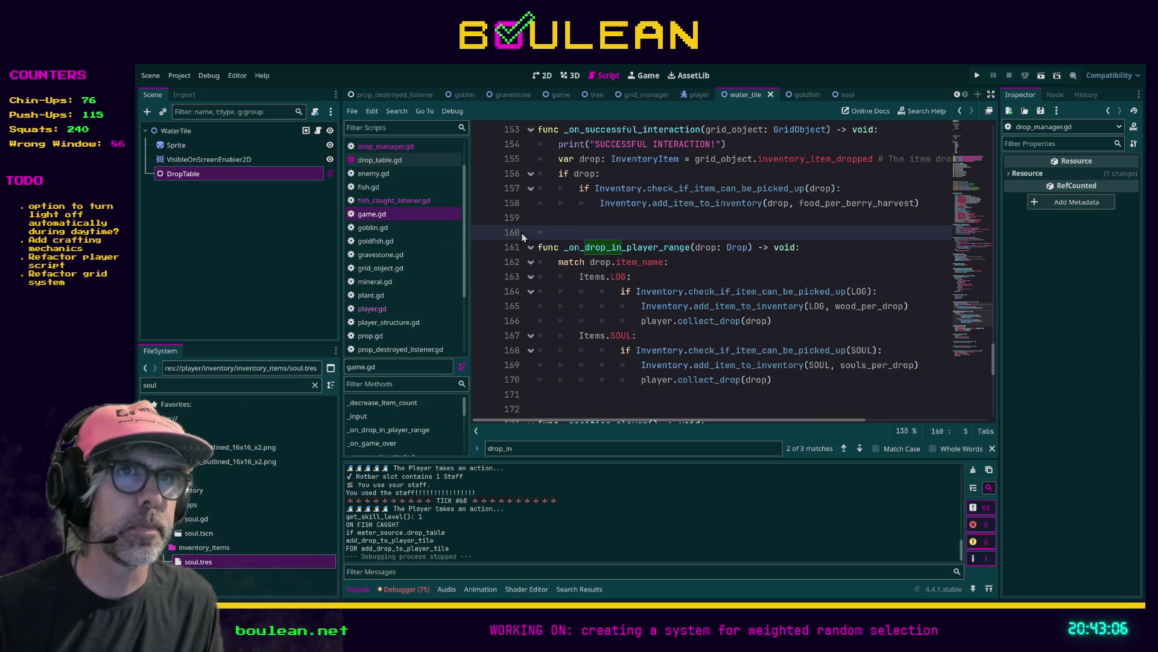
pyautogui.click(396, 200)
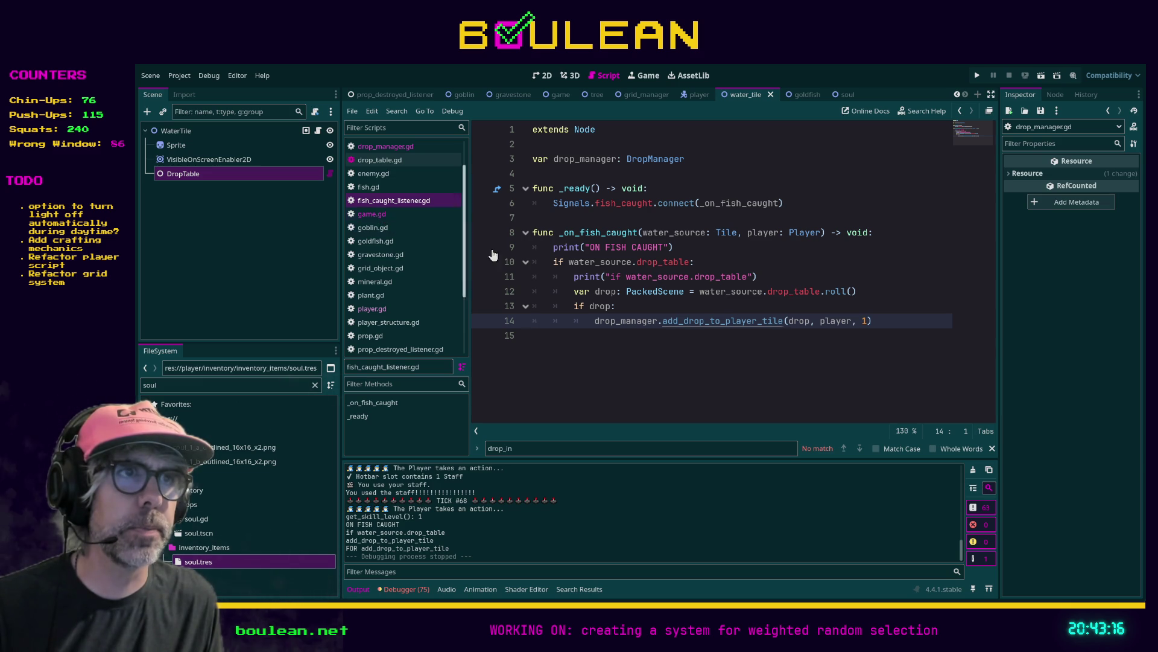
pyautogui.keyDown('ctrl'); pyautogui.click(679, 324); pyautogui.keyUp('ctrl')
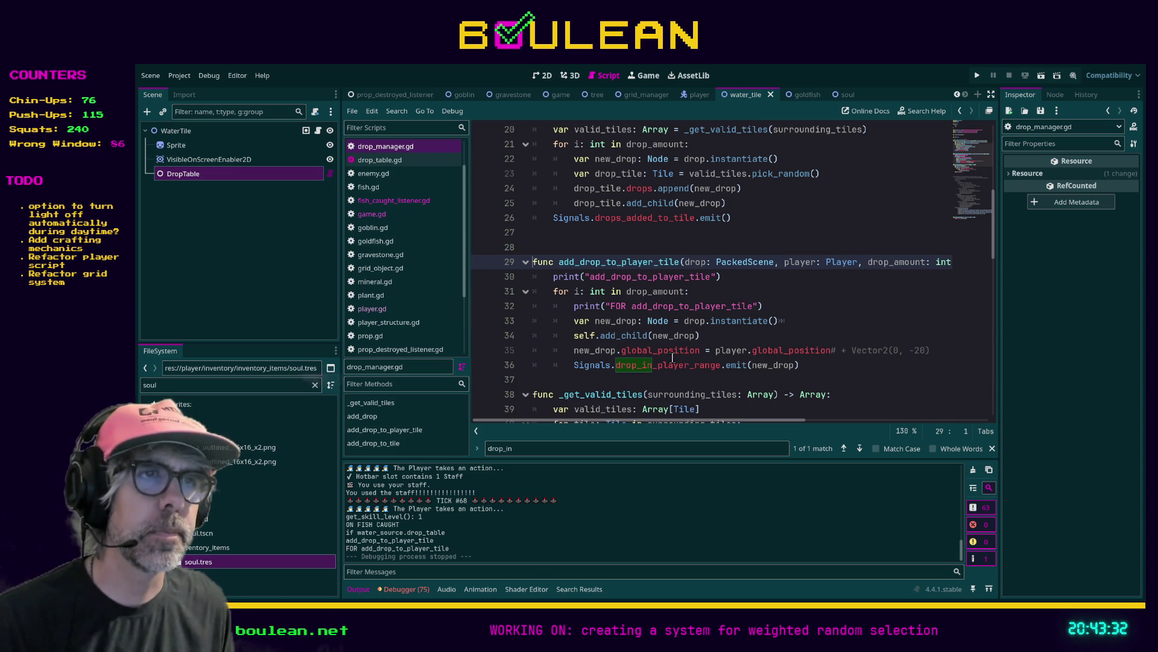
pyautogui.click(374, 216)
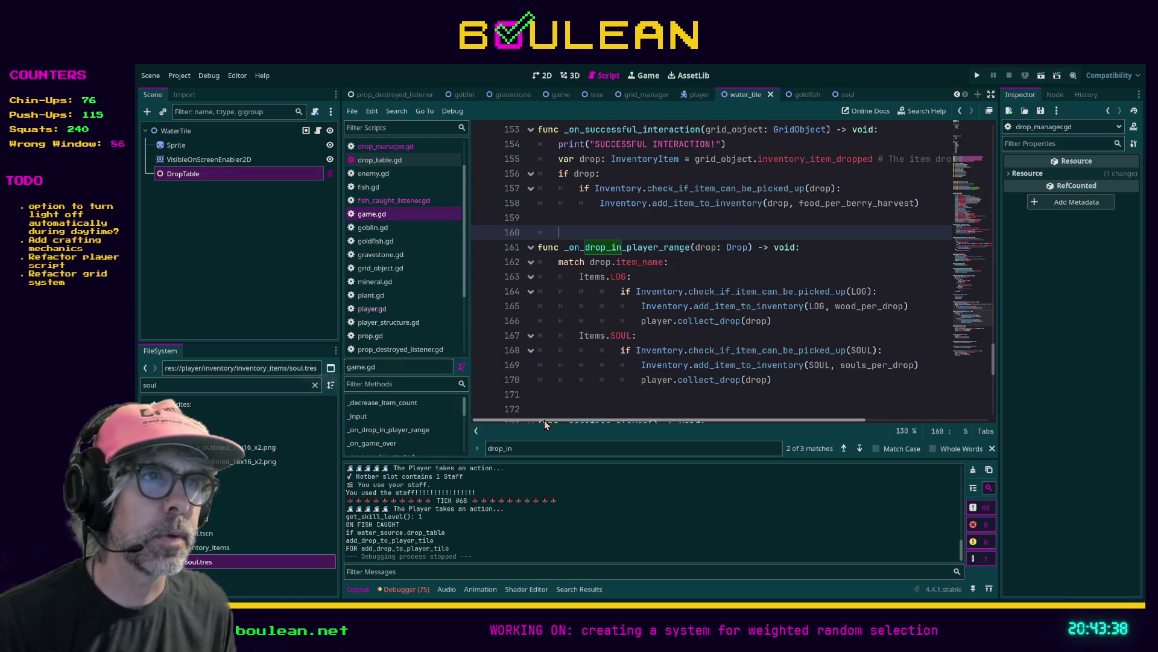
pyautogui.scroll(-1, 581, 308)
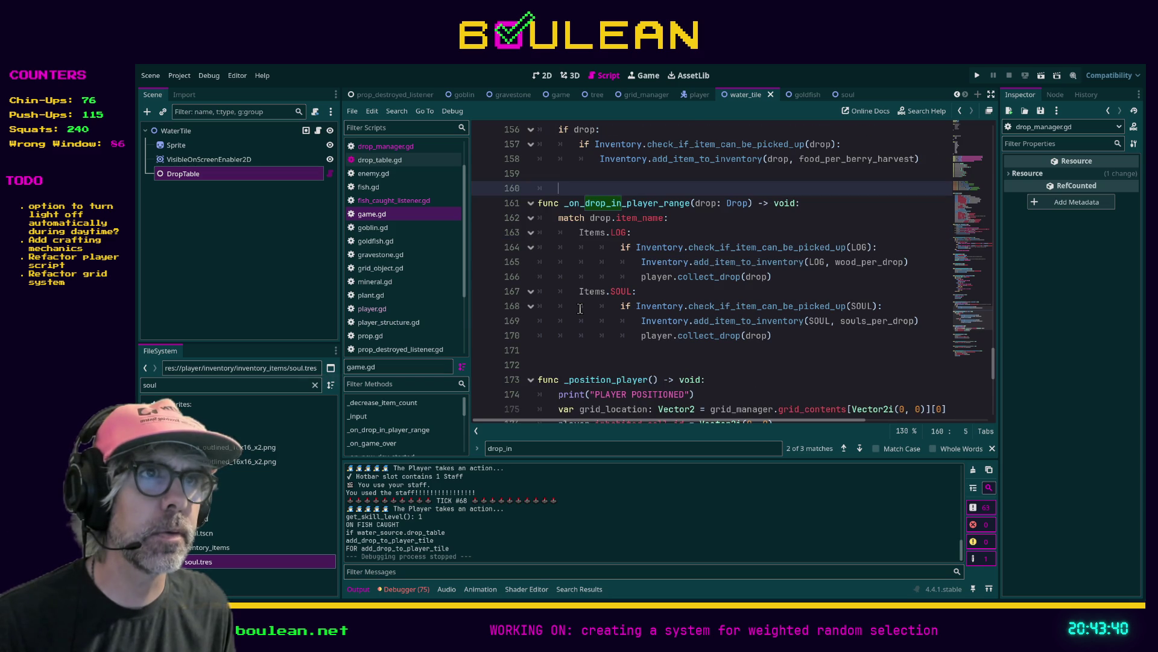
# Begin an unfinished 'Items.' line below line 170 in game.gd
pyautogui.click(782, 335)
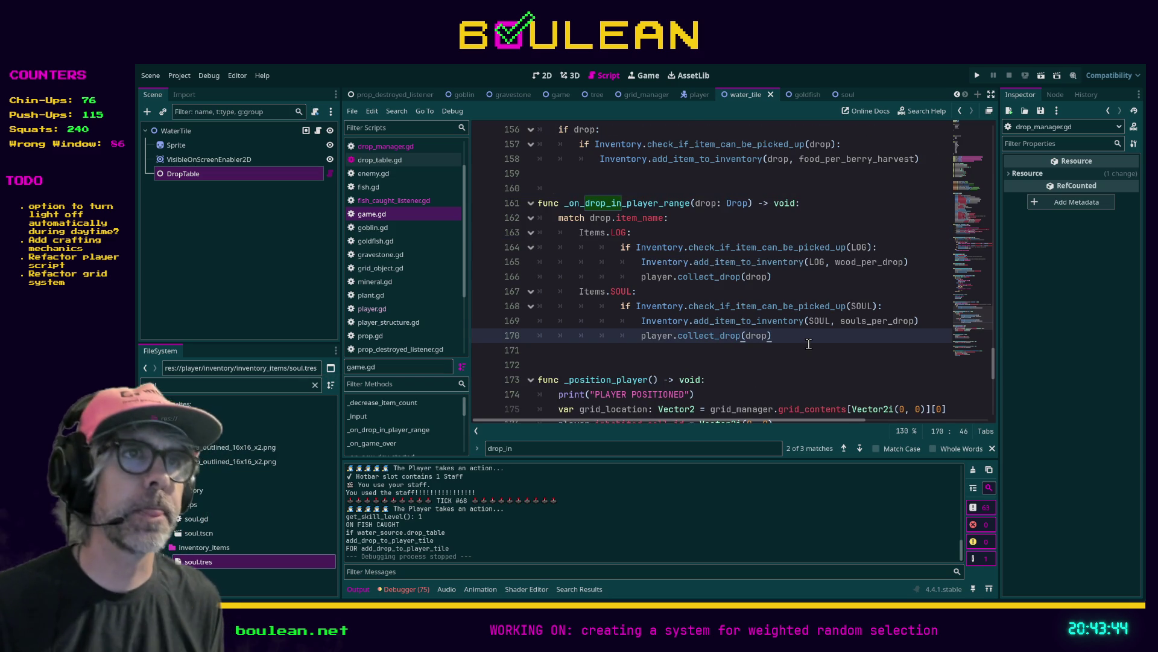
pyautogui.press('Return')
pyautogui.write('Items.')
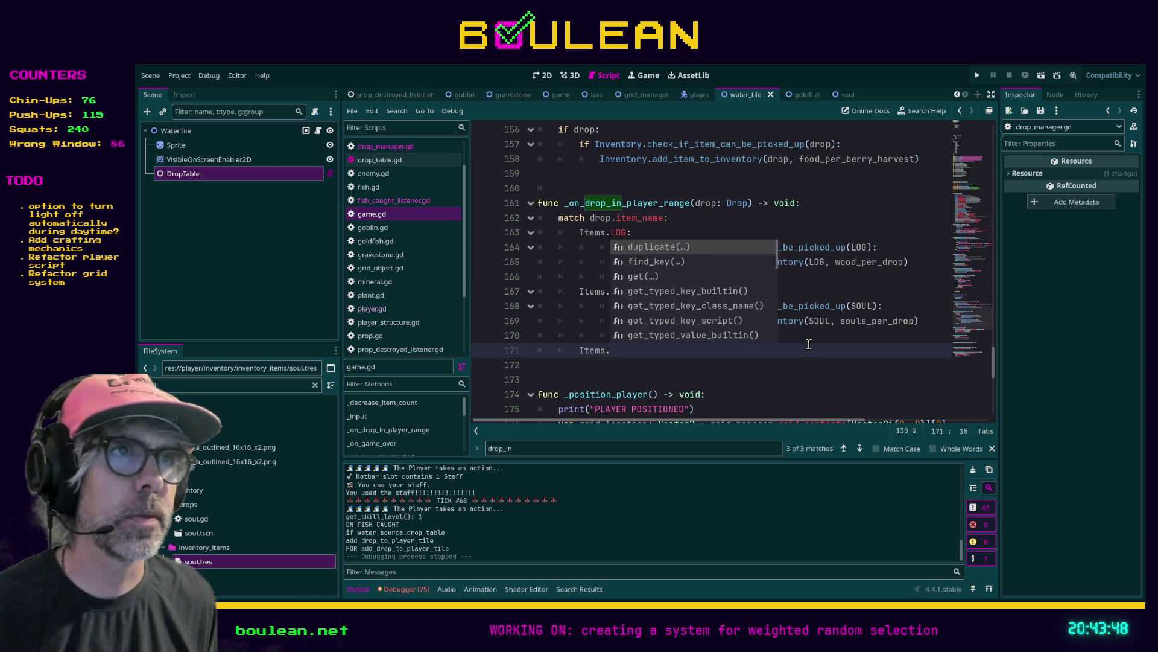
pyautogui.click(809, 342)
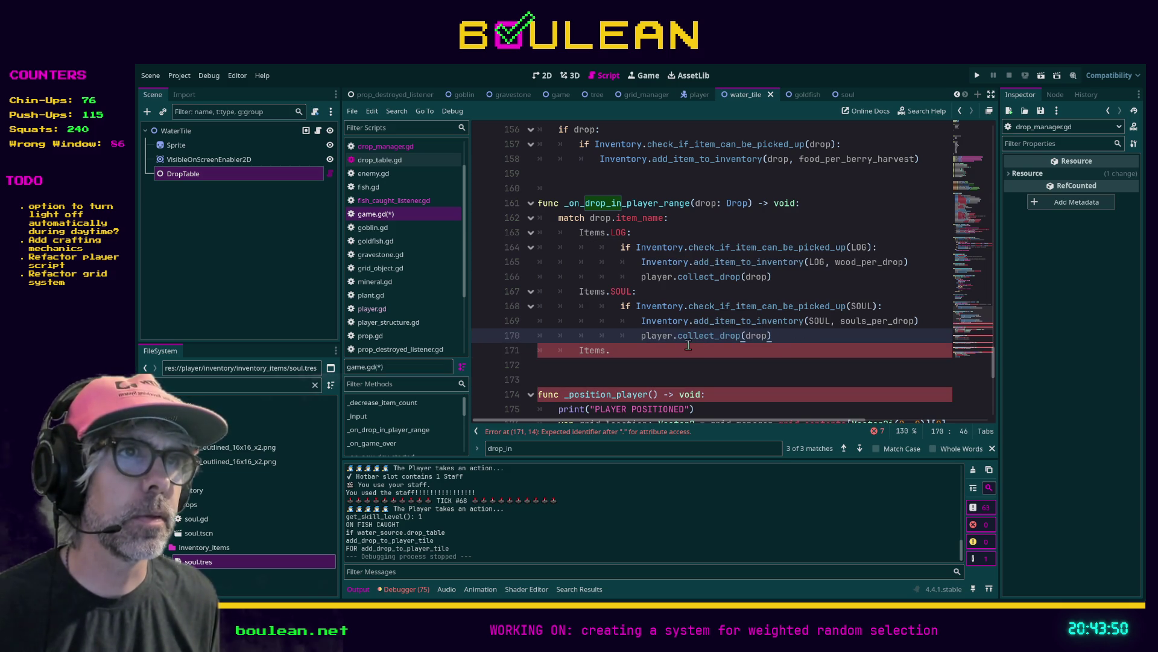
# Add GOLDFISH after STICK in the Items enum, save game.gd, and open the Goldfish scene
pyautogui.keyDown('ctrl'); pyautogui.click(598, 294); pyautogui.keyUp('ctrl')
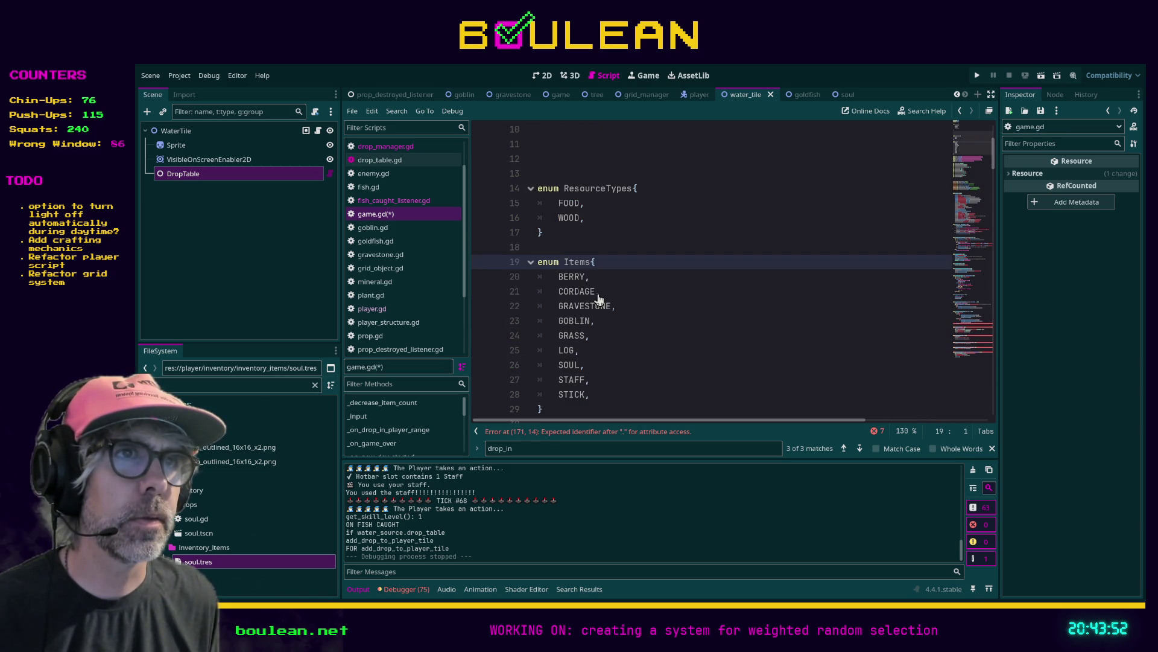
pyautogui.click(611, 394)
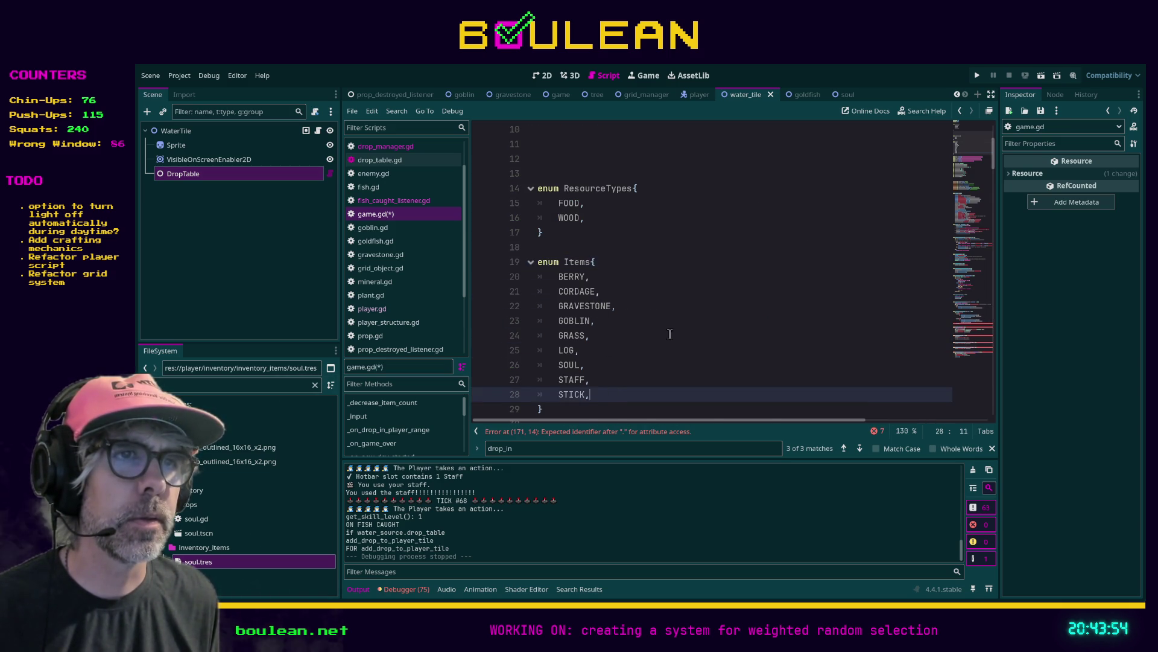
pyautogui.scroll(-2, 677, 331)
pyautogui.press('Return')
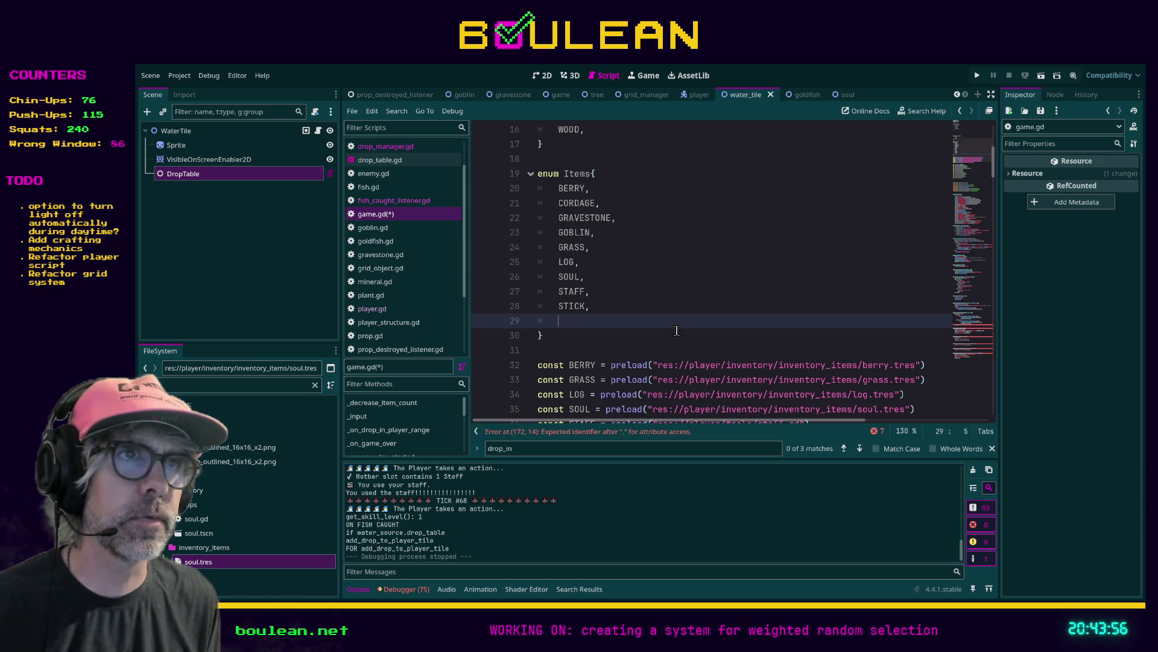
pyautogui.write('Goldfis')
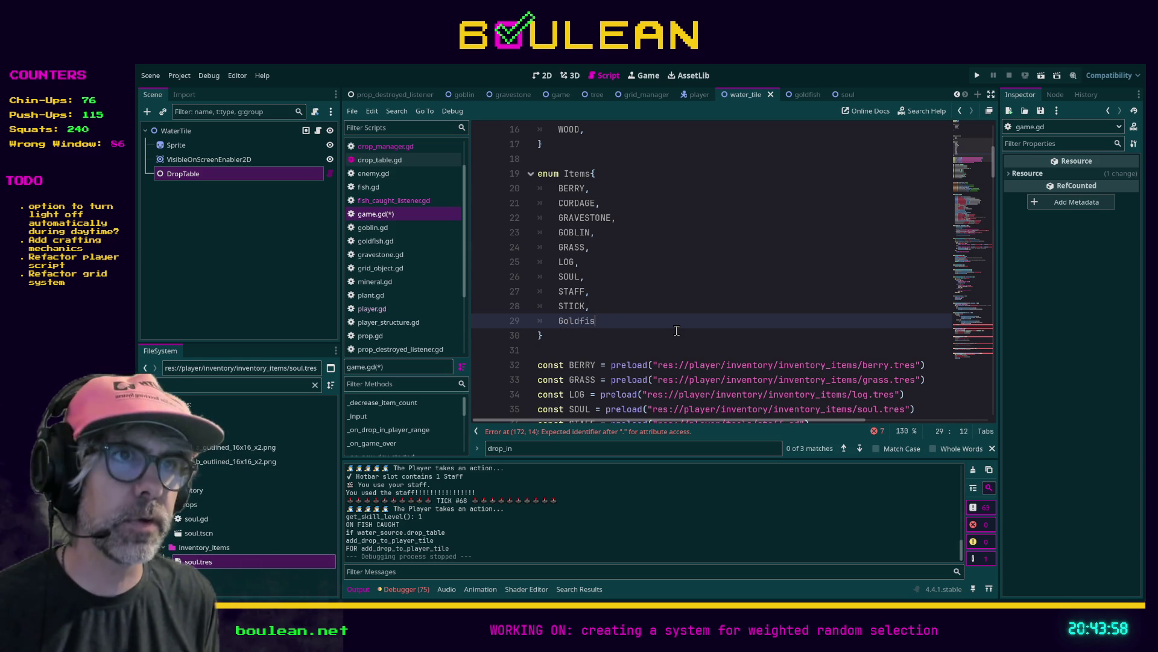
pyautogui.press('BackSpace')
pyautogui.press('BackSpace')
pyautogui.press('BackSpace')
pyautogui.write('LDFISH,')
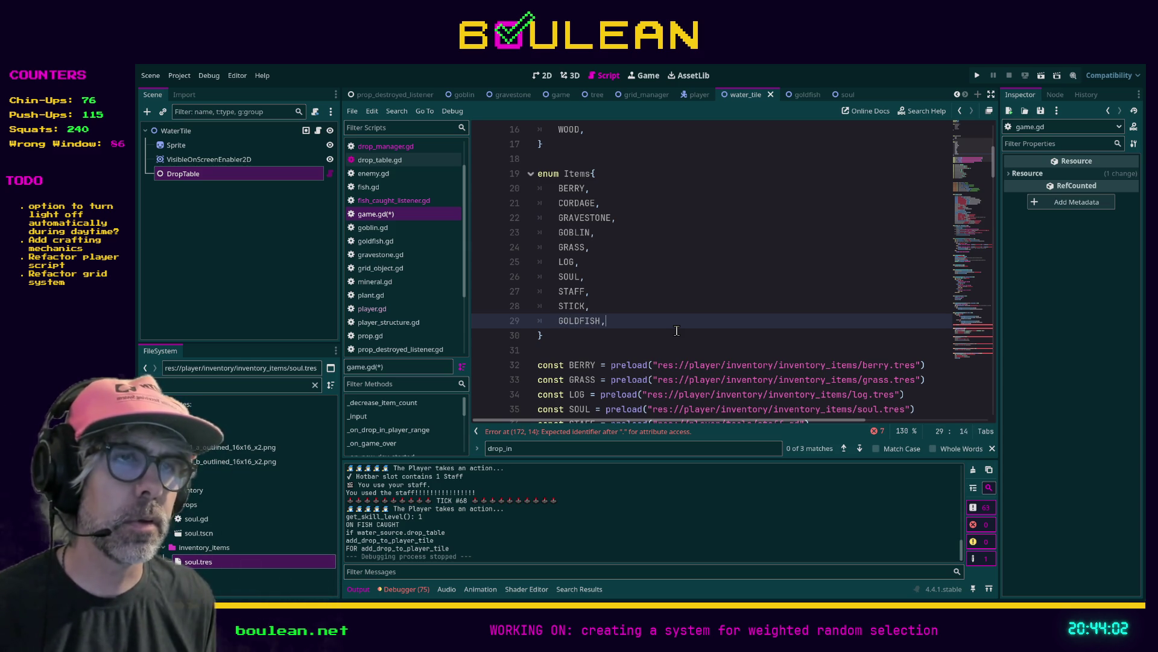
pyautogui.click(677, 333)
pyautogui.hotkey('ctrl', 's')
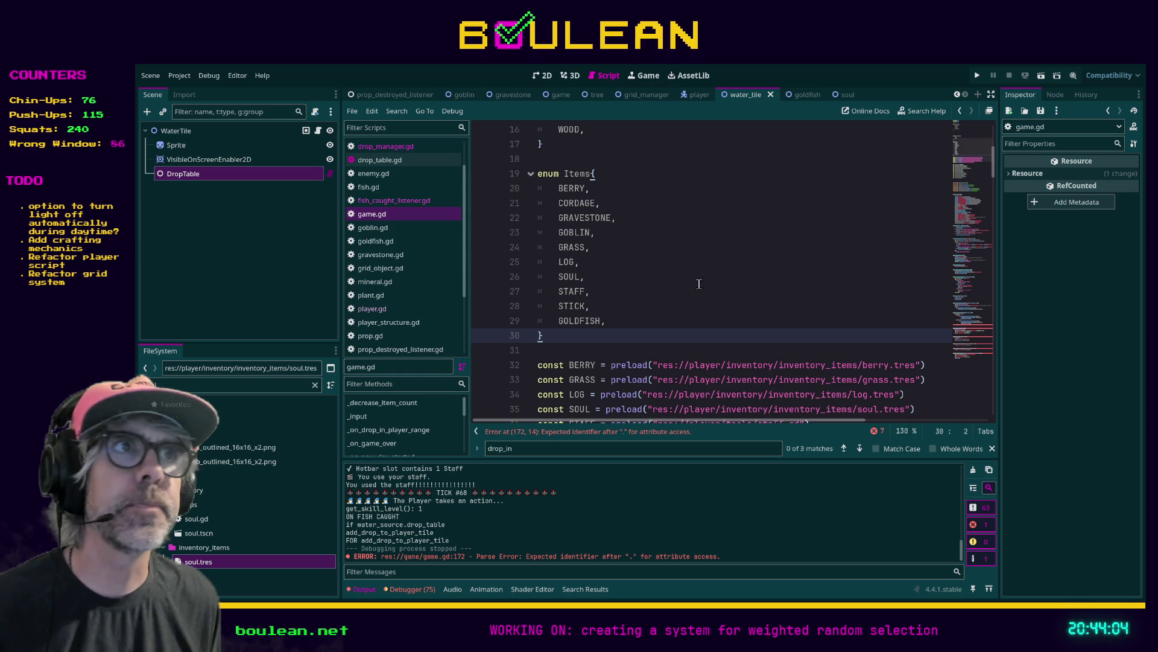
pyautogui.click(798, 96)
pyautogui.click(193, 132)
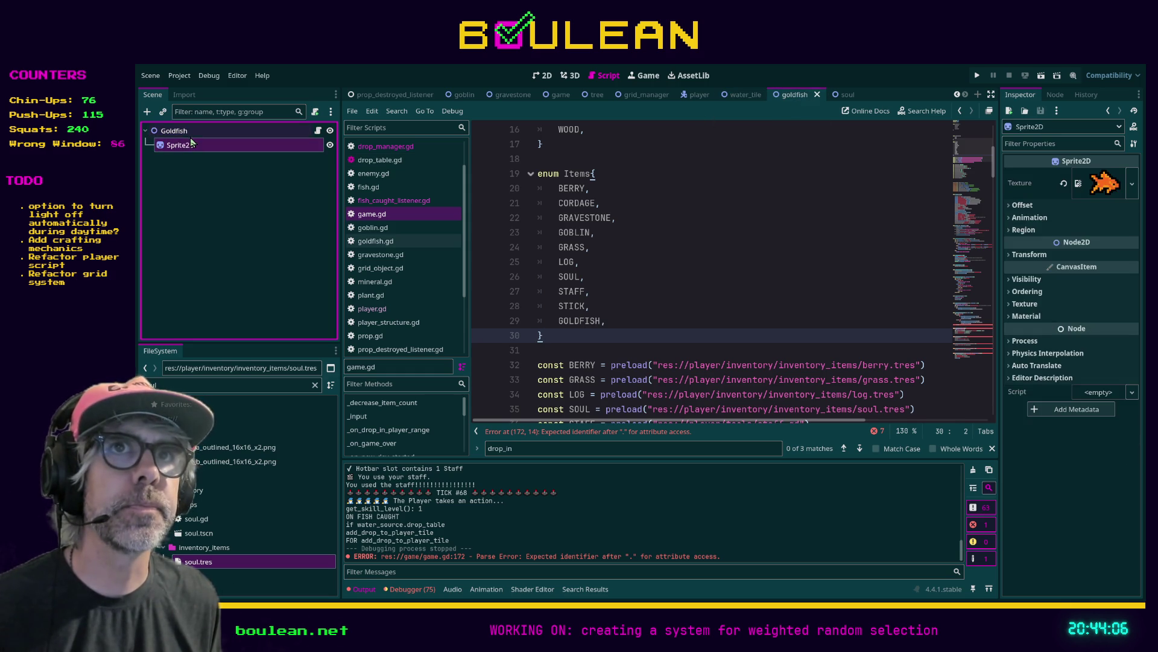
# Inspect the Goldfish root node and its Sprite2D goldfish texture alongside the Items enum entries
pyautogui.click(1089, 180)
pyautogui.keyDown('shift'); pyautogui.click(782, 236); pyautogui.keyUp('shift')
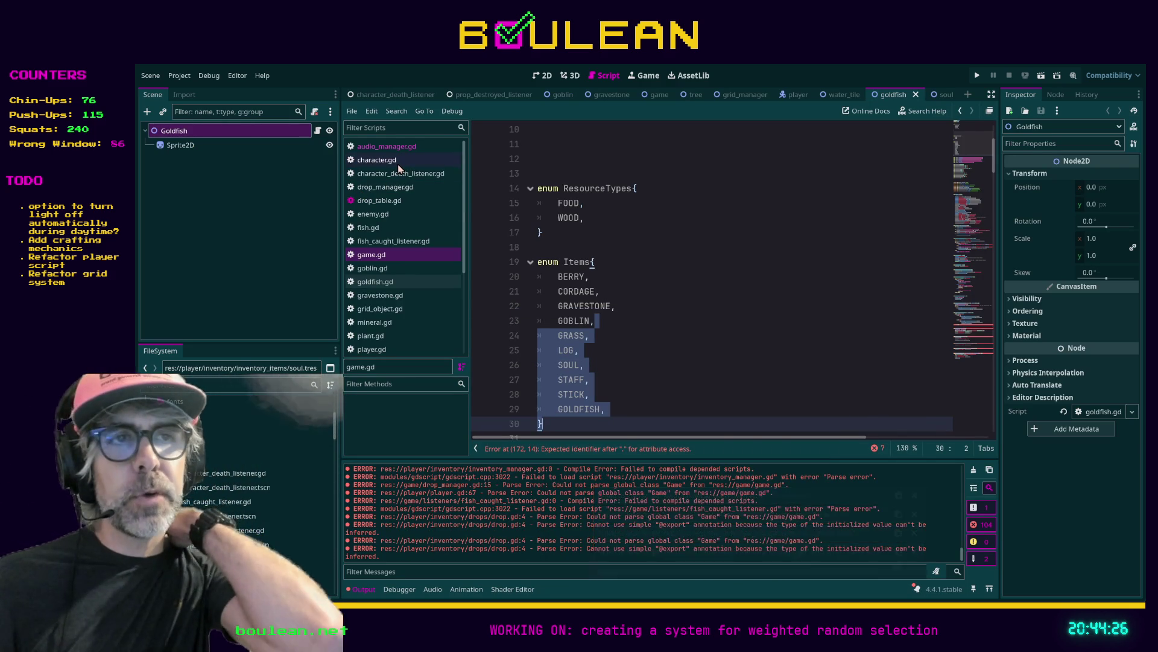
pyautogui.click(176, 144)
pyautogui.click(229, 133)
pyautogui.click(176, 145)
pyautogui.click(175, 130)
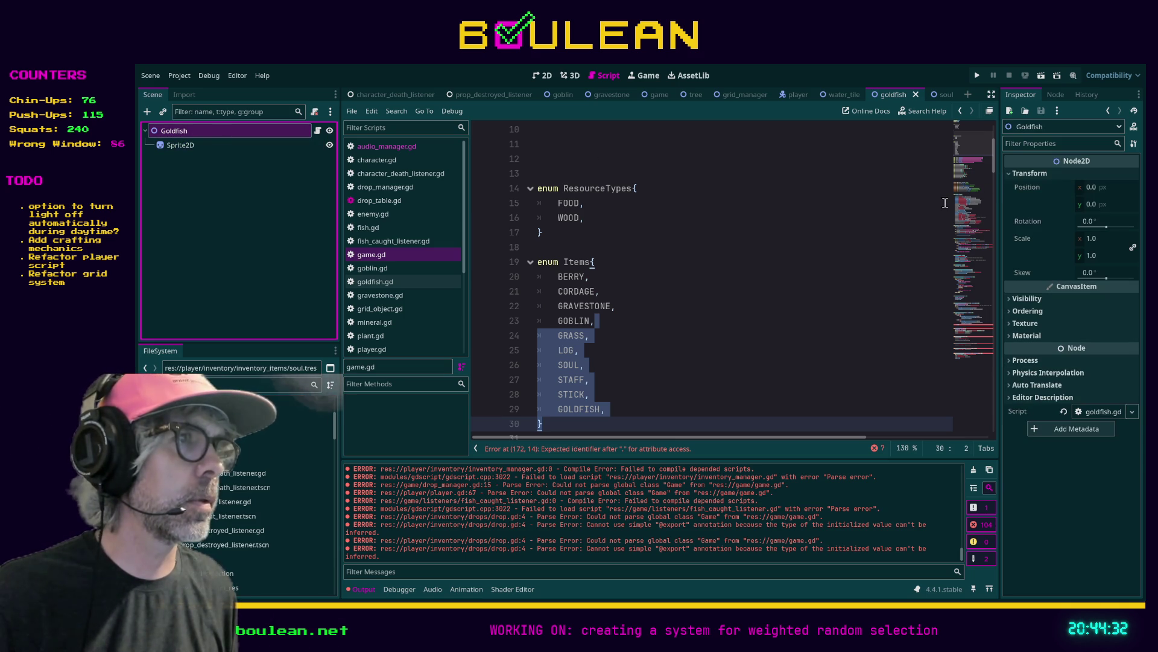
pyautogui.click(785, 307)
pyautogui.scroll(-1, 784, 308)
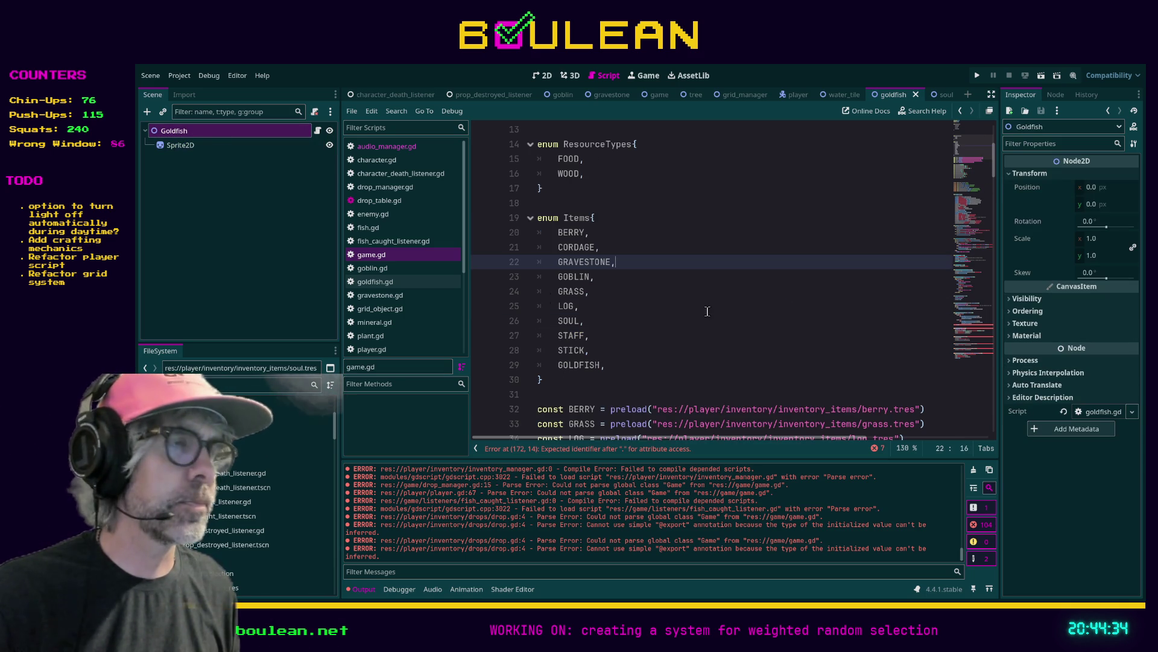
pyautogui.click(177, 144)
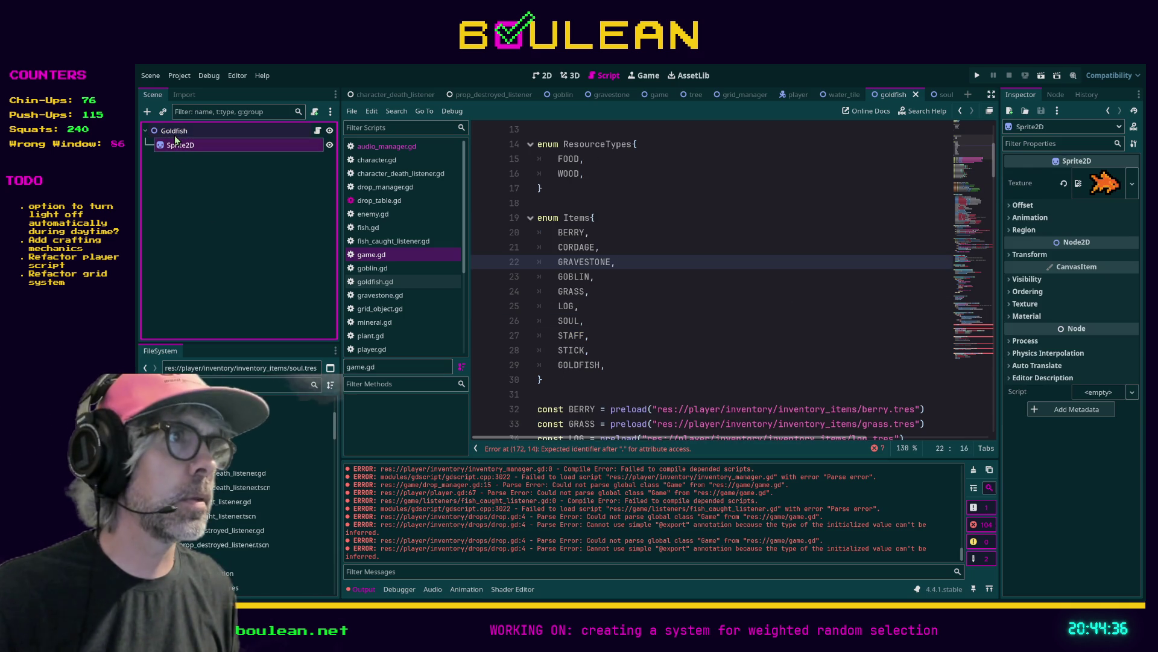
pyautogui.click(175, 132)
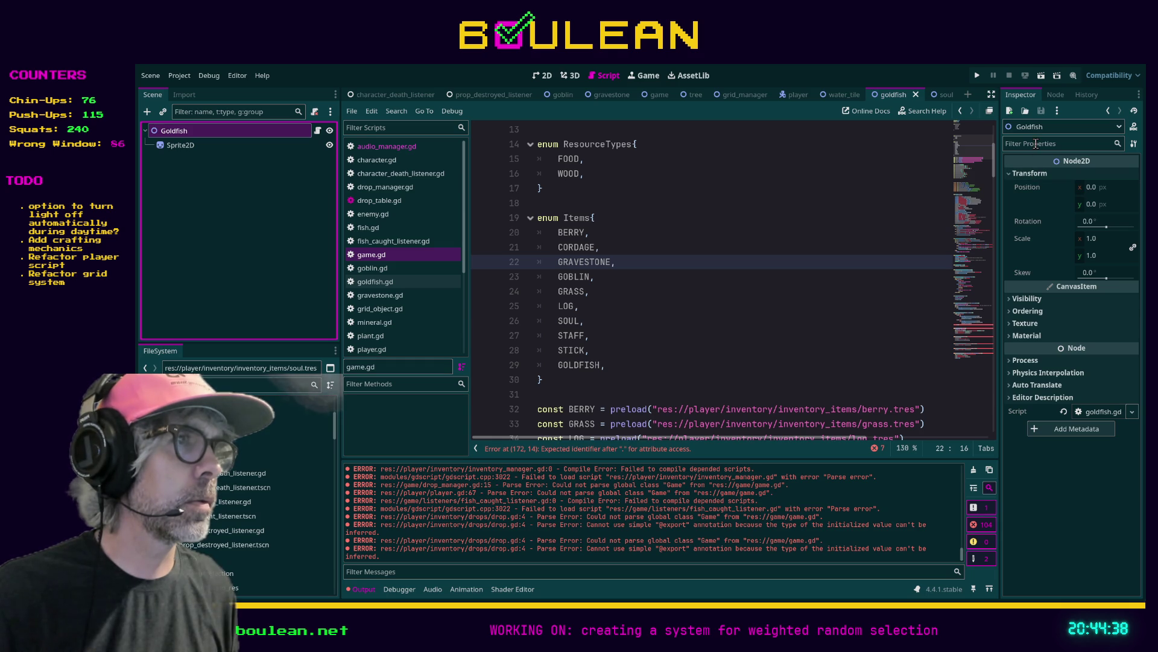
pyautogui.click(826, 235)
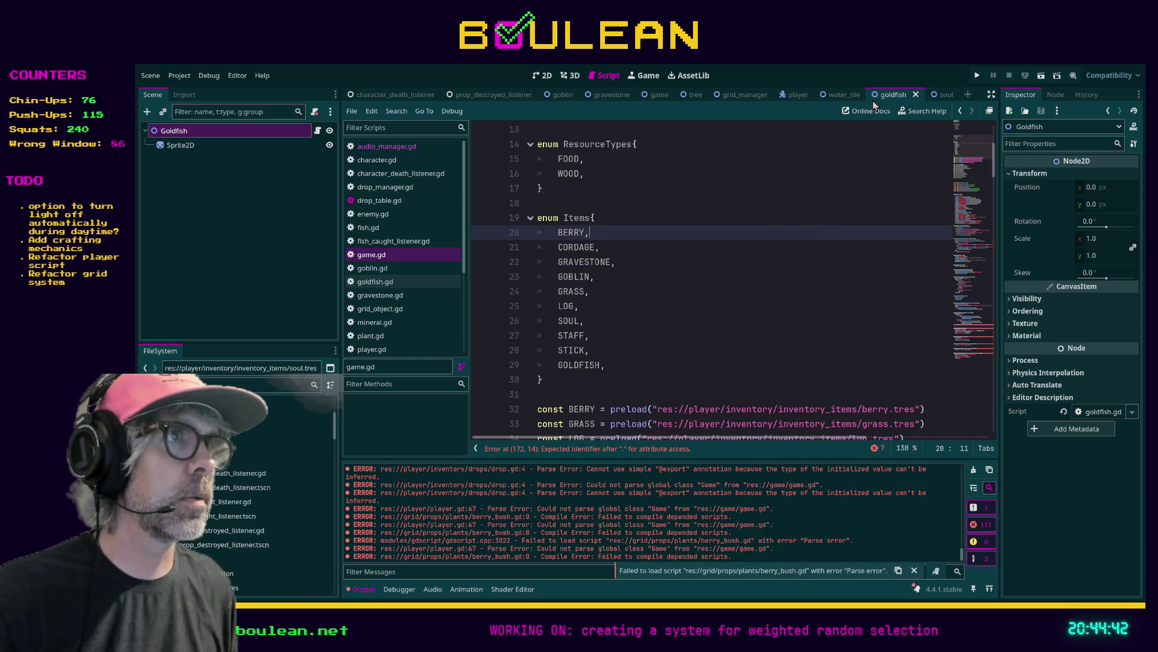
# Switch to the Soul scene, check its nodes, and jump to the line 172 error in game.gd
pyautogui.click(939, 95)
pyautogui.click(229, 146)
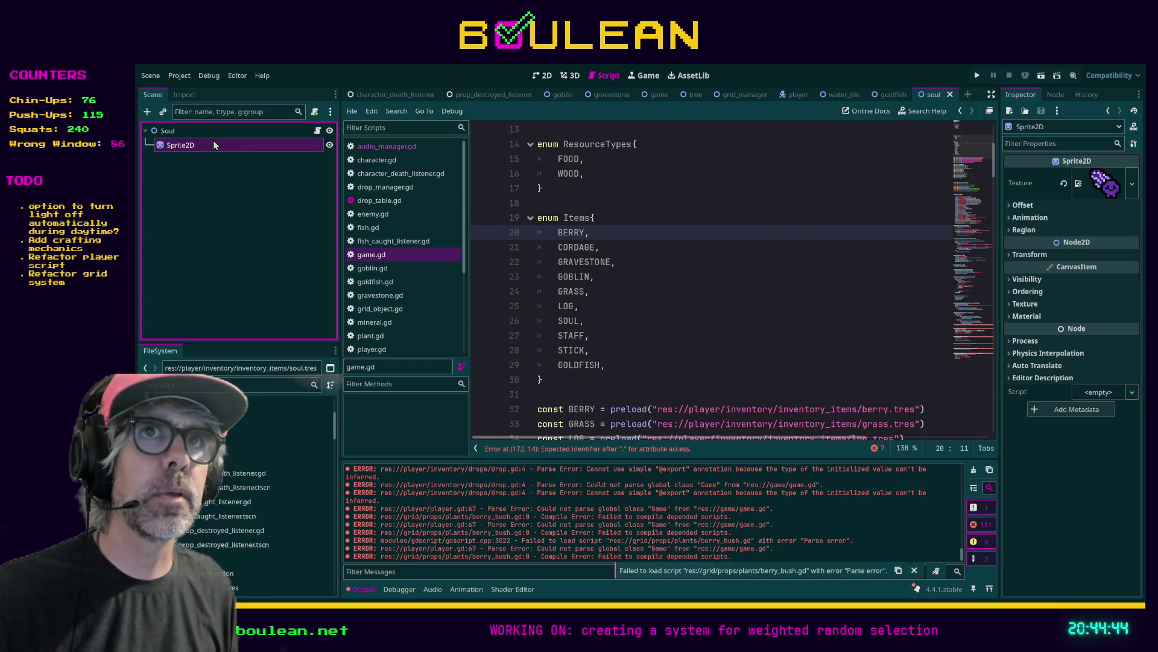
pyautogui.click(202, 133)
pyautogui.click(546, 449)
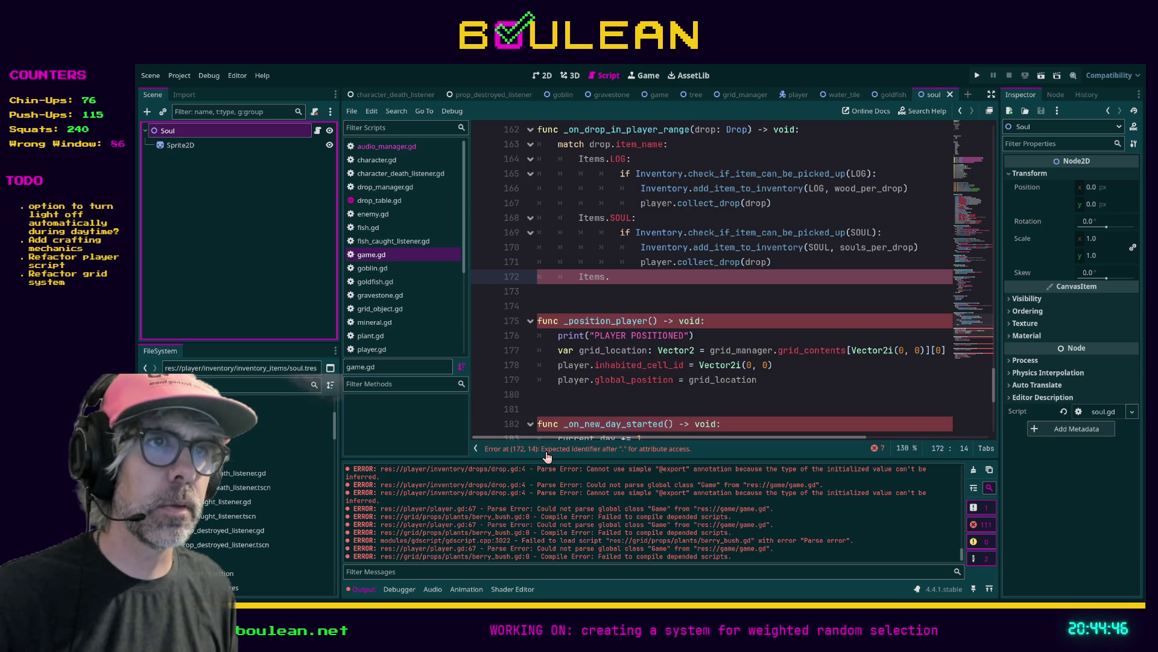
# Comment out the unfinished Items line 172 in game.gd and save
pyautogui.click(616, 279)
pyautogui.hotkey('ctrl', 'k')
pyautogui.hotkey('ctrl', 's')
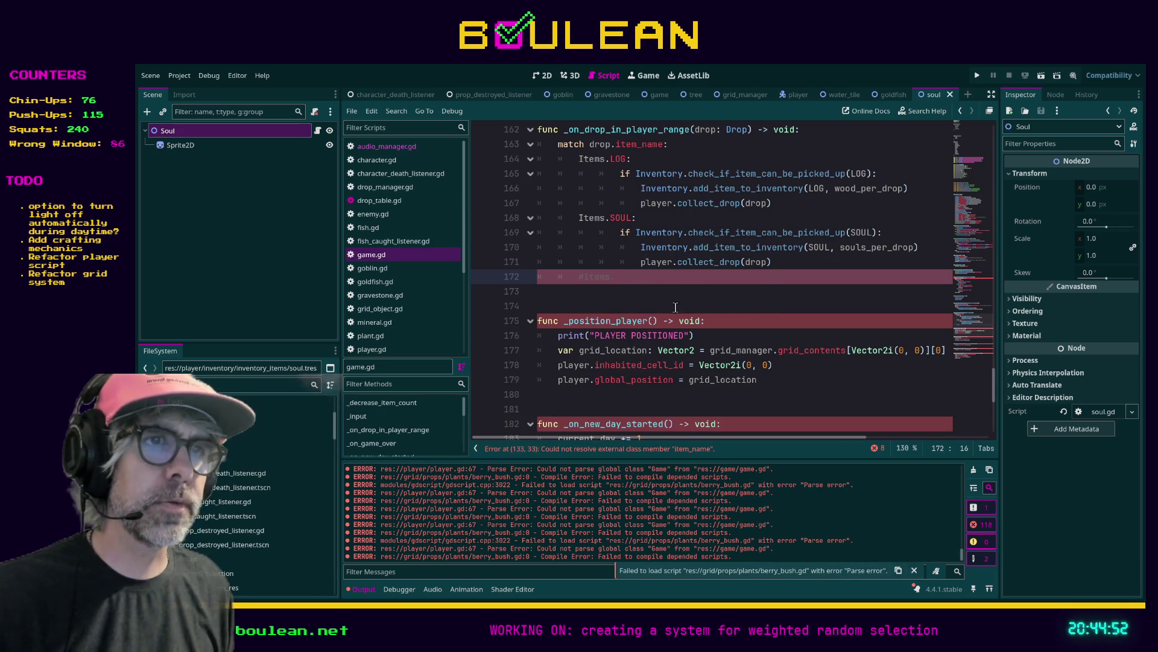
# Follow the line 133 error to item_name's declaration and review the Items enum entries
pyautogui.click(612, 450)
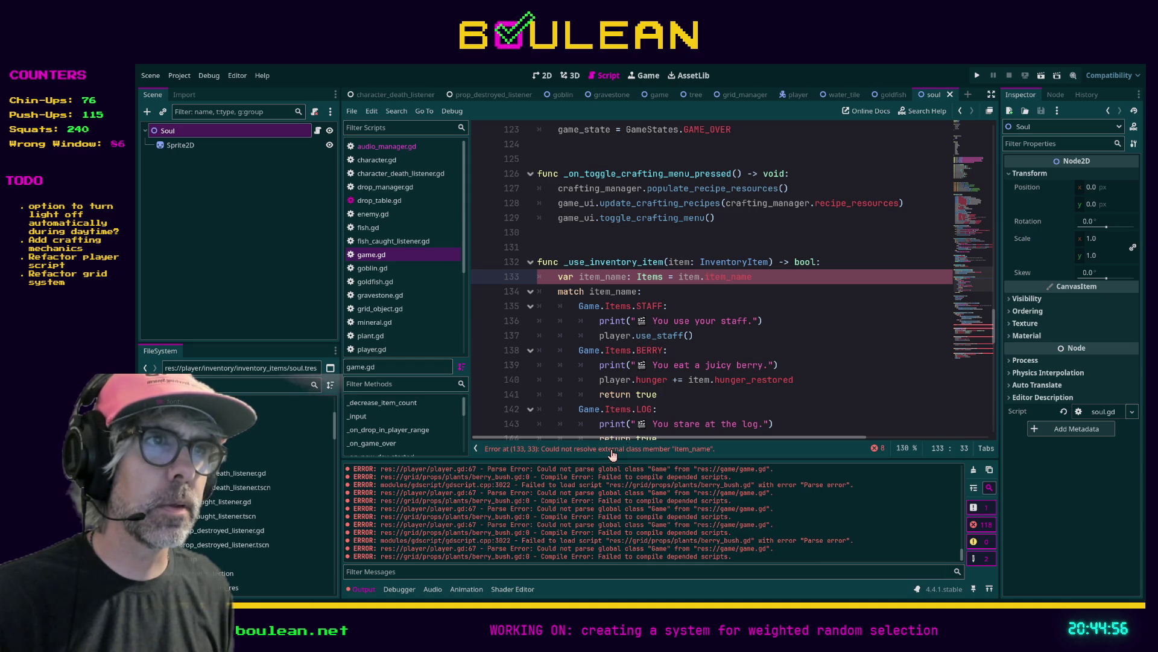
pyautogui.keyDown('ctrl'); pyautogui.click(722, 277); pyautogui.keyUp('ctrl')
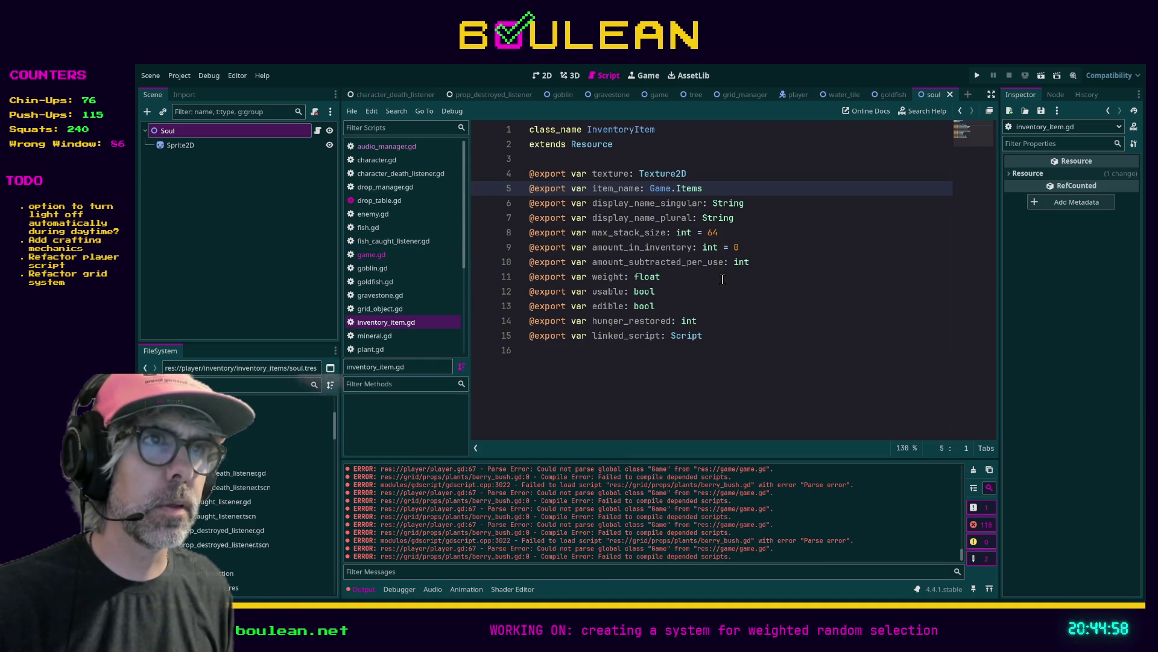
pyautogui.keyDown('ctrl'); pyautogui.click(691, 191); pyautogui.keyUp('ctrl')
pyautogui.scroll(-1, 661, 248)
pyautogui.click(658, 345)
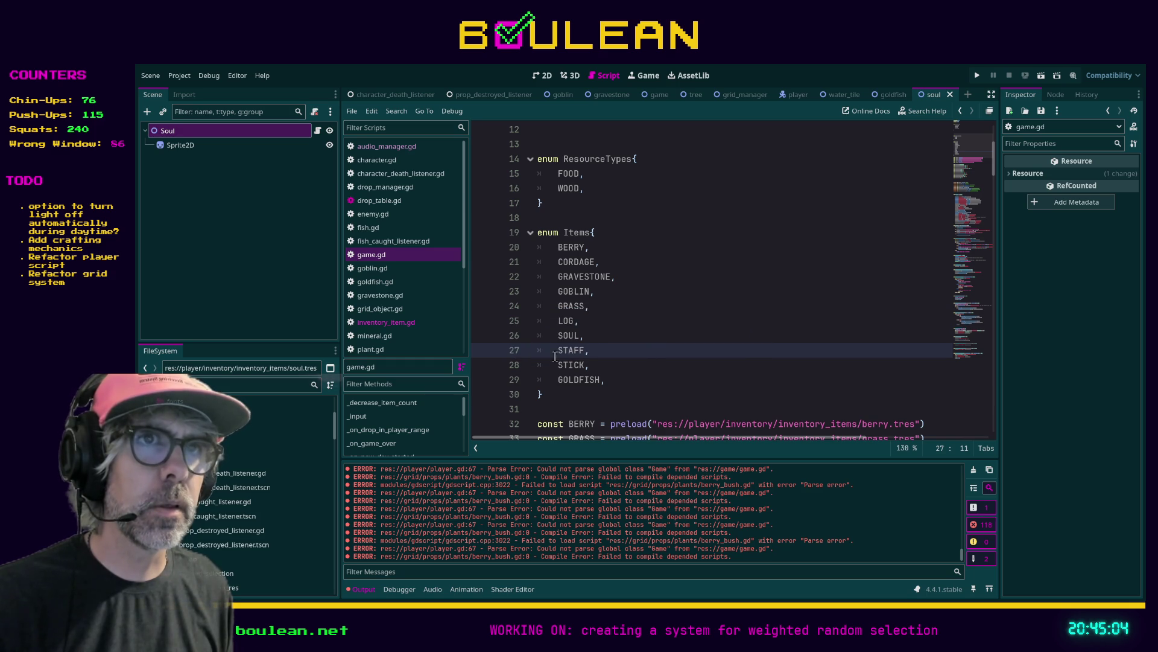
pyautogui.click(229, 146)
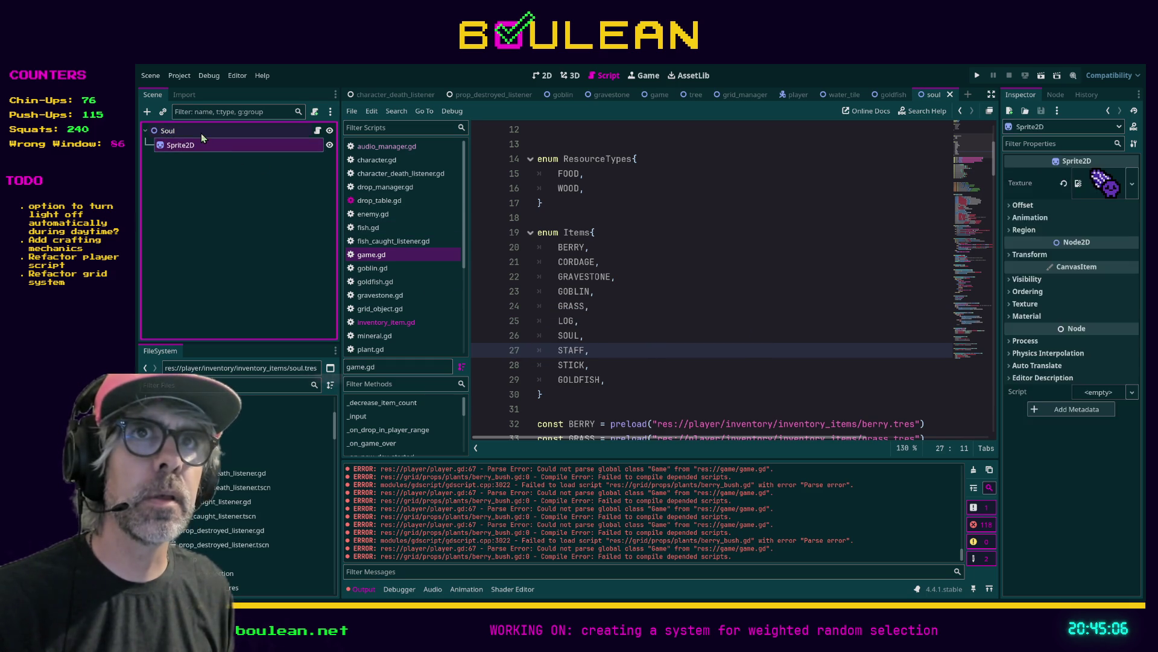
pyautogui.click(202, 132)
pyautogui.click(648, 323)
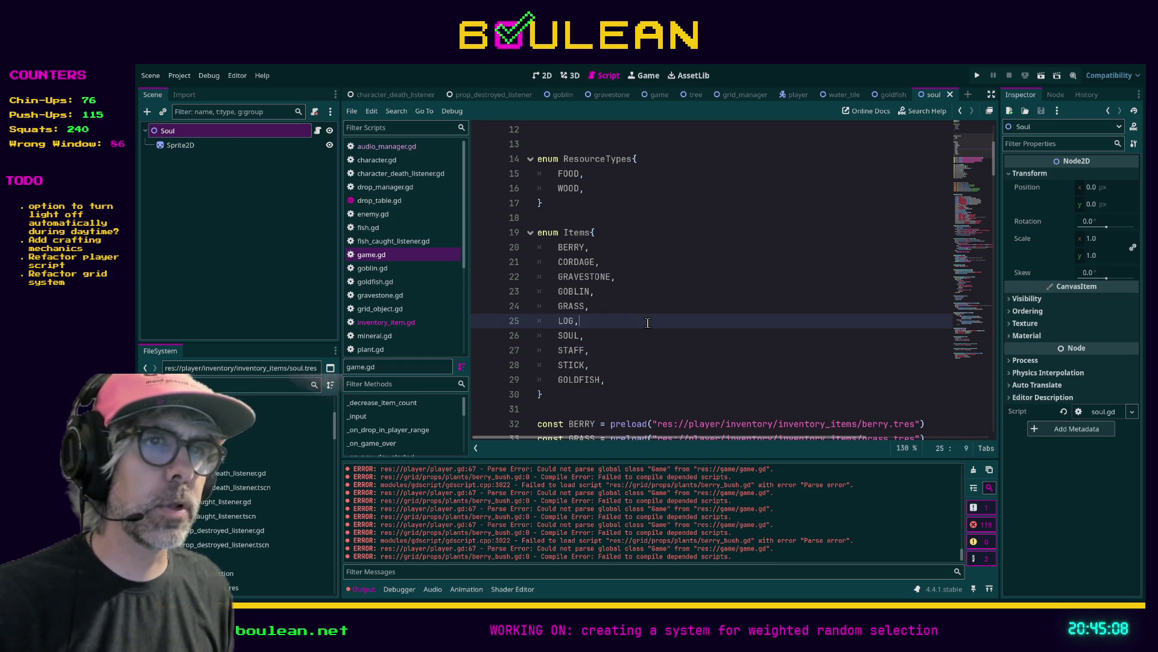
pyautogui.click(390, 322)
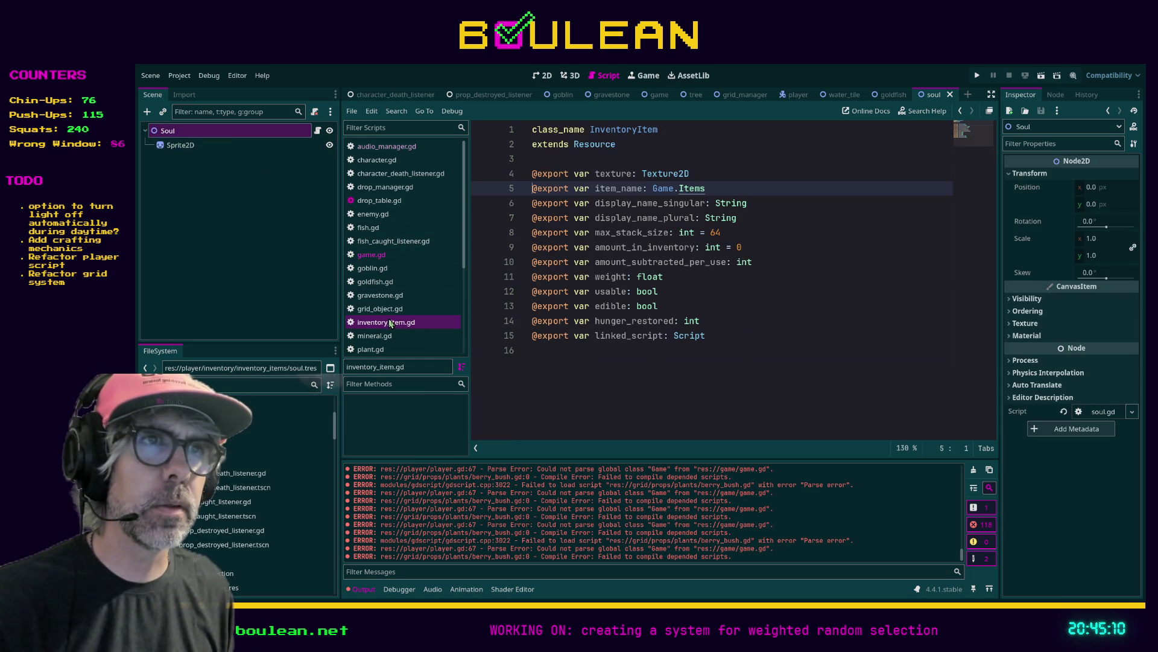
pyautogui.click(380, 257)
# Check the GOLDFISH enum entry and the _ready function, then run the game with F5
pyautogui.scroll(-2, 585, 301)
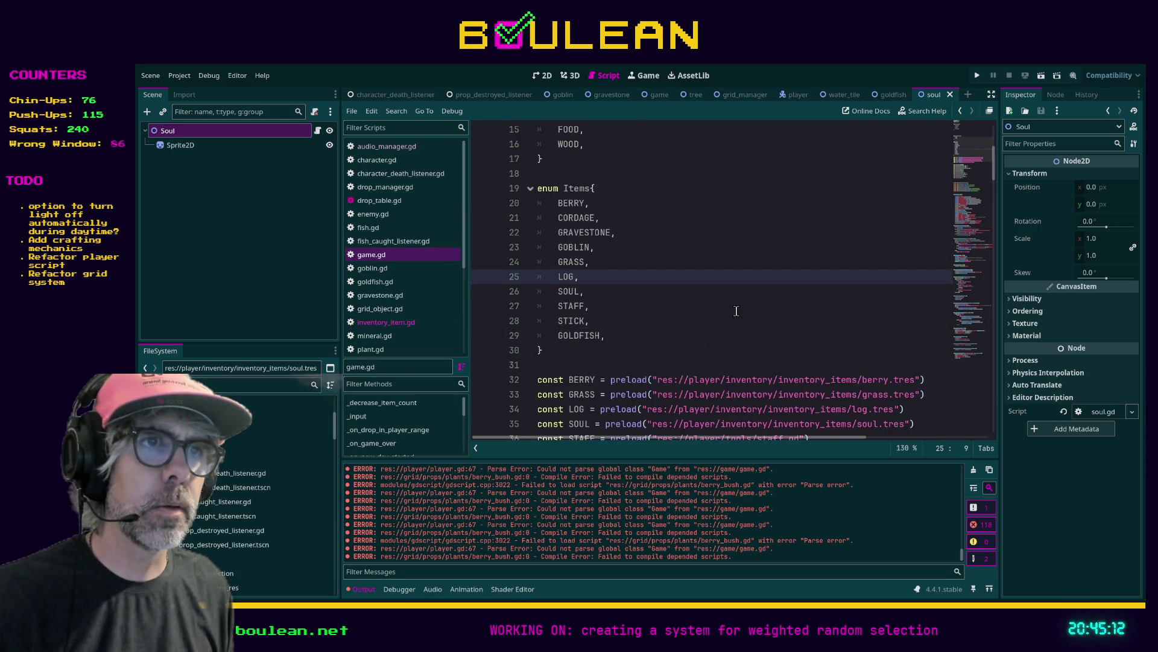
pyautogui.click(590, 310)
pyautogui.press('Up')
pyautogui.scroll(-8, 590, 309)
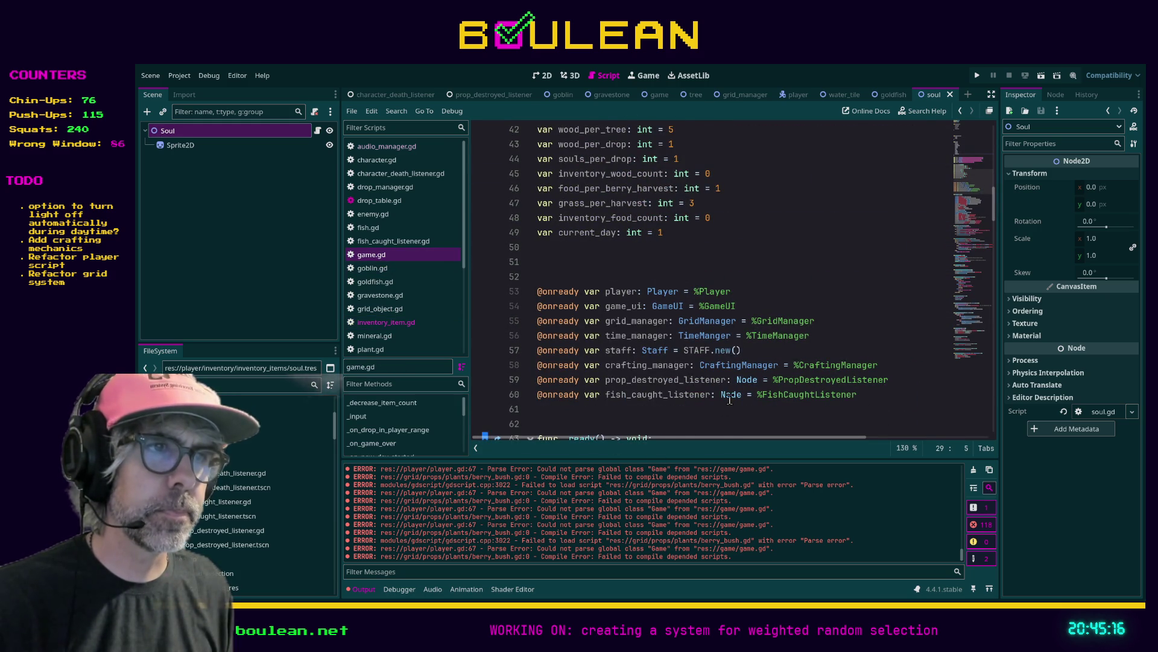
pyautogui.scroll(-3, 811, 321)
pyautogui.click(811, 322)
pyautogui.press('F5')
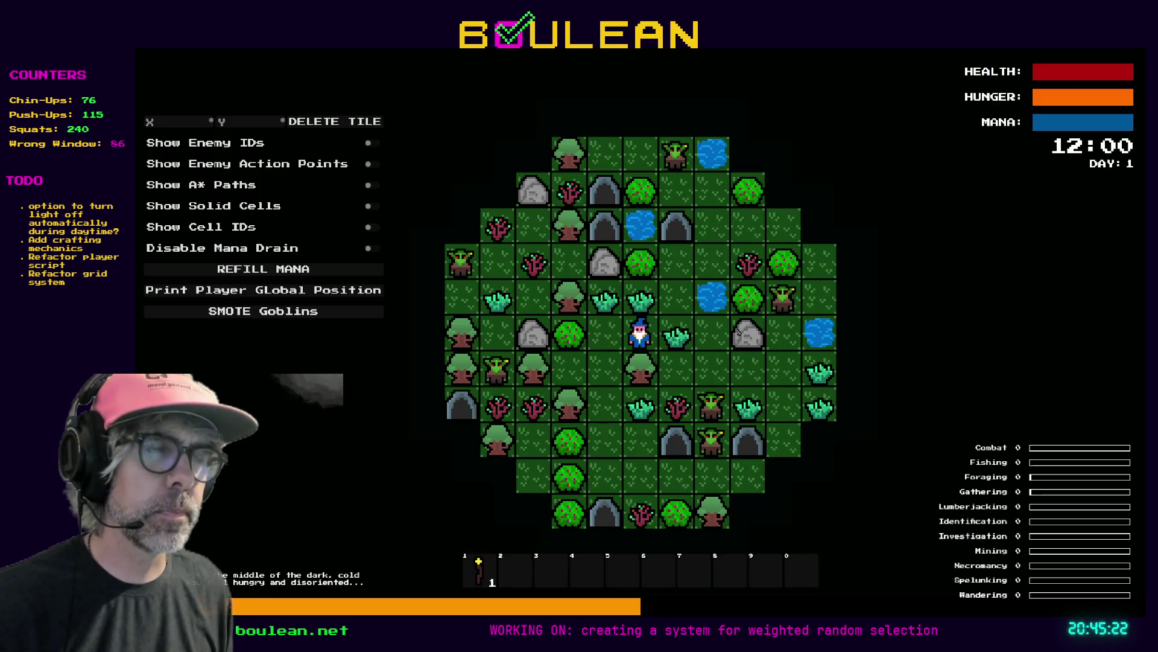
# Chop the tree below the wizard until logs drop, then stop the game with F8
pyautogui.press('Down')
pyautogui.press('Down')
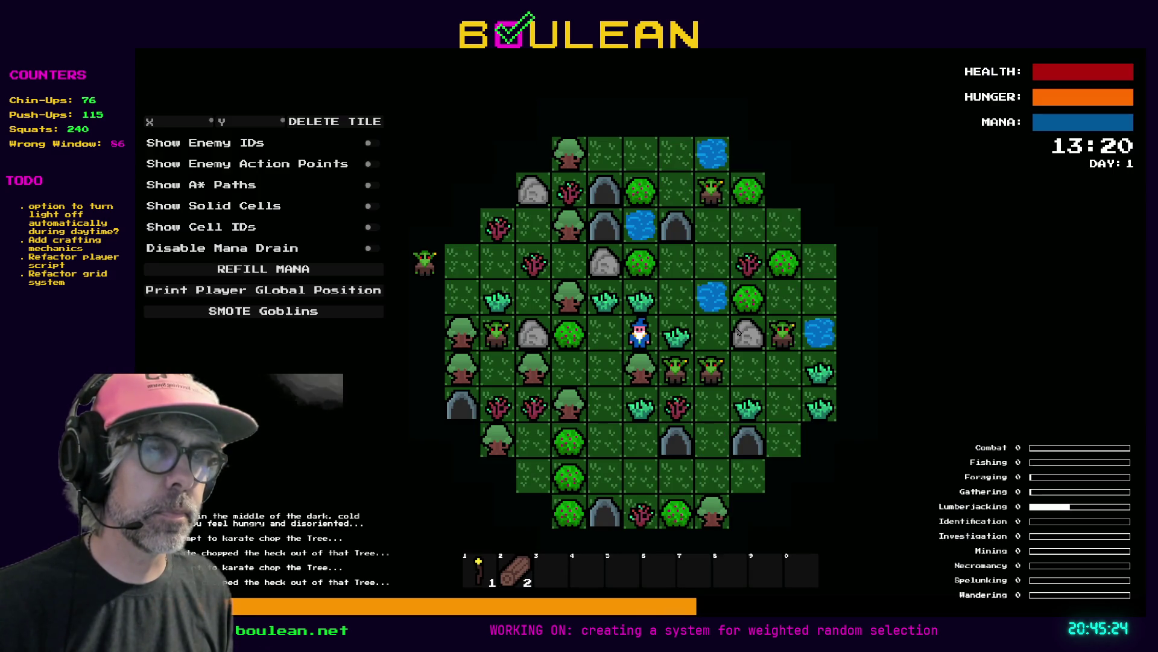
pyautogui.press('Down')
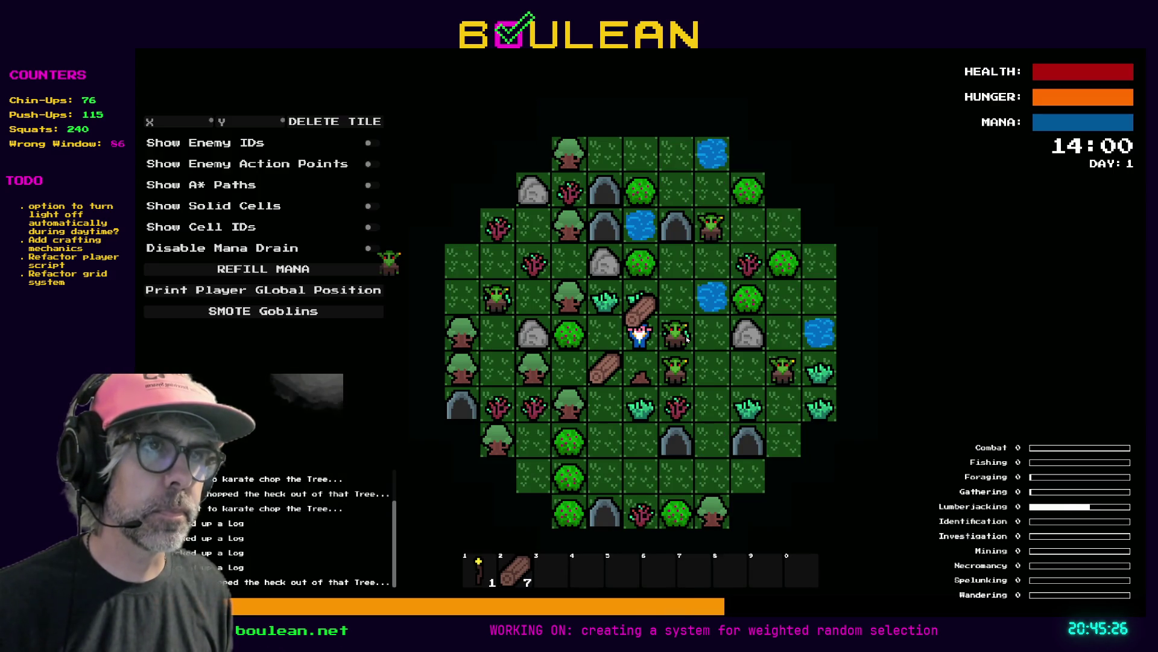
pyautogui.press('F8')
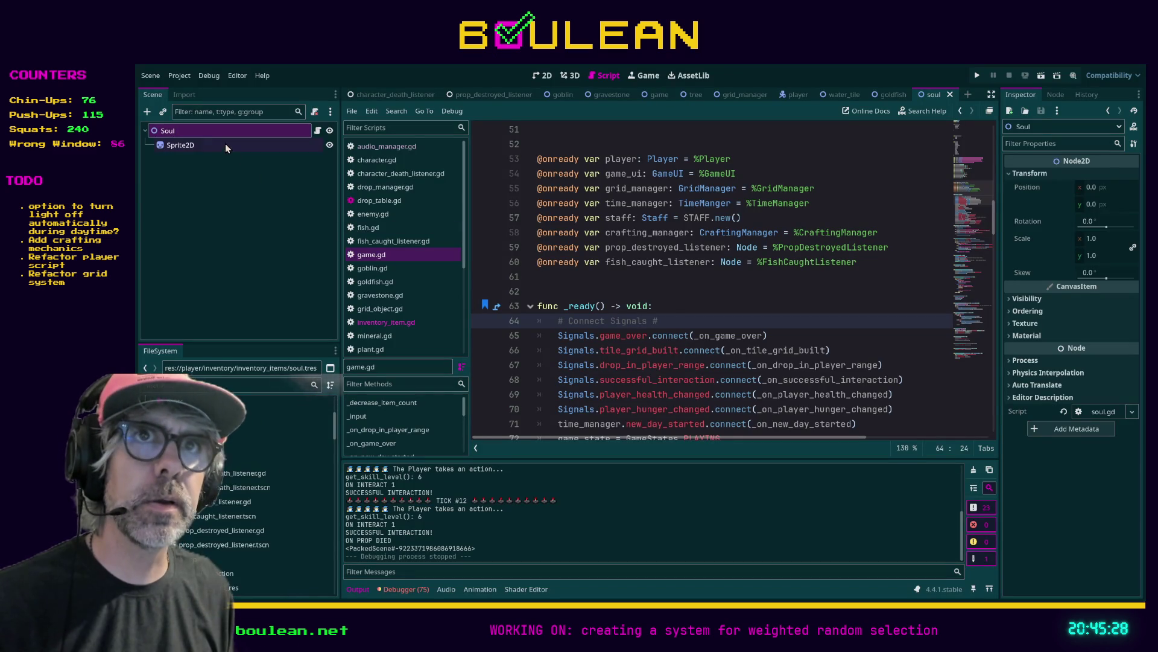
# Open the Soul script and its parent drop.gd, then jump from item_name to game.gd's Items enum
pyautogui.click(203, 131)
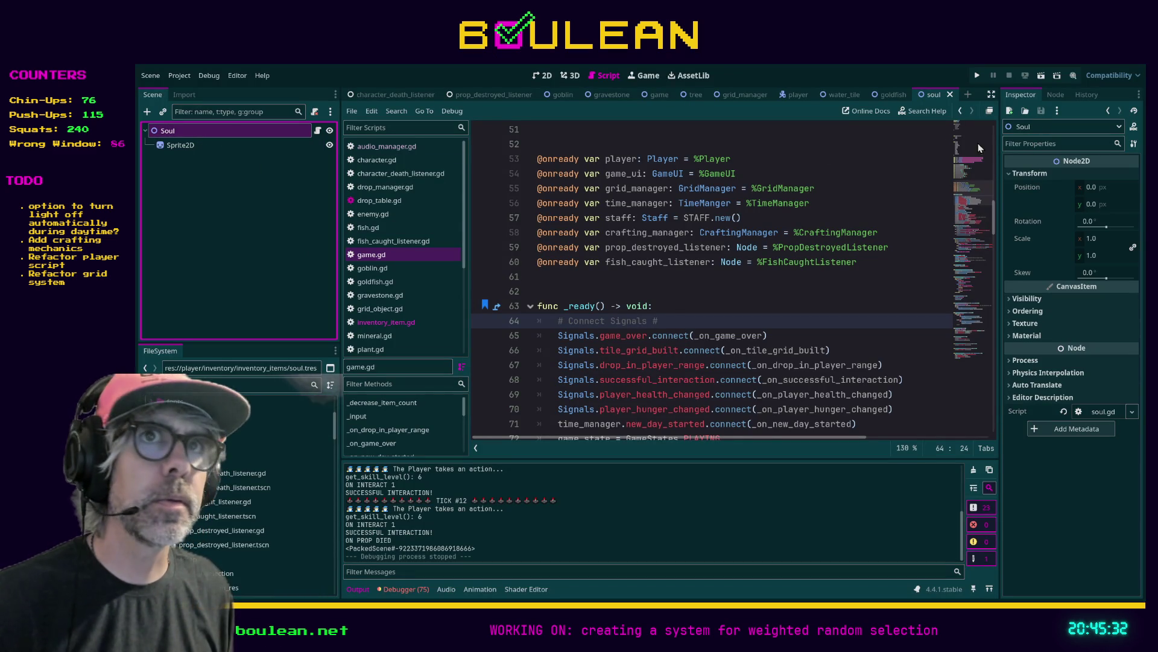
pyautogui.click(317, 131)
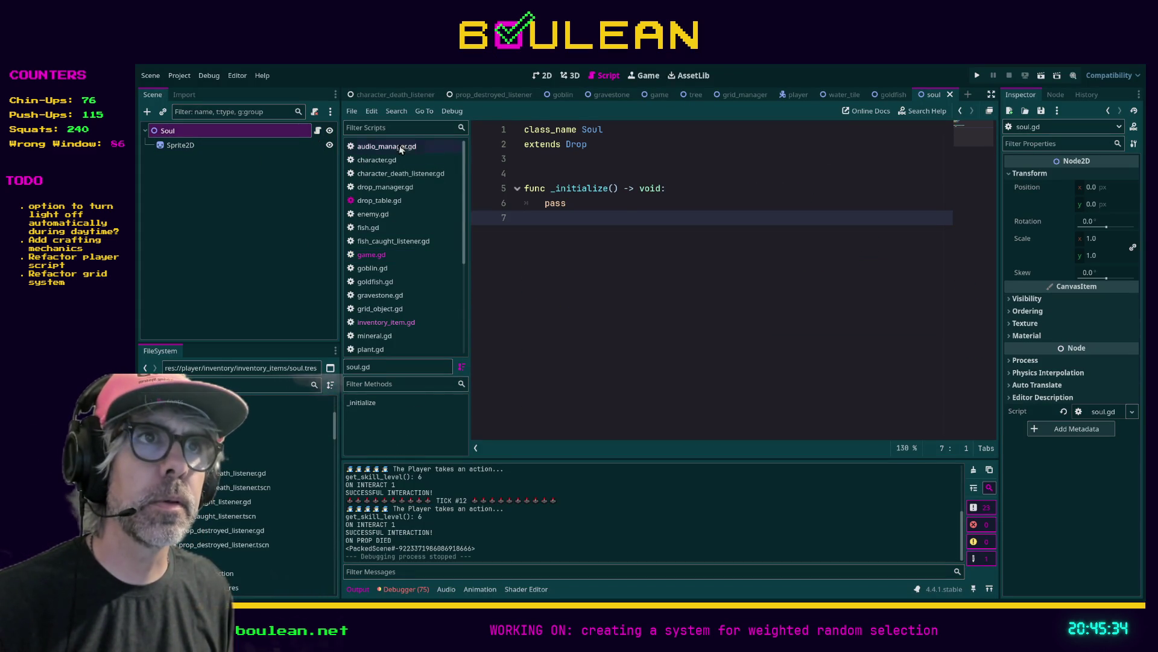
pyautogui.keyDown('ctrl'); pyautogui.click(579, 144); pyautogui.keyUp('ctrl')
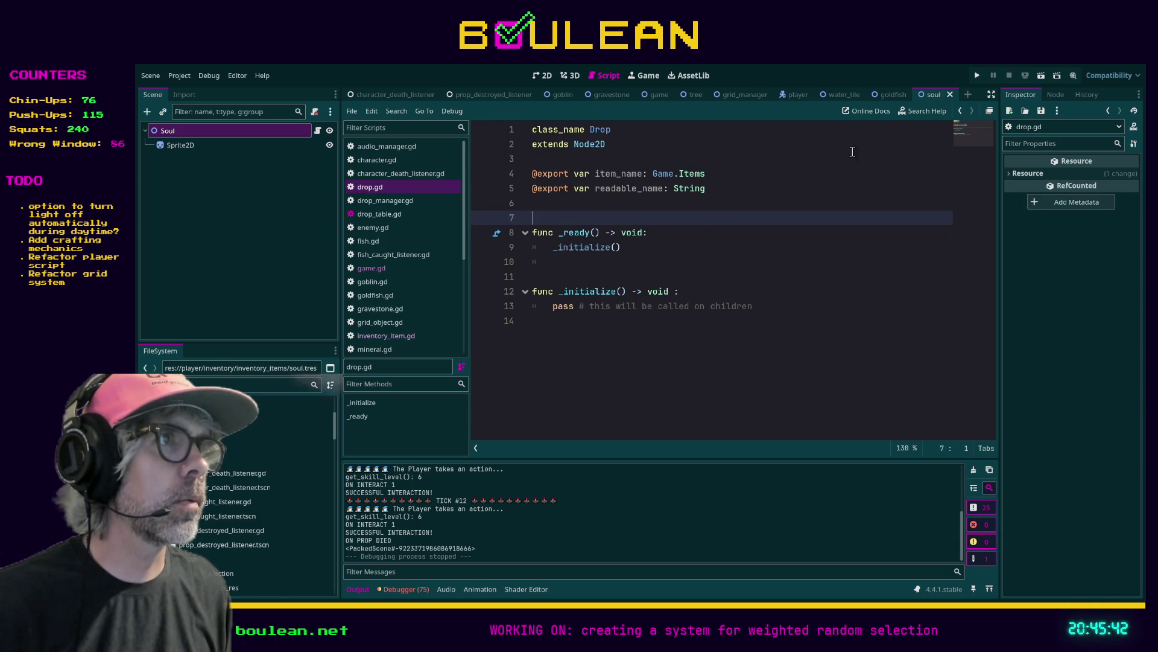
pyautogui.click(190, 147)
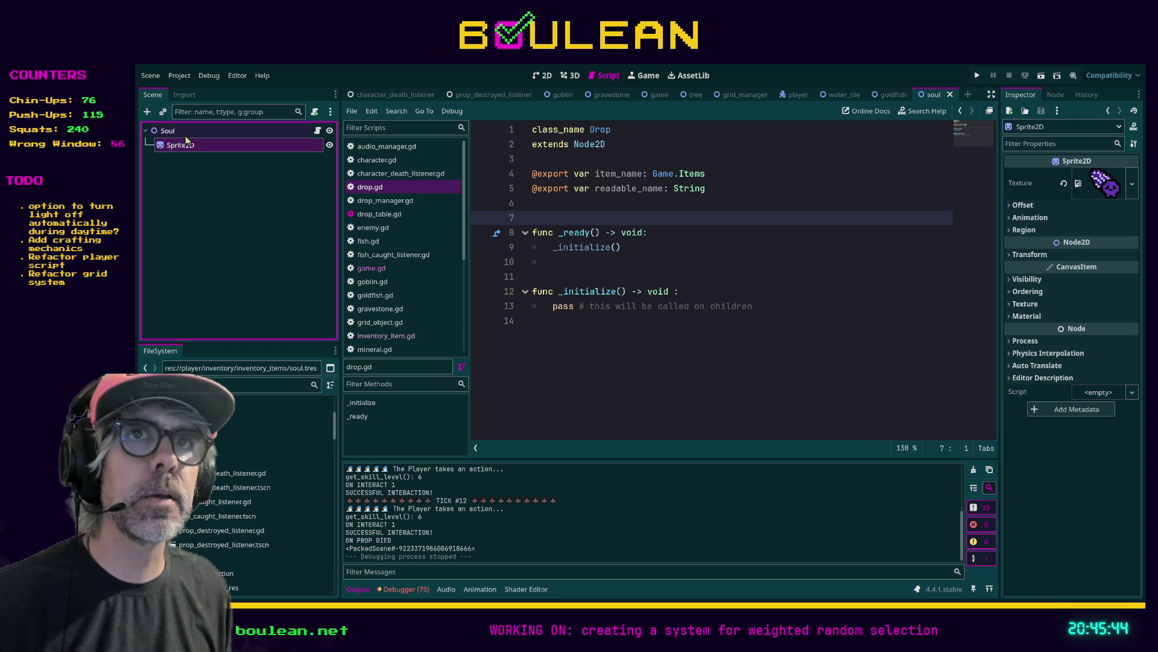
pyautogui.click(183, 131)
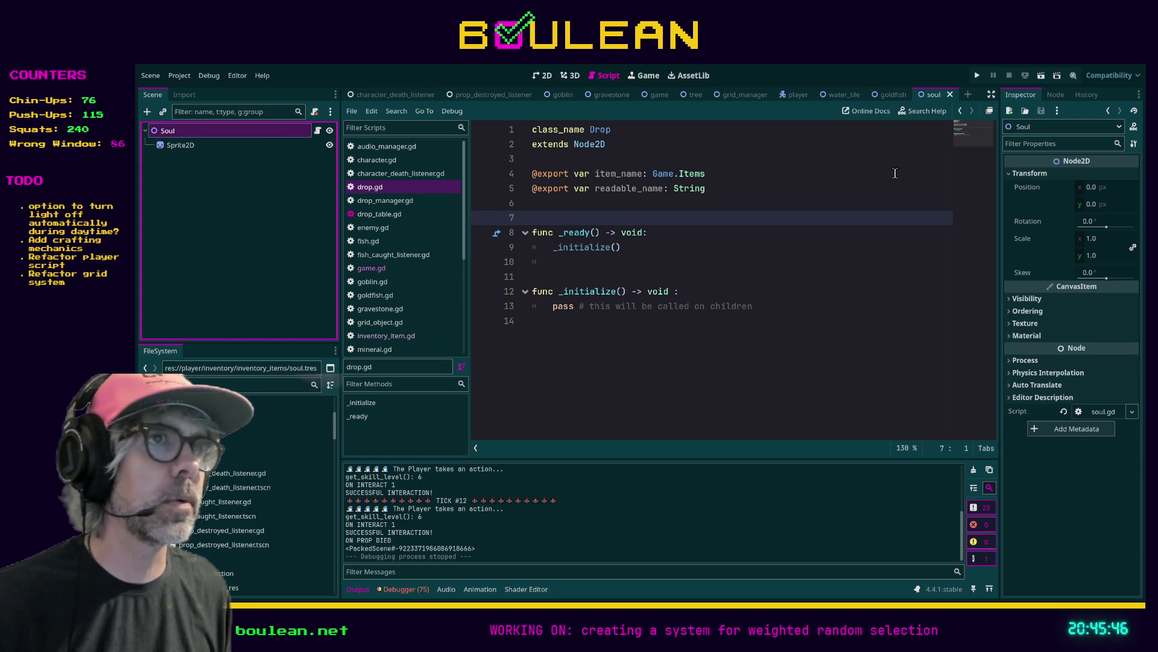
pyautogui.click(689, 175)
pyautogui.keyDown('ctrl'); pyautogui.click(688, 175); pyautogui.keyUp('ctrl')
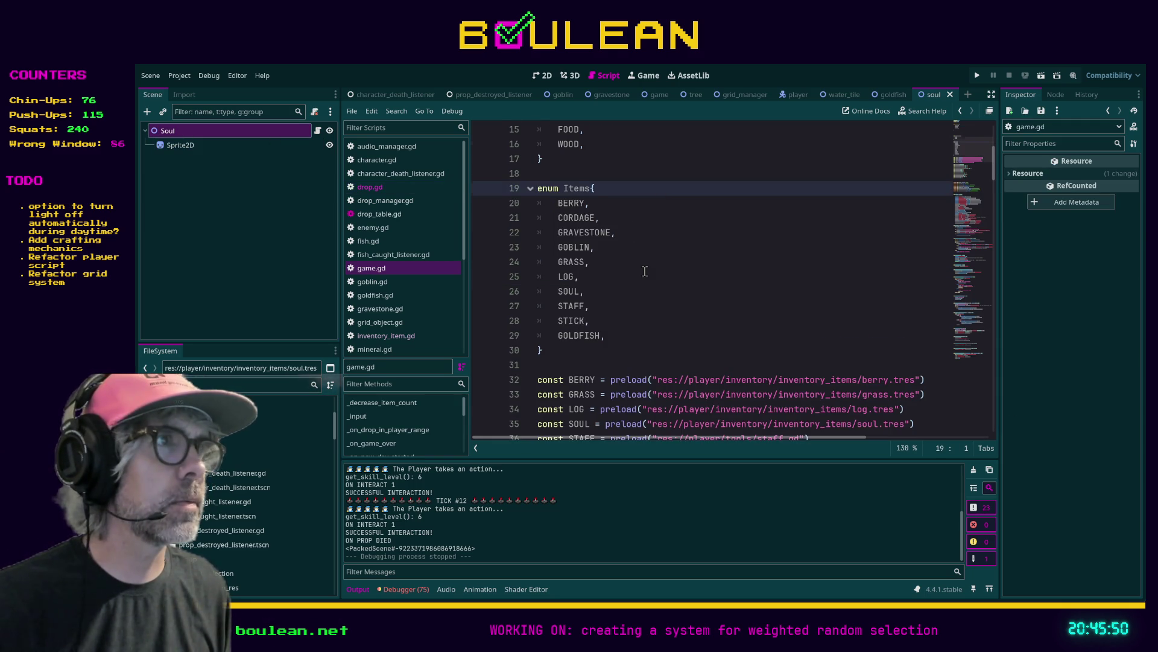
pyautogui.scroll(-2, 646, 270)
pyautogui.click(615, 265)
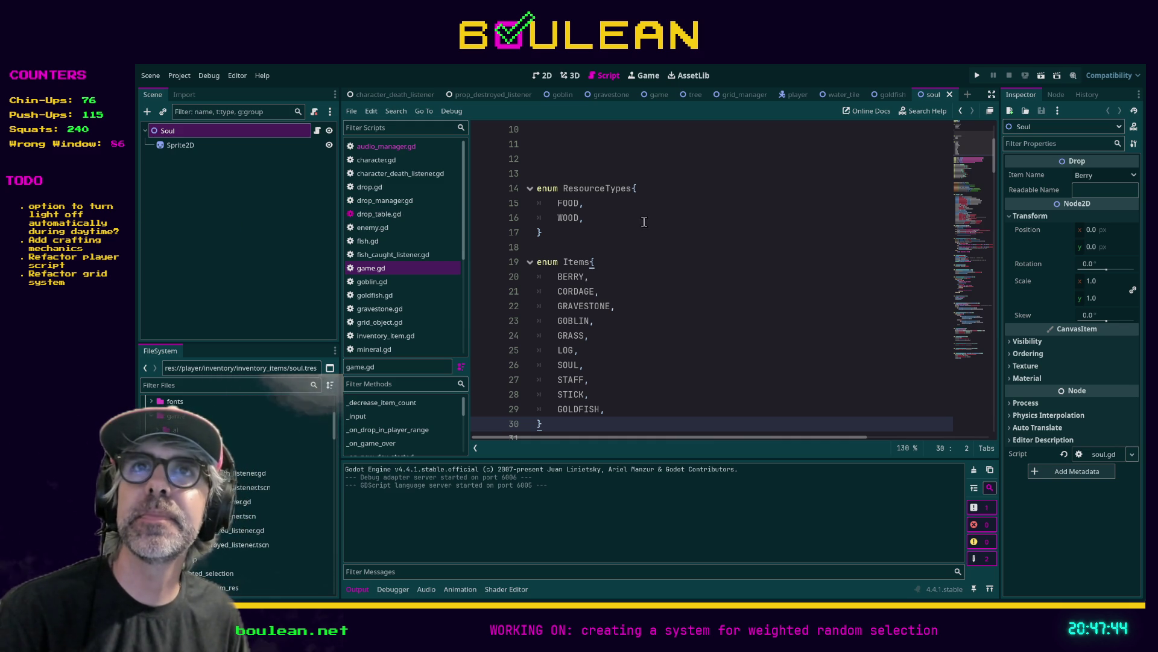
# Set the Soul drop's Item Name and Readable Name to Soul and save the scene
pyautogui.click(705, 248)
pyautogui.click(181, 144)
pyautogui.click(191, 130)
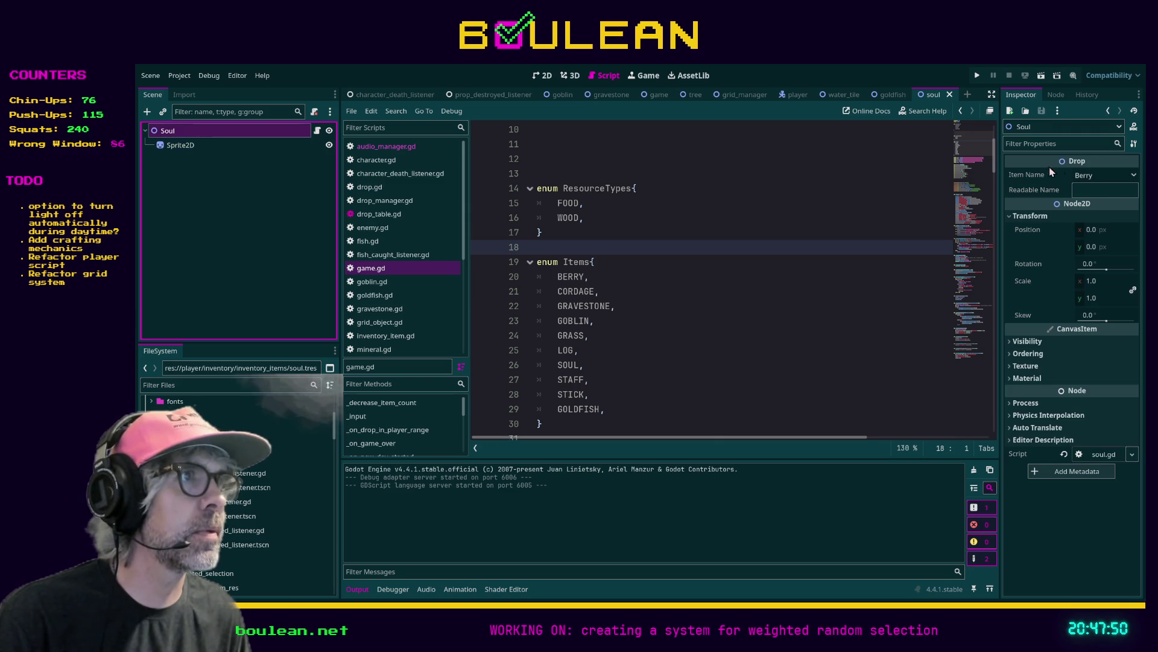
pyautogui.click(1100, 179)
pyautogui.click(1096, 284)
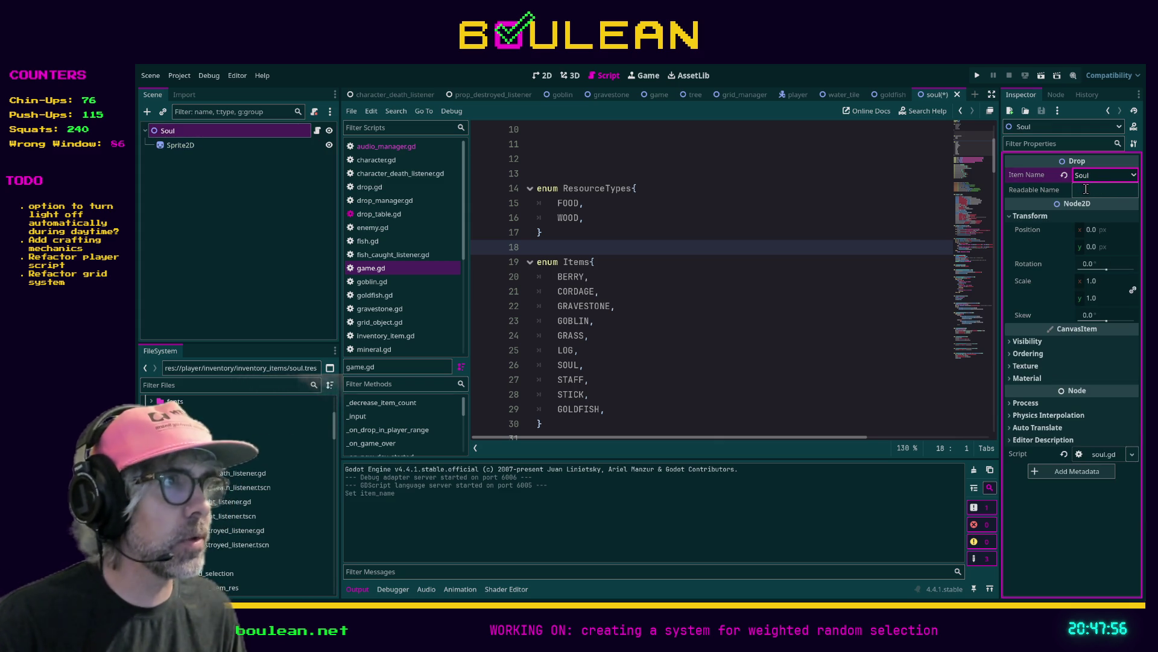
pyautogui.click(1085, 189)
pyautogui.write('Soul')
pyautogui.press('Return')
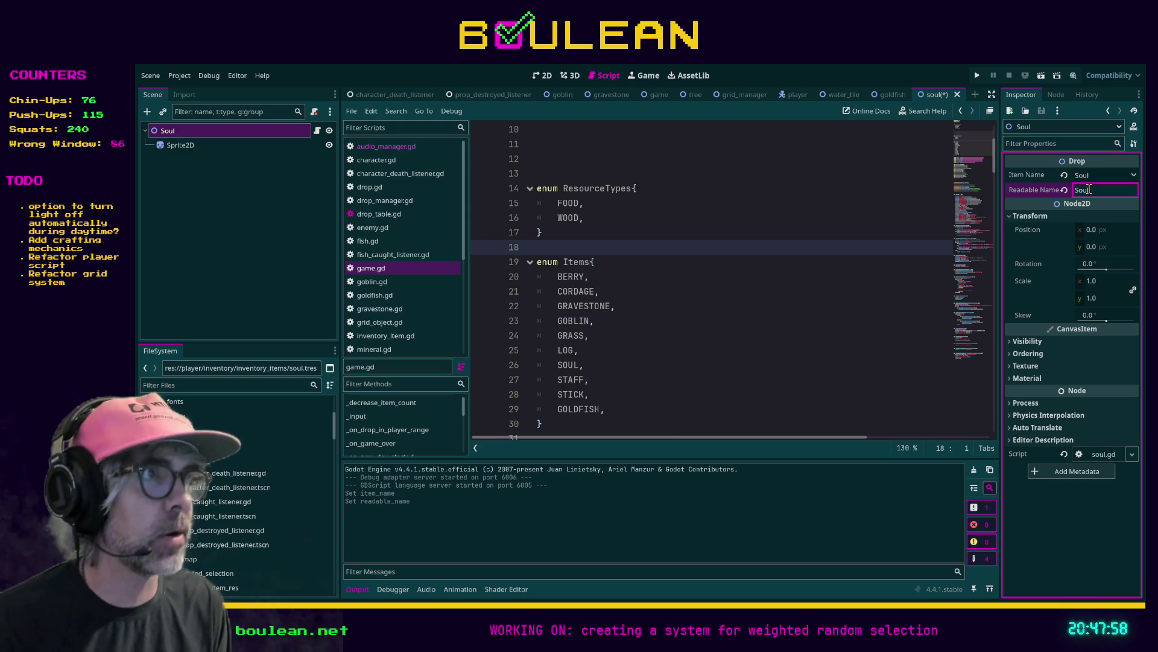
pyautogui.click(861, 203)
pyautogui.hotkey('ctrl', 's')
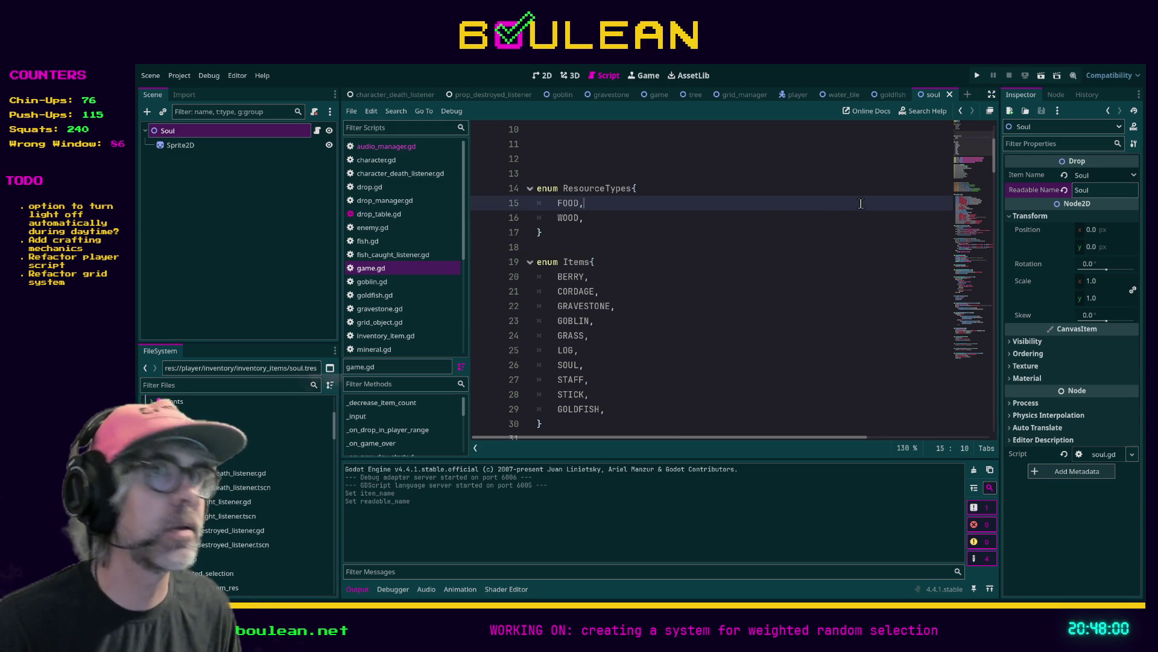
# Set the Goldfish drop's Item Name and Readable Name to Goldfish and save the scene
pyautogui.click(890, 95)
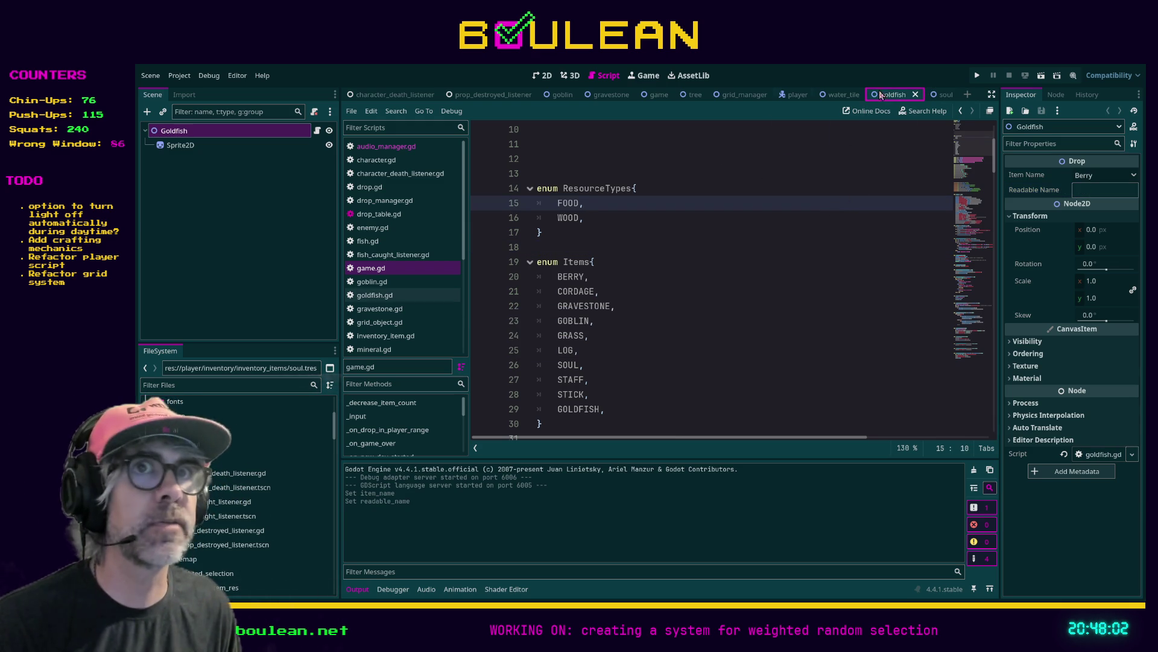
pyautogui.click(197, 145)
pyautogui.click(202, 132)
pyautogui.click(1044, 177)
pyautogui.click(1104, 175)
pyautogui.click(1100, 311)
pyautogui.click(1079, 190)
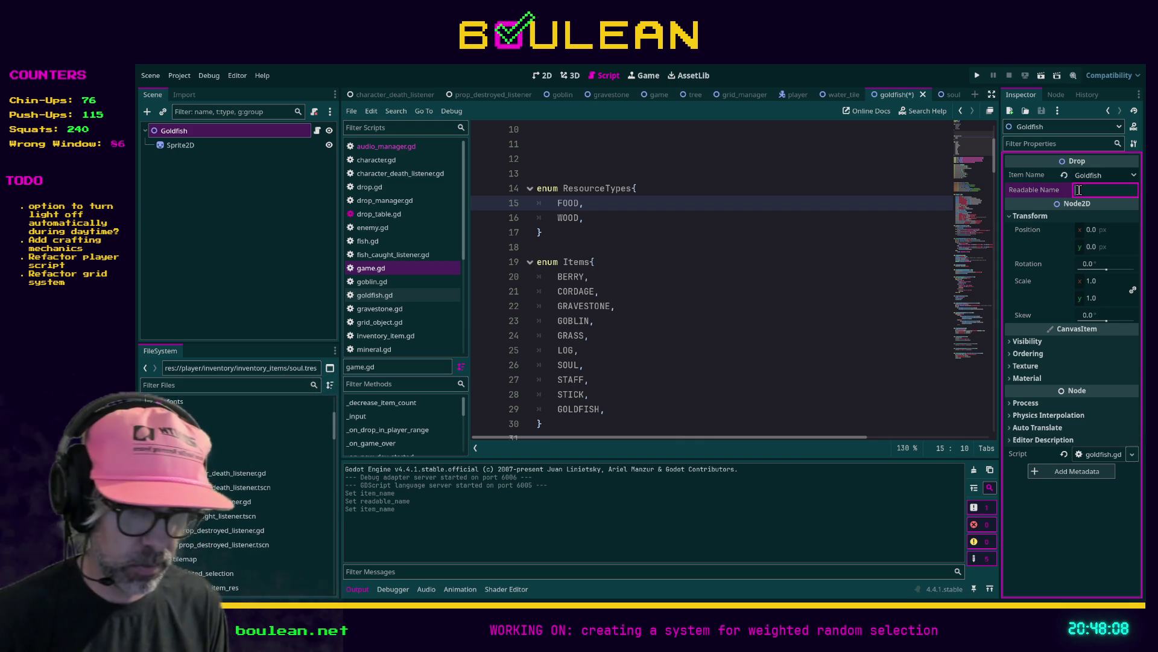
pyautogui.write('Goldfish')
pyautogui.hotkey('ctrl', 's')
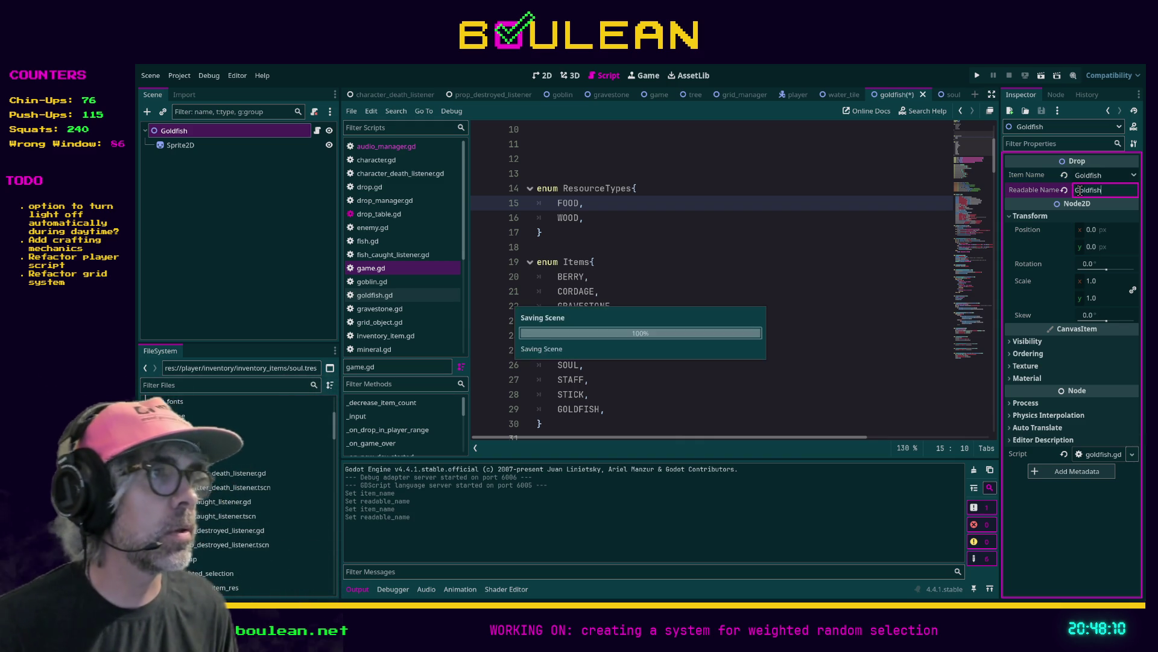
pyautogui.click(905, 174)
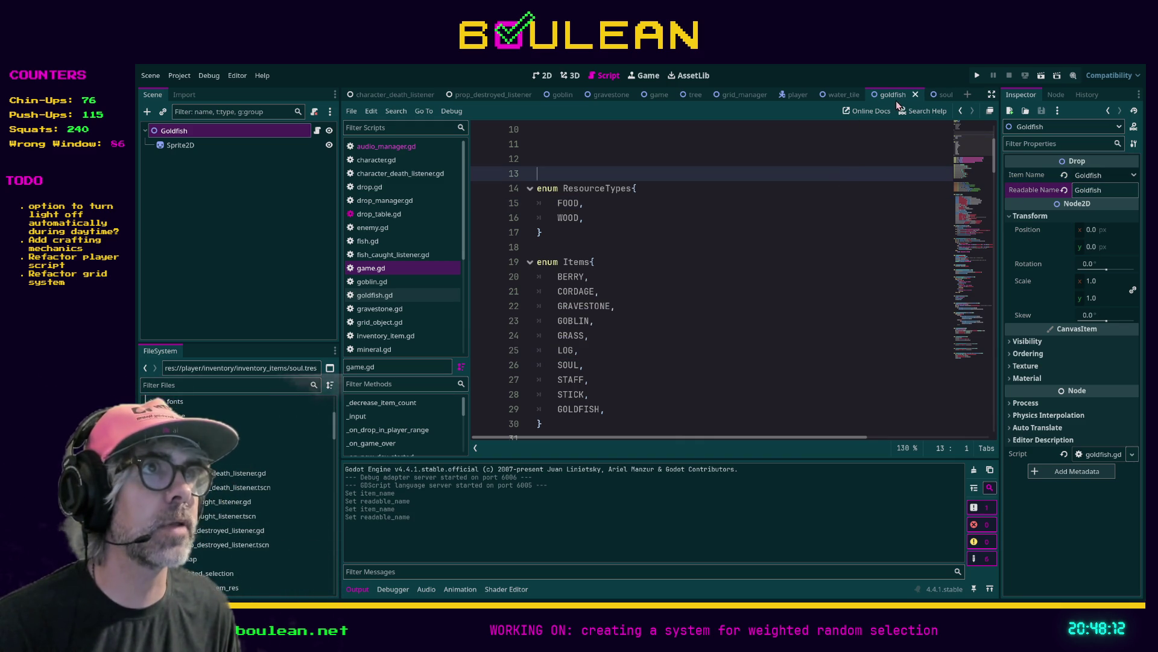
# Filter FileSystem by 'log', open log.tscn, and inspect its Log node properties
pyautogui.click(267, 385)
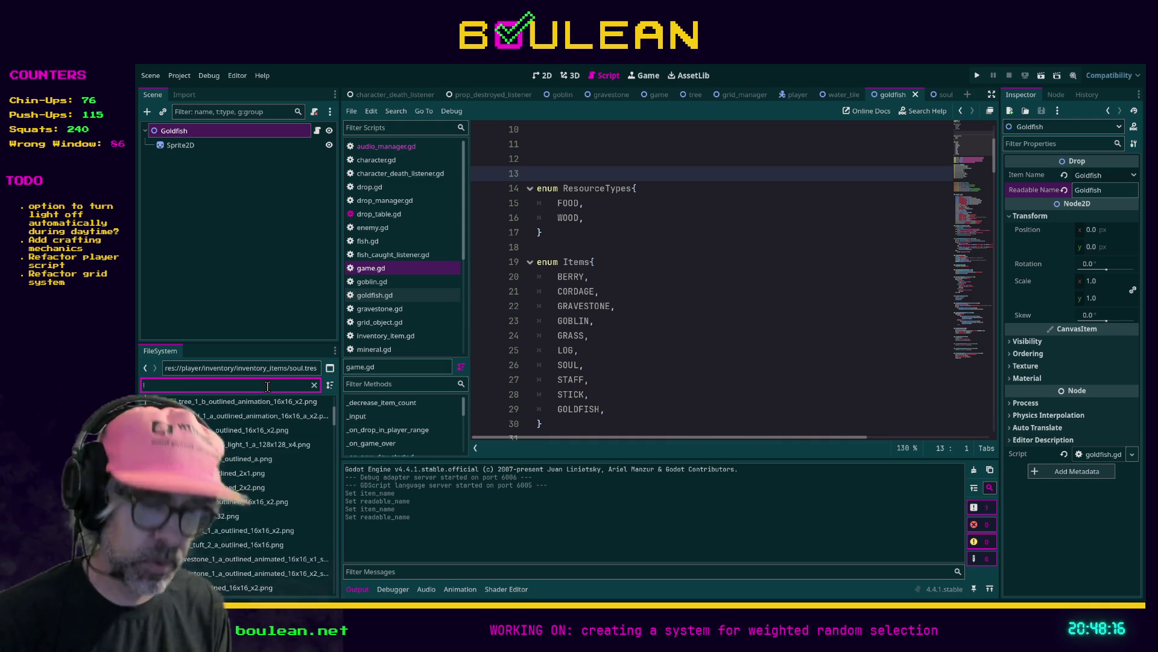
pyautogui.write('log')
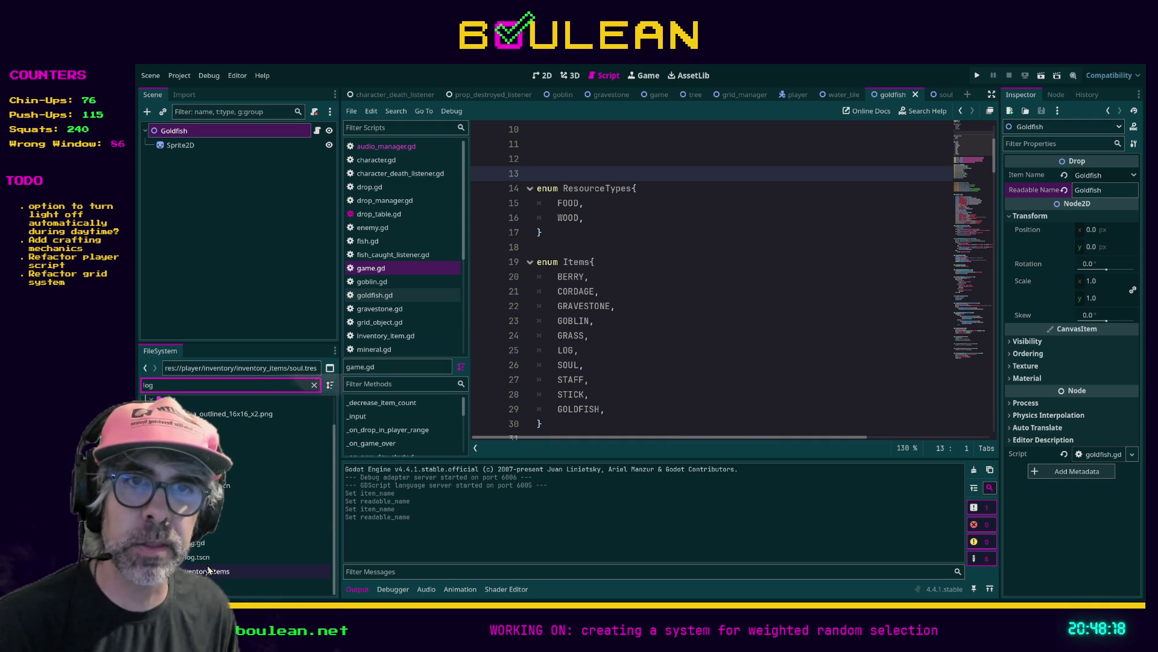
pyautogui.doubleClick(197, 556)
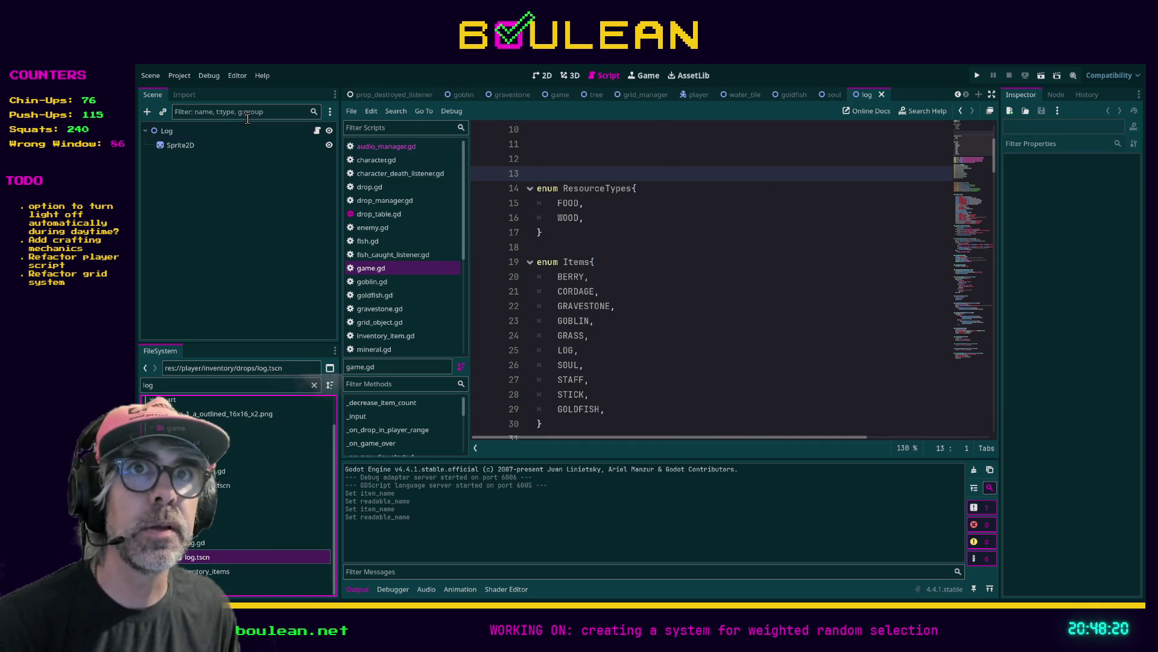
pyautogui.click(201, 130)
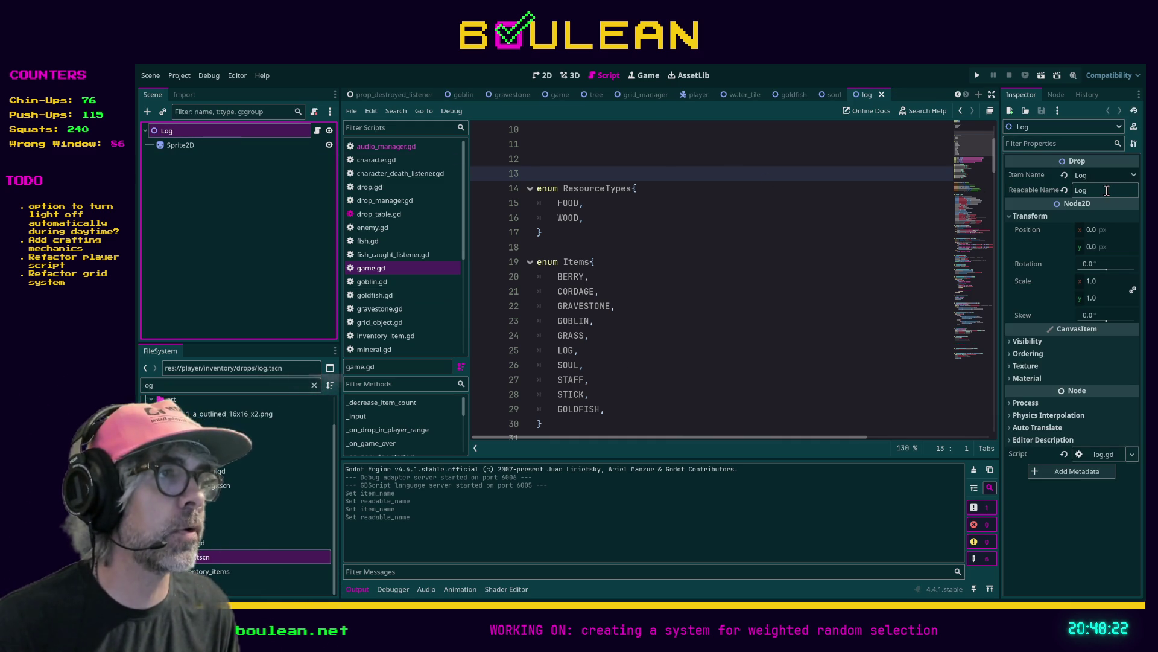
pyautogui.click(715, 246)
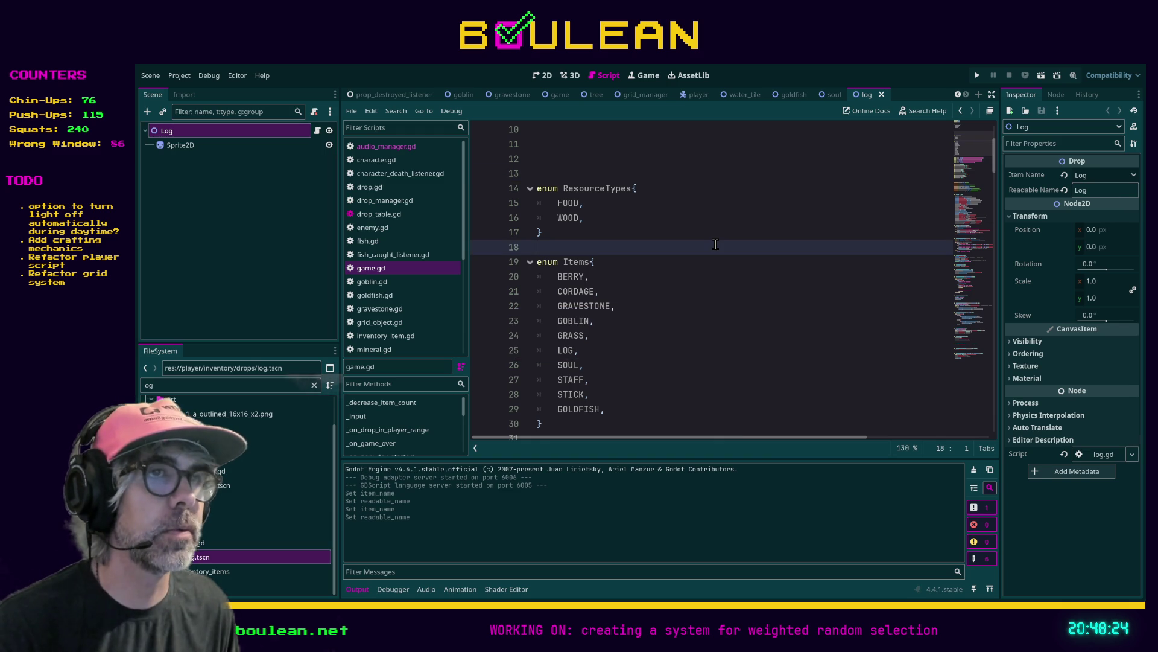
pyautogui.click(392, 270)
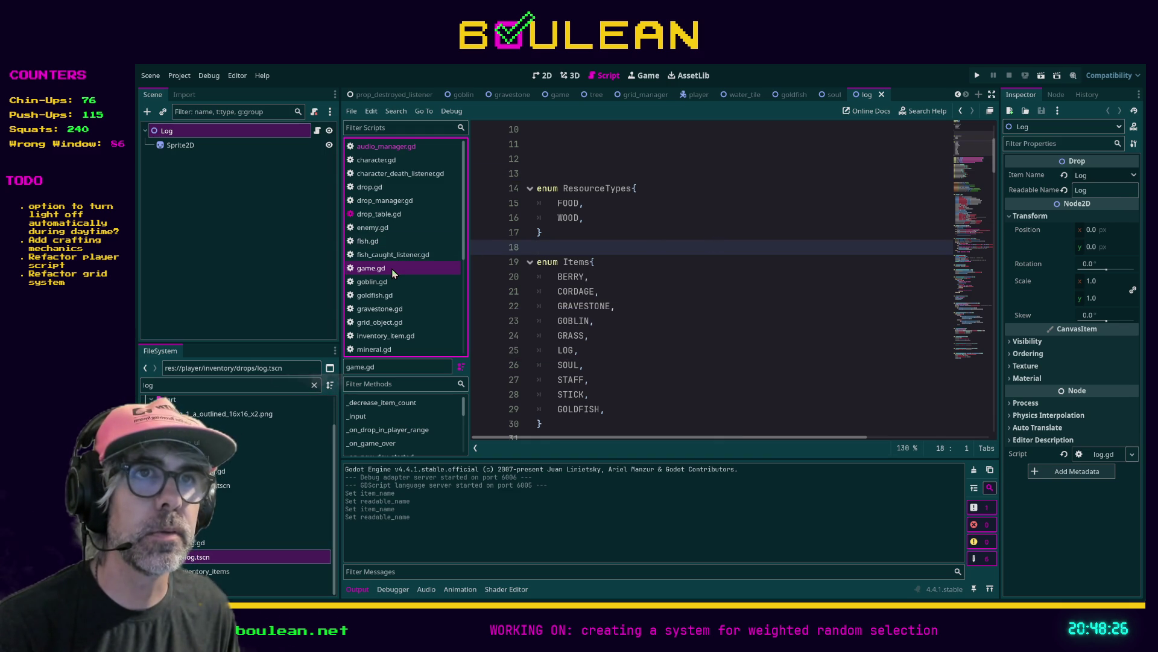
# Follow fish_caught_listener.gd to the add_drop_to_player_tile definition
pyautogui.scroll(-14, 491, 265)
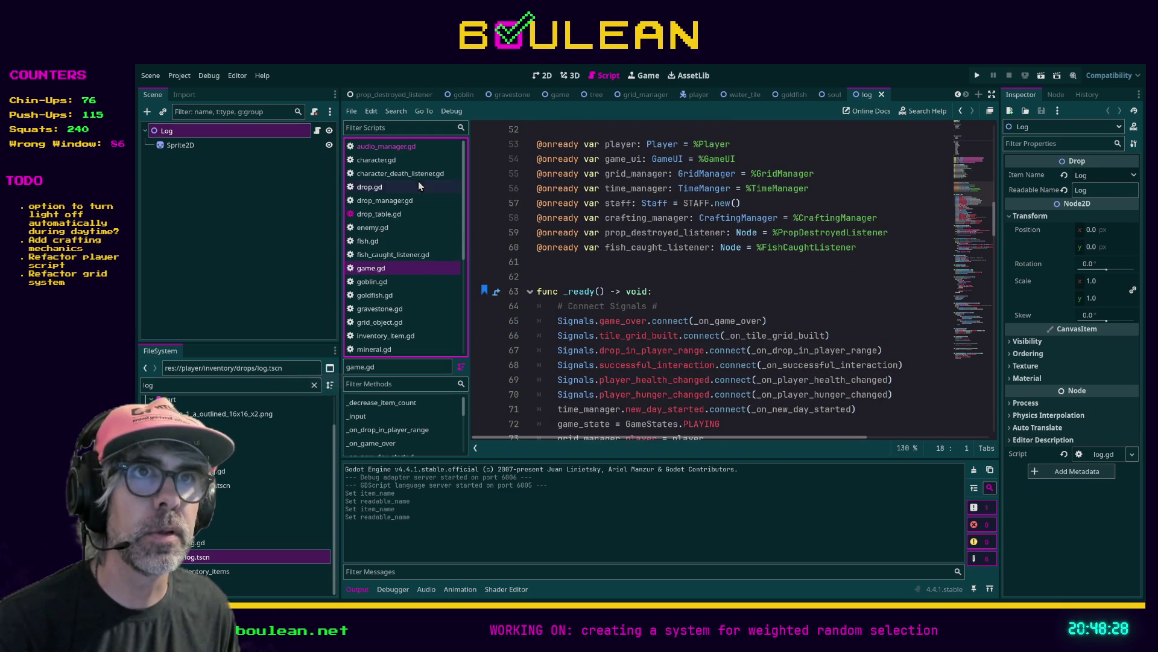
pyautogui.click(407, 256)
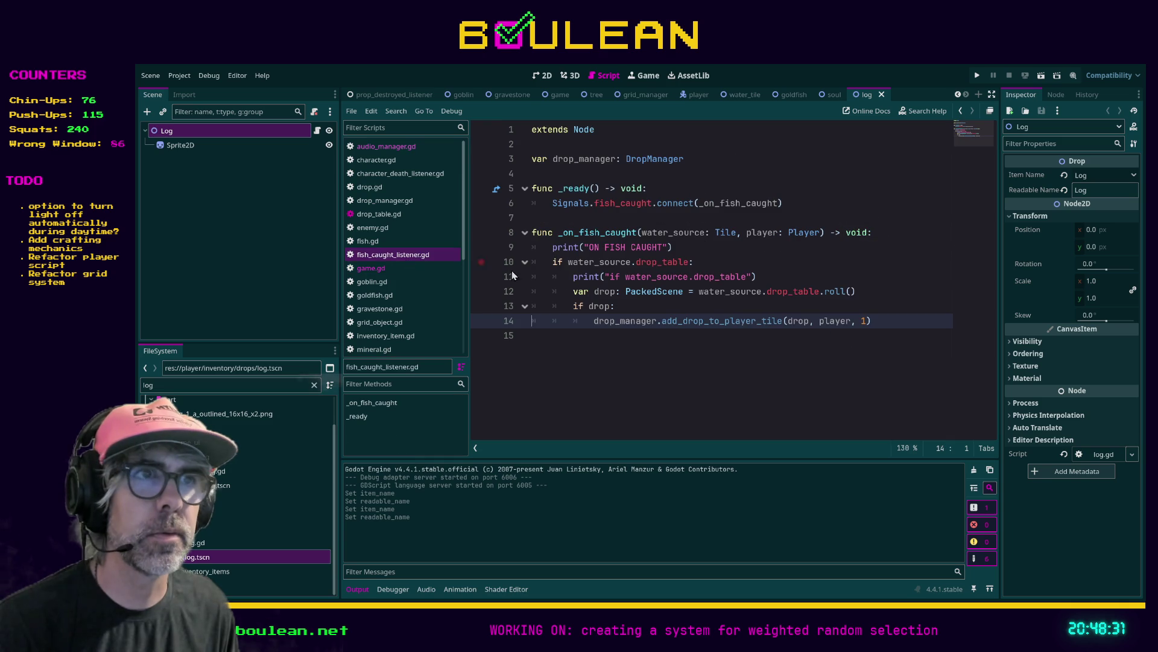
pyautogui.keyDown('ctrl'); pyautogui.click(709, 326); pyautogui.keyUp('ctrl')
pyautogui.scroll(1, 663, 280)
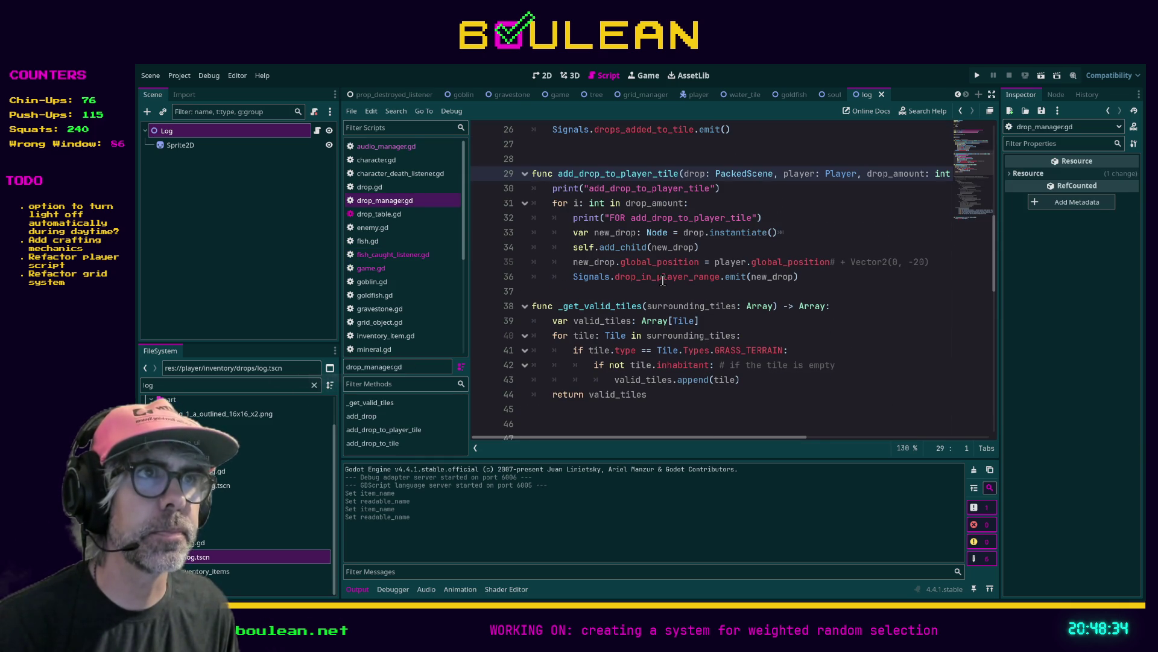
pyautogui.scroll(2, 820, 209)
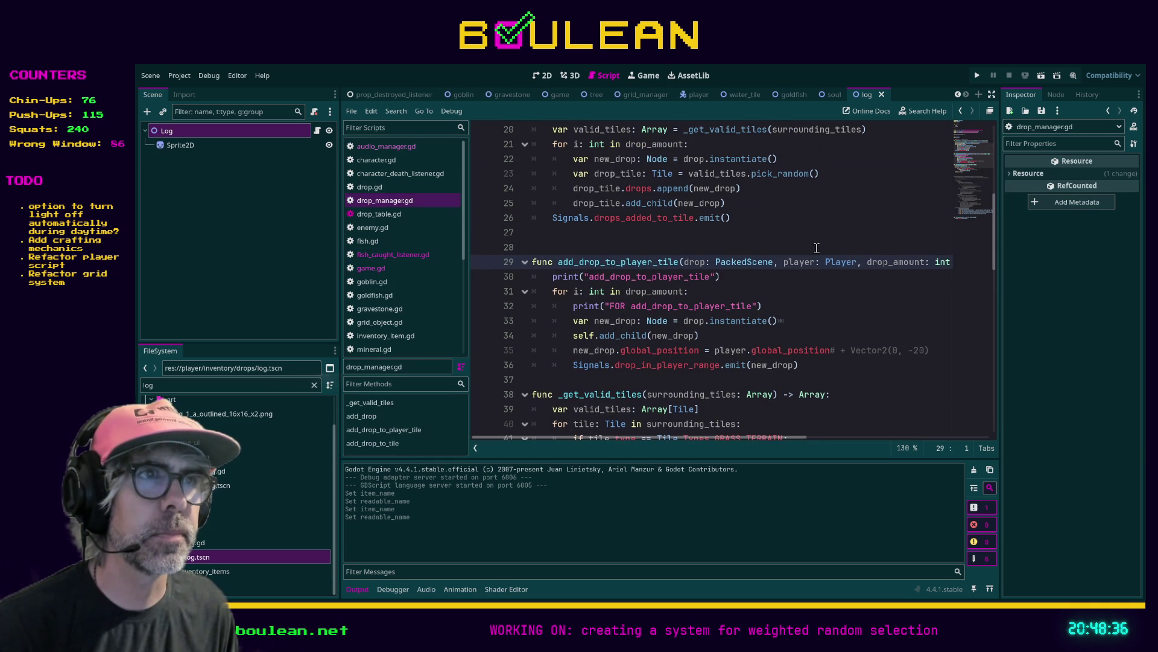
pyautogui.scroll(-1, 723, 298)
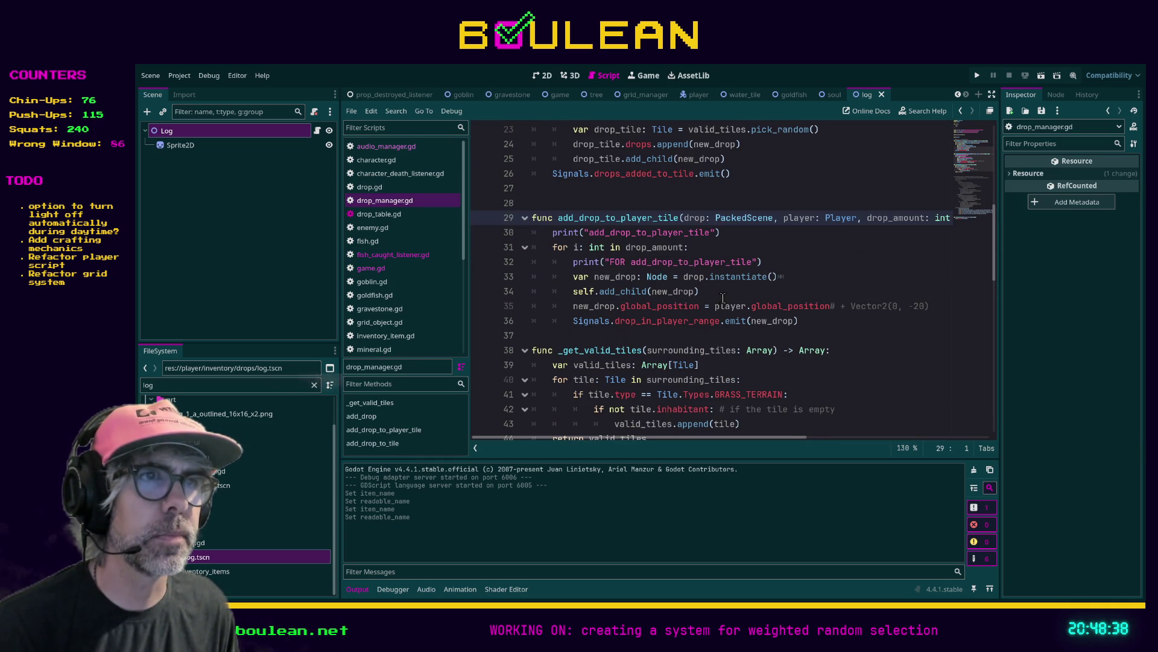
# Search game.gd for '_on_drop' and jump to the _on_drop_in_player_range definition
pyautogui.click(374, 271)
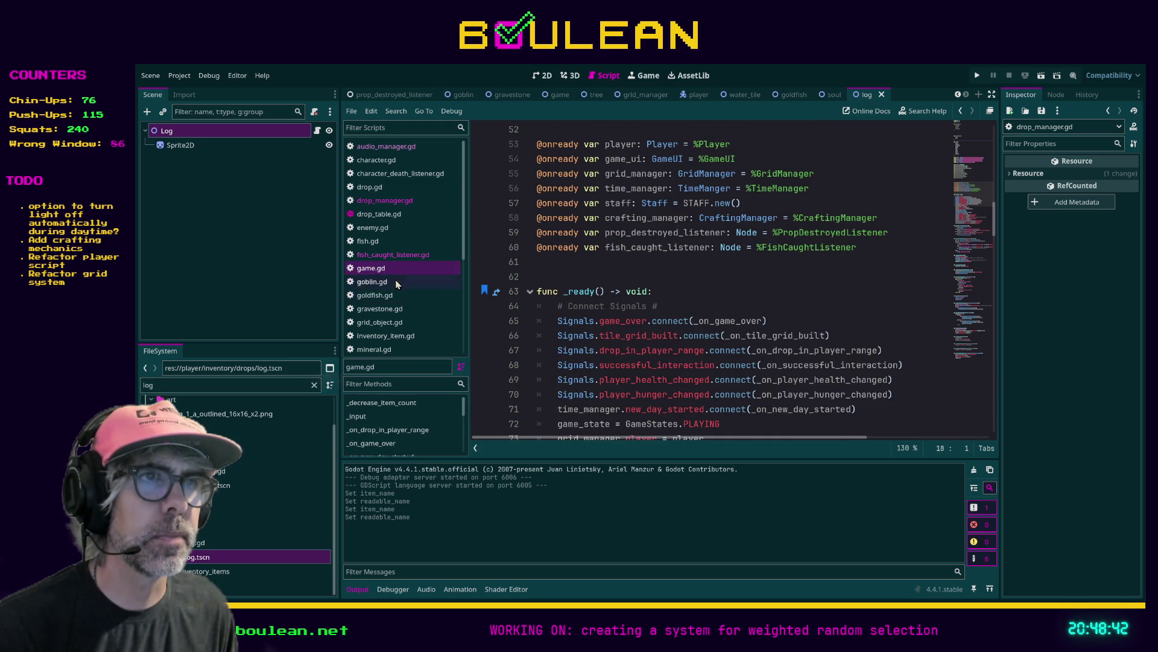
pyautogui.click(762, 308)
pyautogui.hotkey('ctrl', 'f')
pyautogui.write('_on_drop')
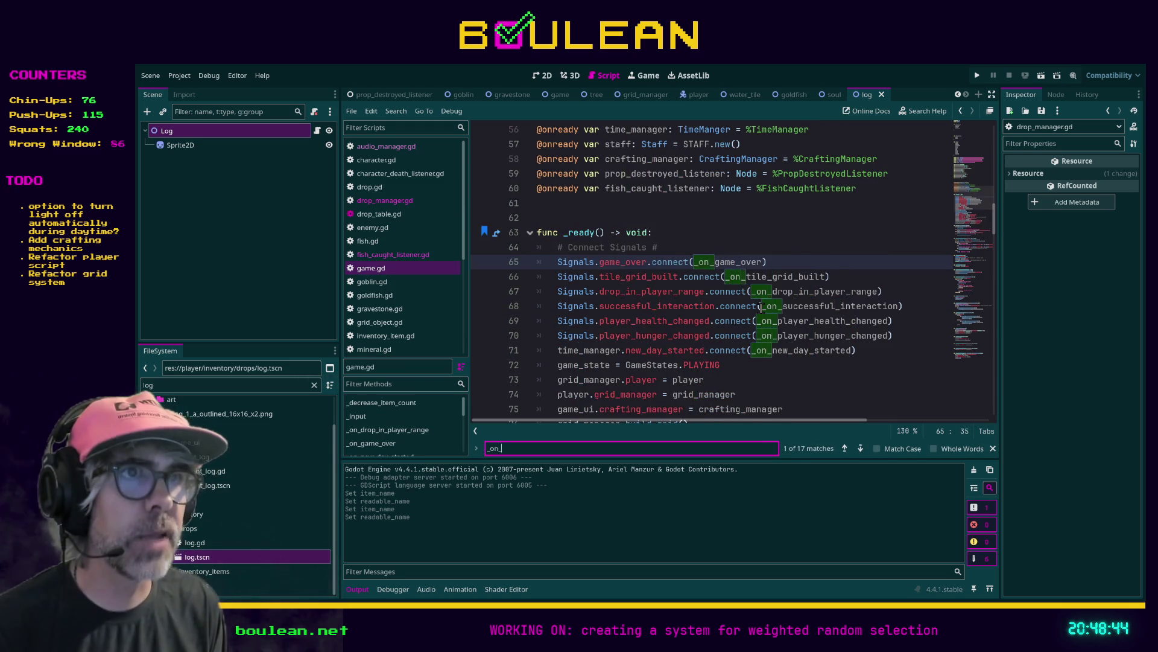
pyautogui.keyDown('ctrl'); pyautogui.click(809, 261); pyautogui.keyUp('ctrl')
pyautogui.scroll(-2, 792, 247)
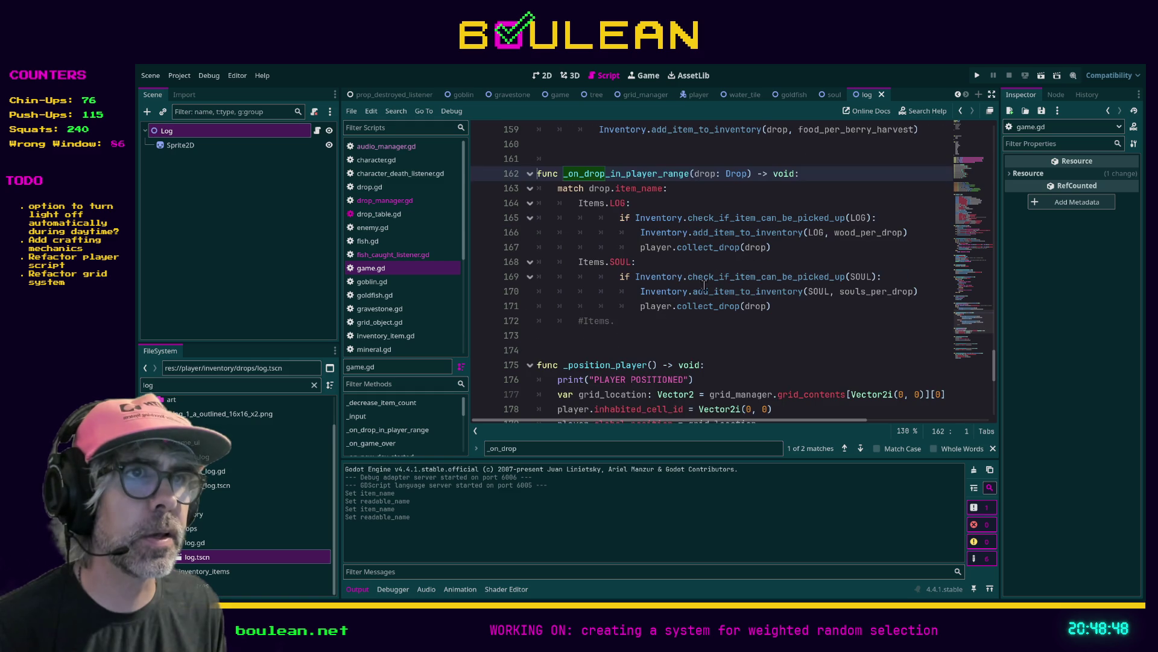
# Uncomment line 172 and complete it as an Items.GOLDFISH case
pyautogui.click(621, 321)
pyautogui.hotkey('ctrl', 'k')
pyautogui.write('GOL')
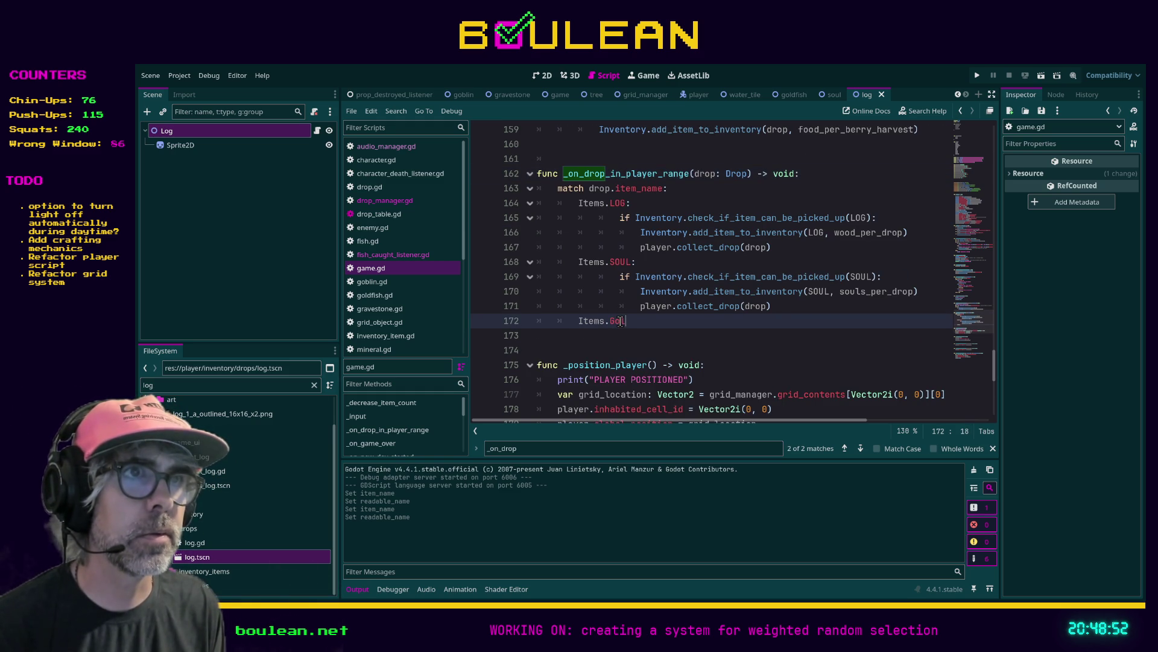
pyautogui.write('OLDFISH:')
pyautogui.press('Return')
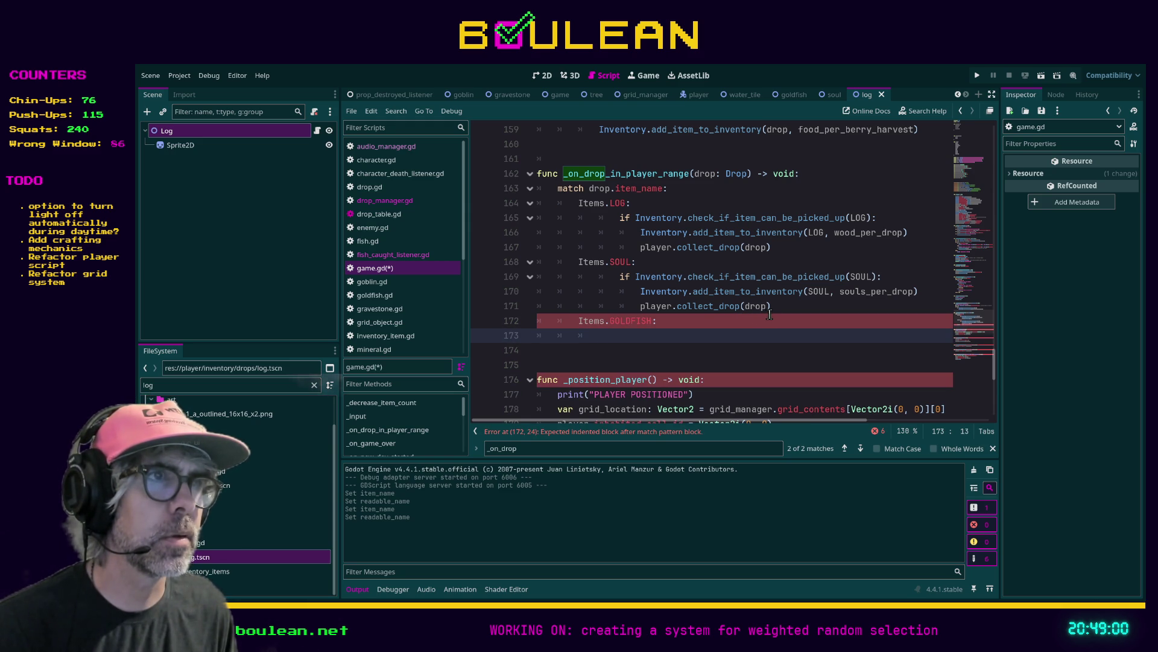
# Copy the SOUL case's pickup lines under Items.GOLDFISH and outdent them one level
pyautogui.moveTo(779, 308); pyautogui.dragTo(528, 276)
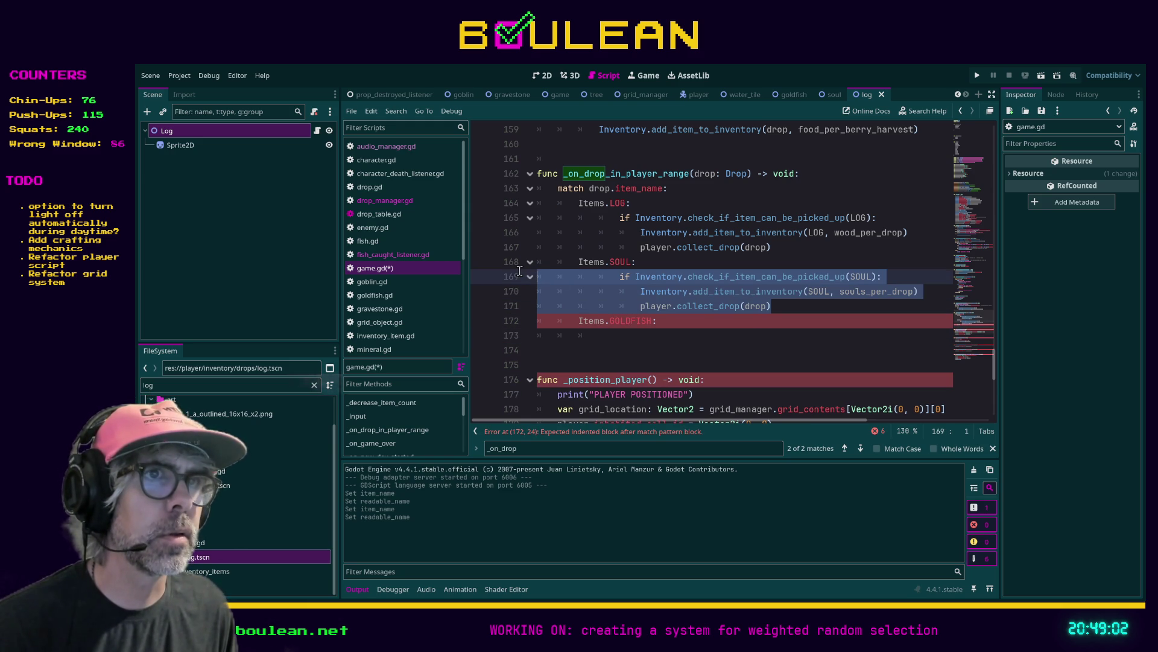
pyautogui.hotkey('ctrl', 'c')
pyautogui.click(592, 337)
pyautogui.hotkey('ctrl', 'v')
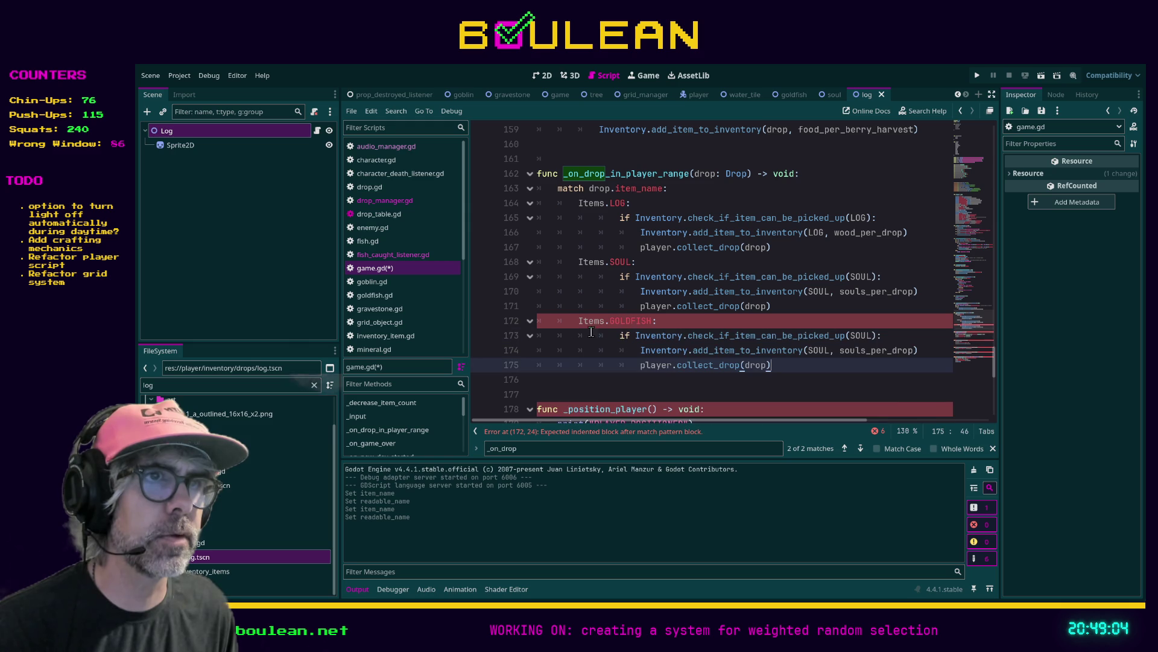
pyautogui.moveTo(775, 365)
pyautogui.mouseDown()
pyautogui.moveTo(696, 365)
pyautogui.moveTo(540, 336)
pyautogui.mouseUp()
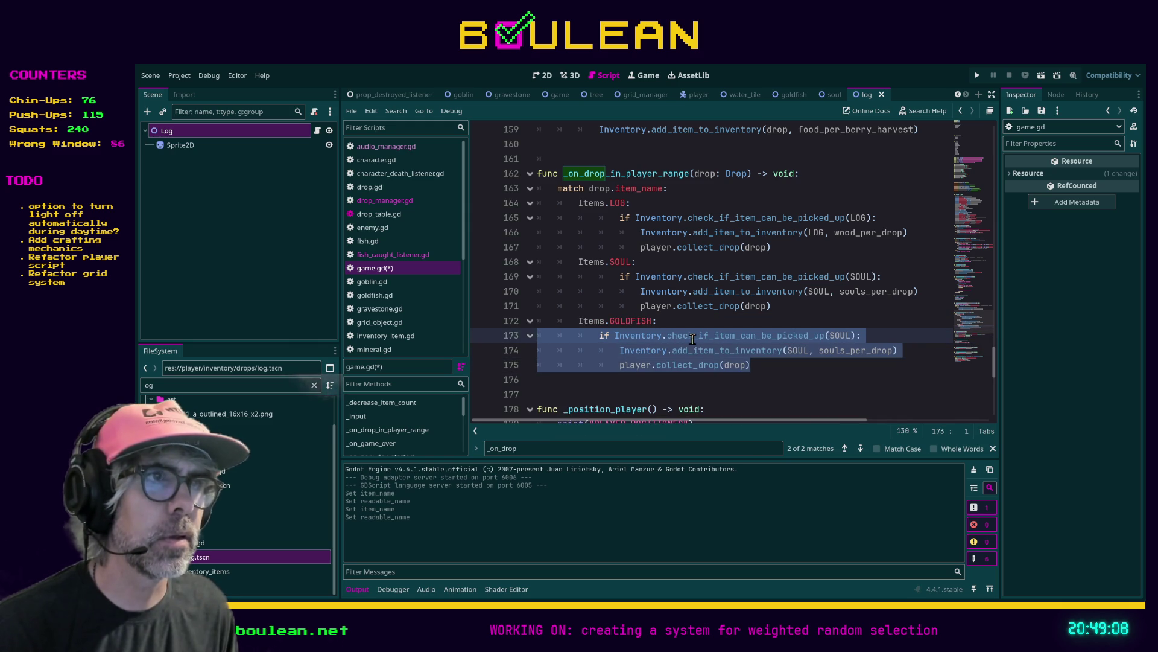
pyautogui.hotkey('shift', 'Tab')
# Replace SOUL with GOLDFISH in the pasted pickup check
pyautogui.click(838, 336)
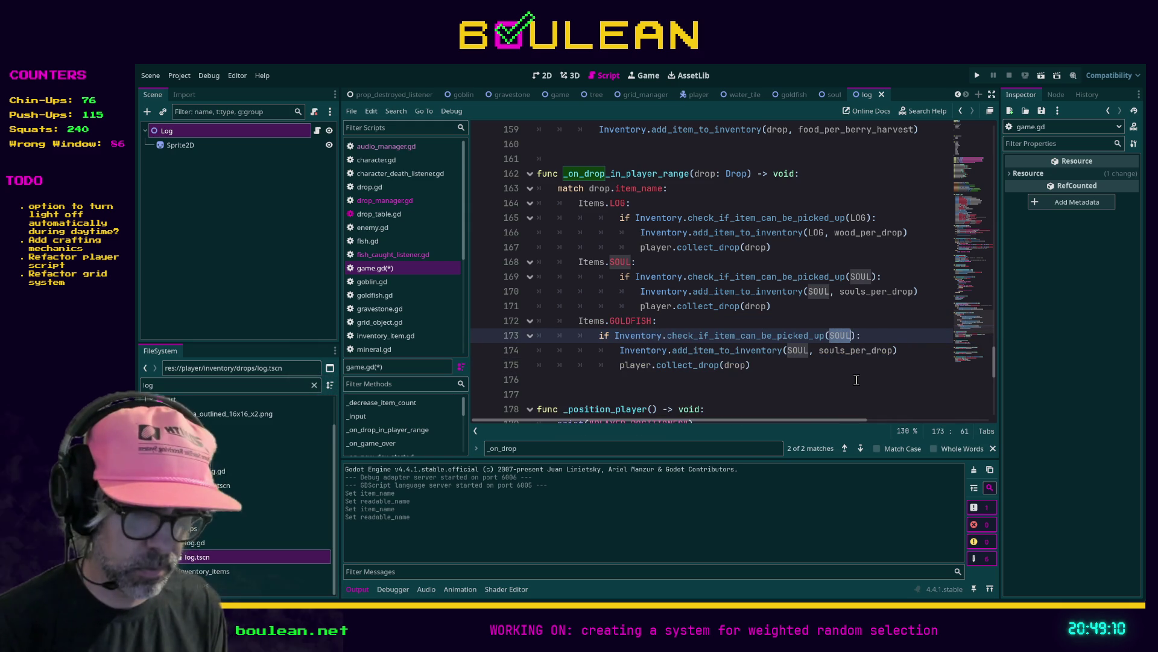
pyautogui.write('GOLDF')
pyautogui.press('Return')
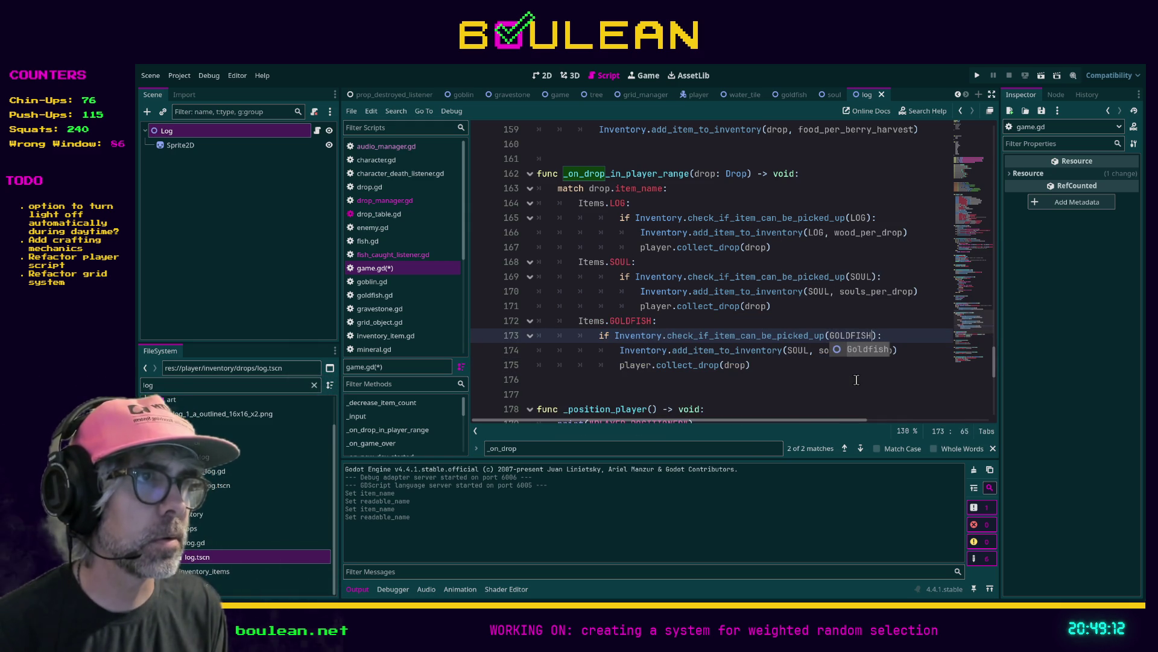
pyautogui.click(816, 365)
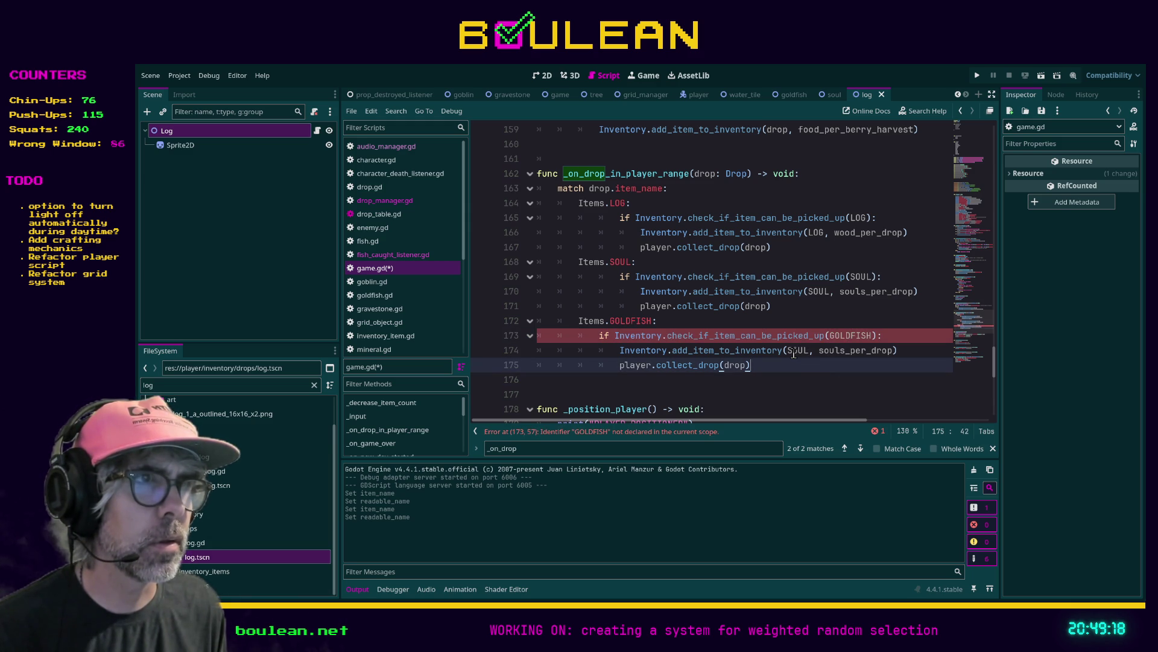
pyautogui.click(946, 346)
pyautogui.write('goldfi')
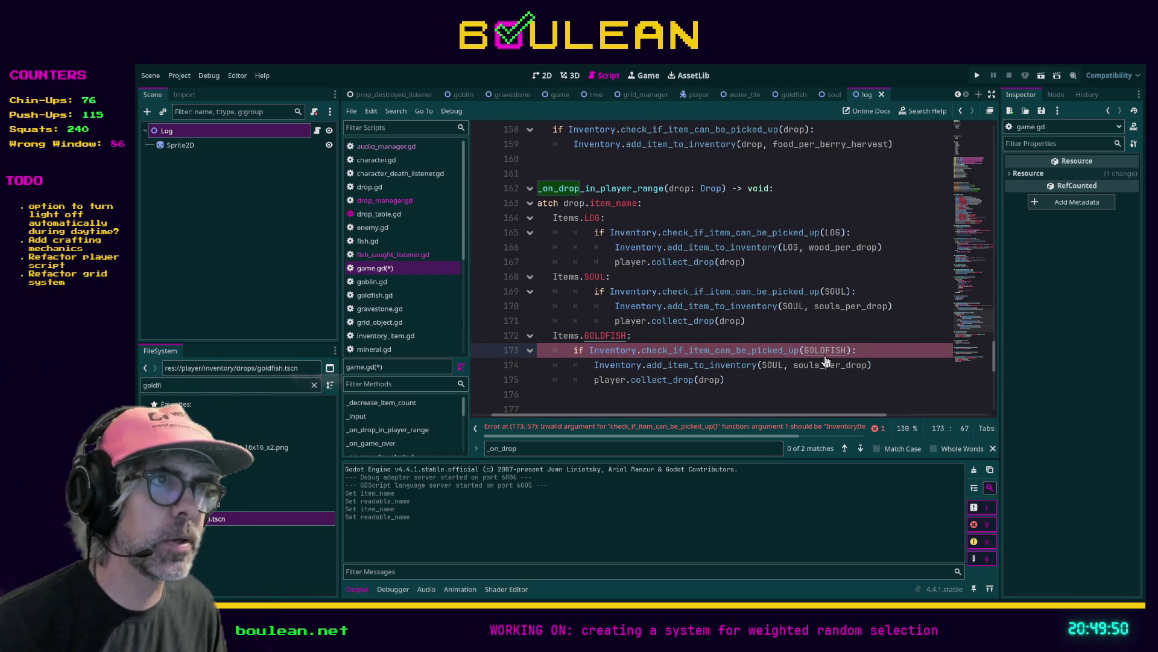
# Delete the GOLDFISH preload constant from game.gd
pyautogui.keyDown('ctrl'); pyautogui.click(826, 352); pyautogui.keyUp('ctrl')
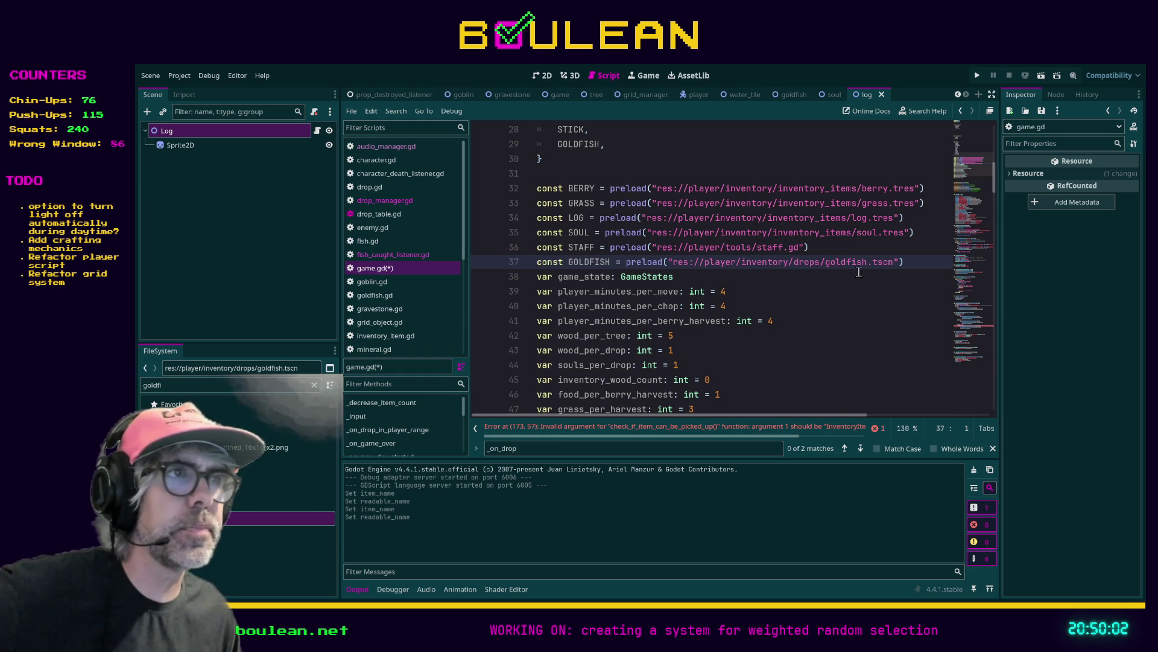
pyautogui.moveTo(904, 262); pyautogui.dragTo(527, 262)
pyautogui.hotkey('ctrl', 'x')
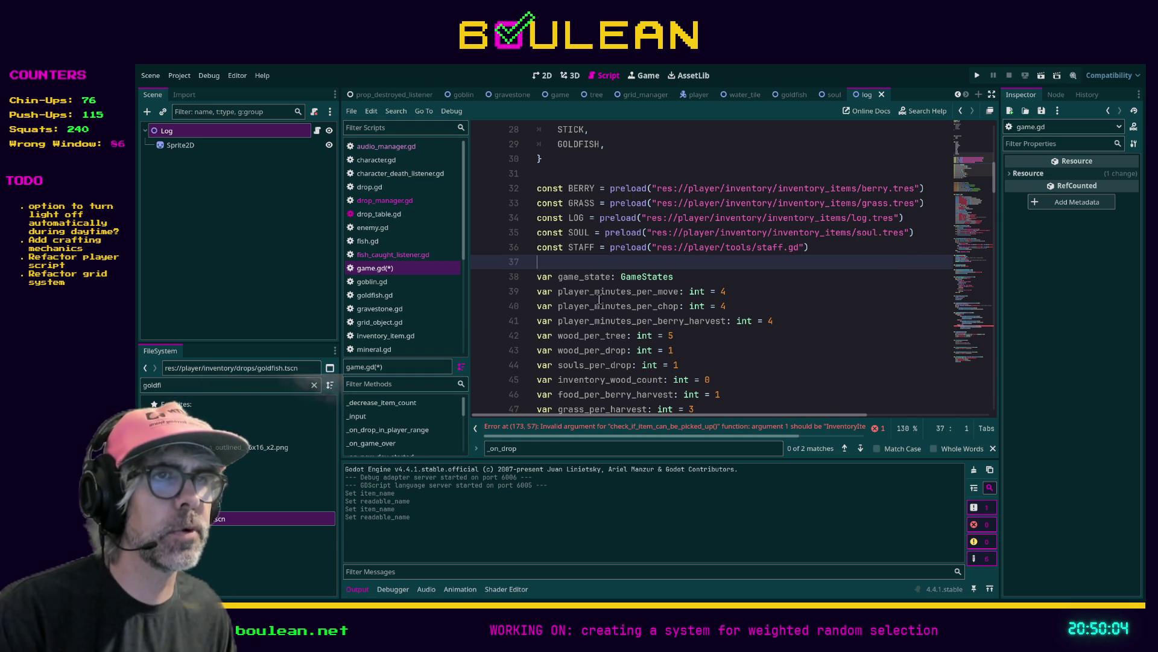
# Reduce the GOLDFISH case to player.collect_drop(drop), then save game.gd and run the game
pyautogui.click(652, 432)
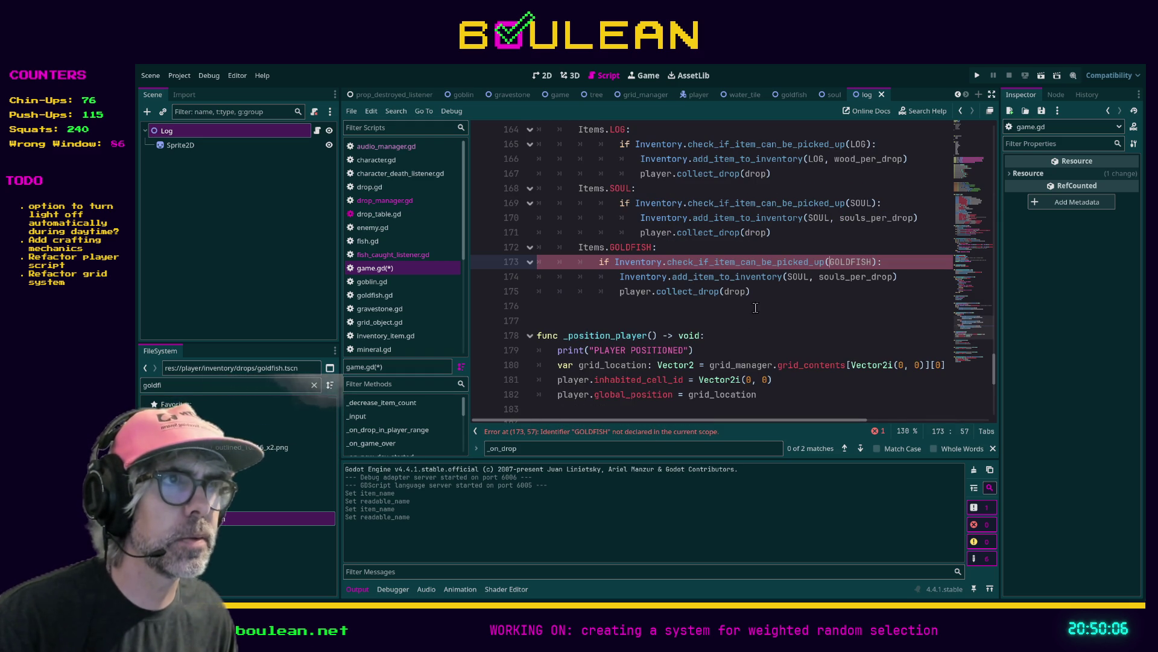
pyautogui.moveTo(899, 276); pyautogui.dragTo(537, 263)
pyautogui.press('BackSpace')
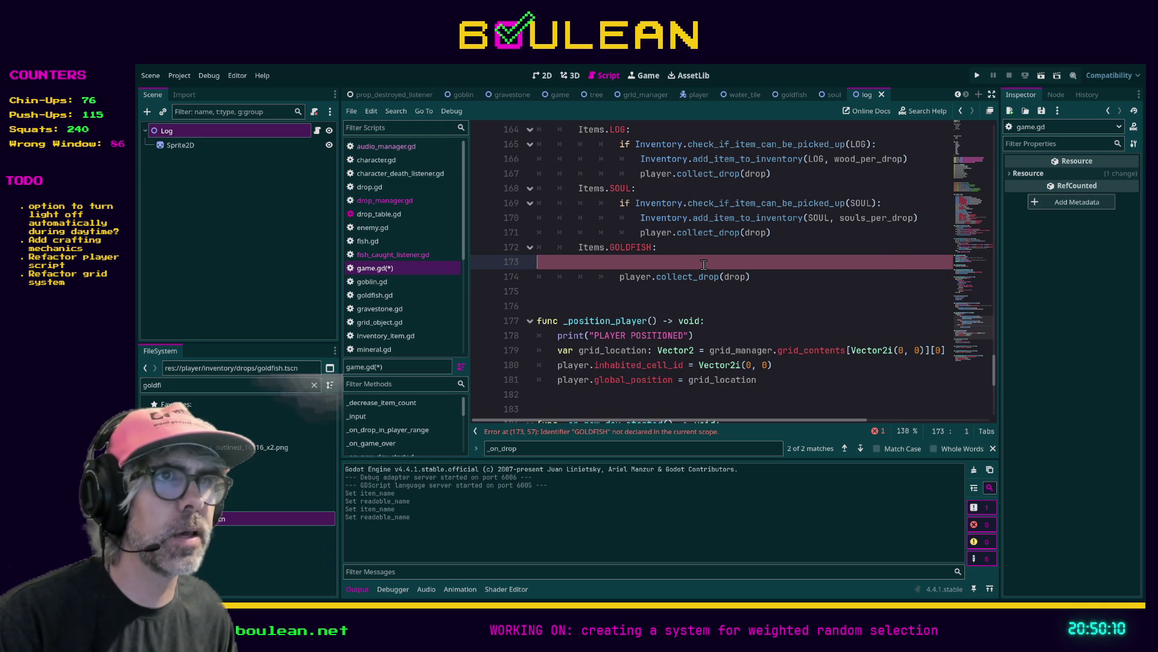
pyautogui.press('BackSpace')
pyautogui.press('Down')
pyautogui.press('Home')
pyautogui.press('BackSpace')
pyautogui.press('BackSpace')
pyautogui.press('Tab')
pyautogui.click(766, 274)
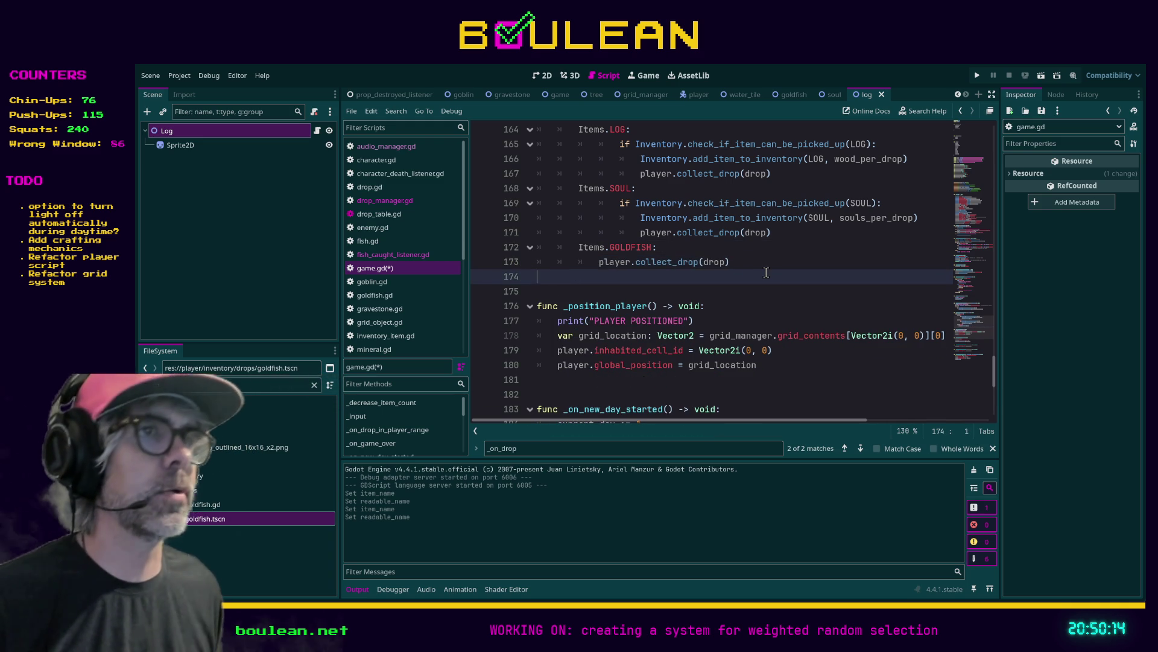
pyautogui.hotkey('ctrl', 's')
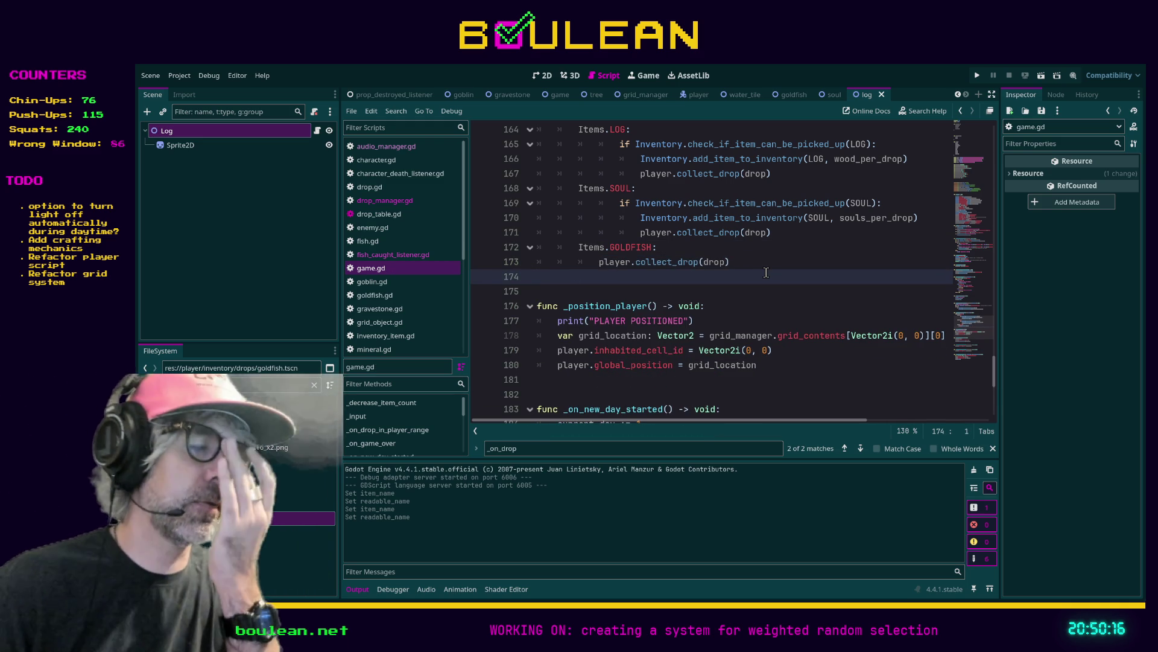
pyautogui.press('F5')
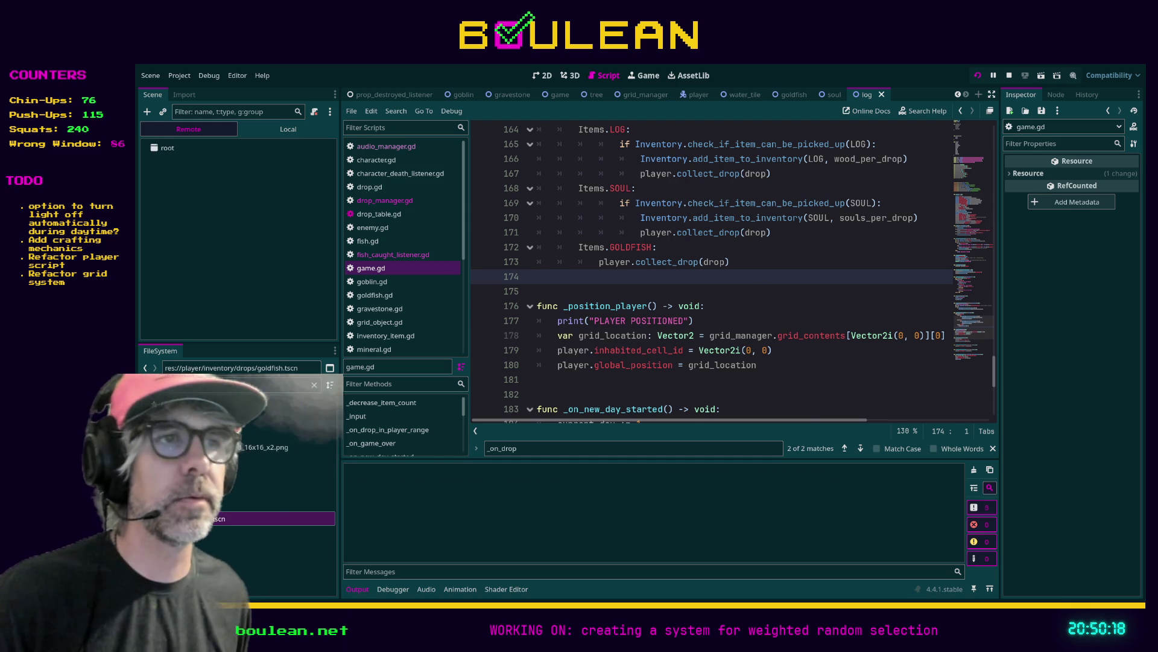
# Walk to the water, fish repeatedly, smite the goblins, and stop the game after a goldfish
pyautogui.press('Right')
pyautogui.press('Right')
pyautogui.press('Right')
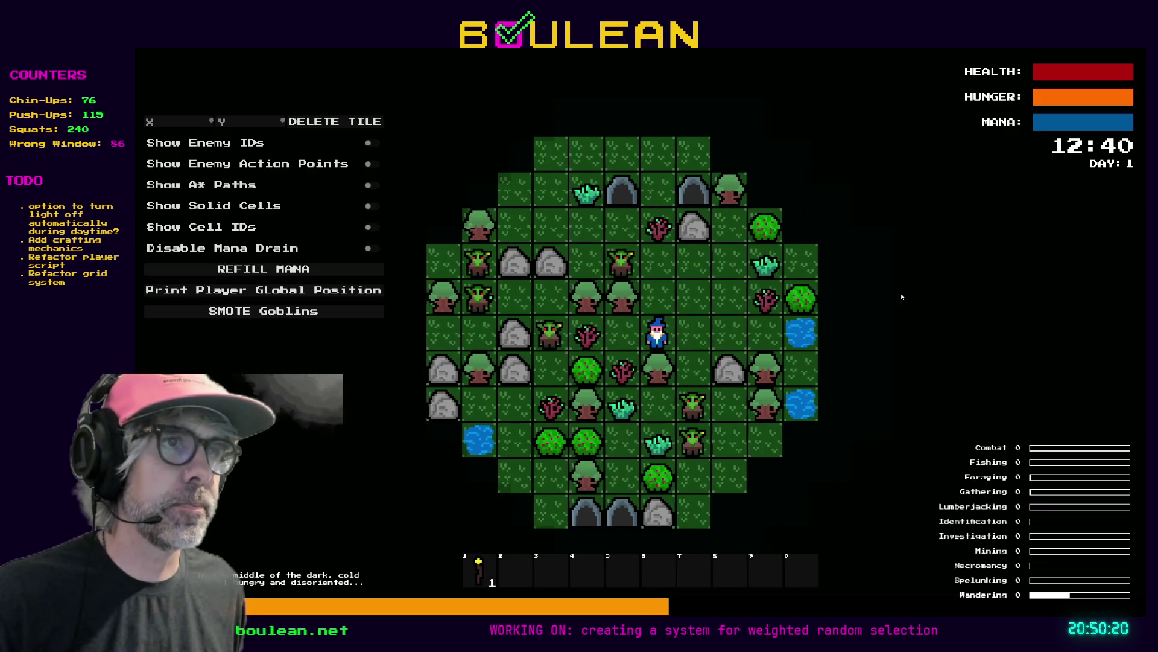
pyautogui.press('Right')
pyautogui.press('Right')
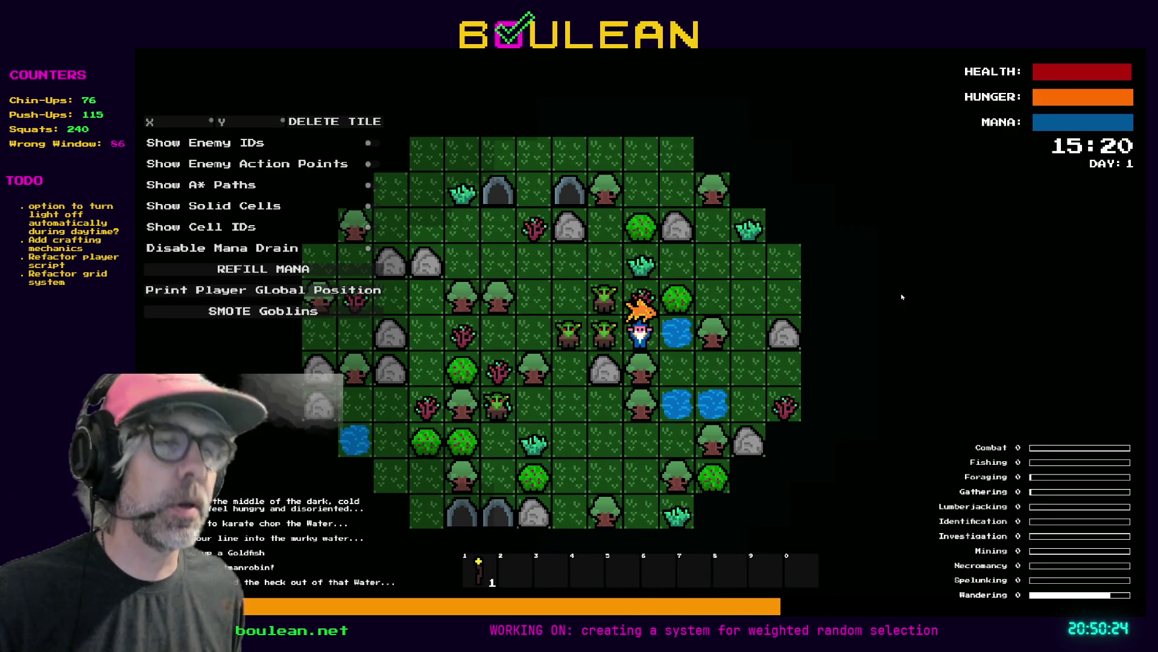
pyautogui.click(244, 311)
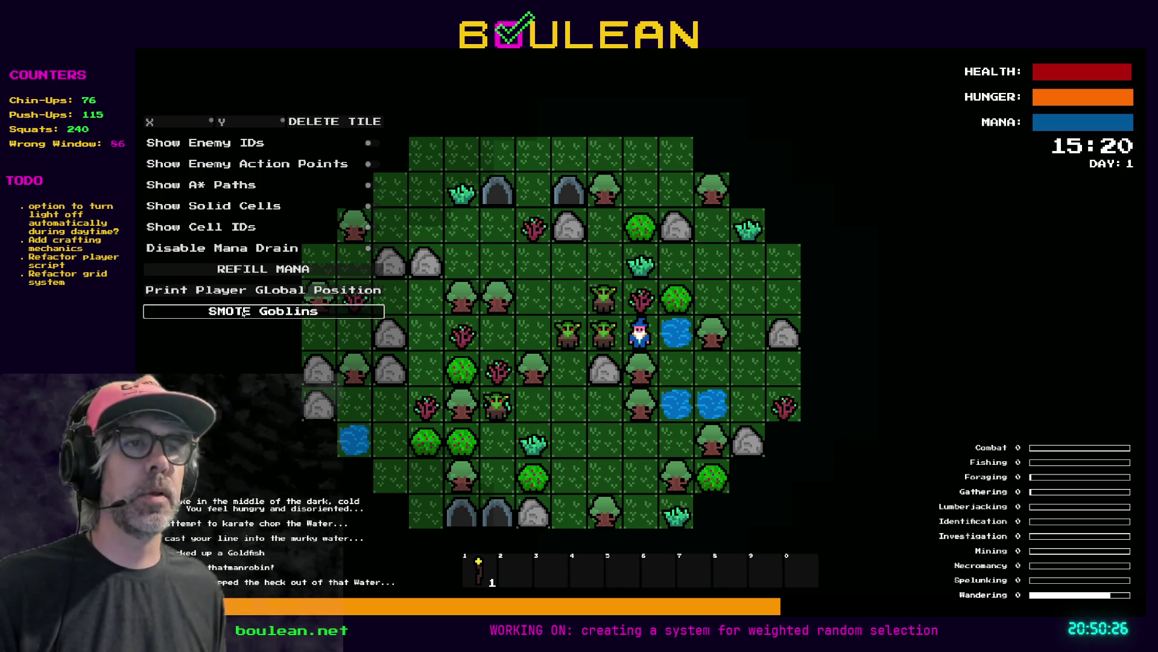
pyautogui.press('Up')
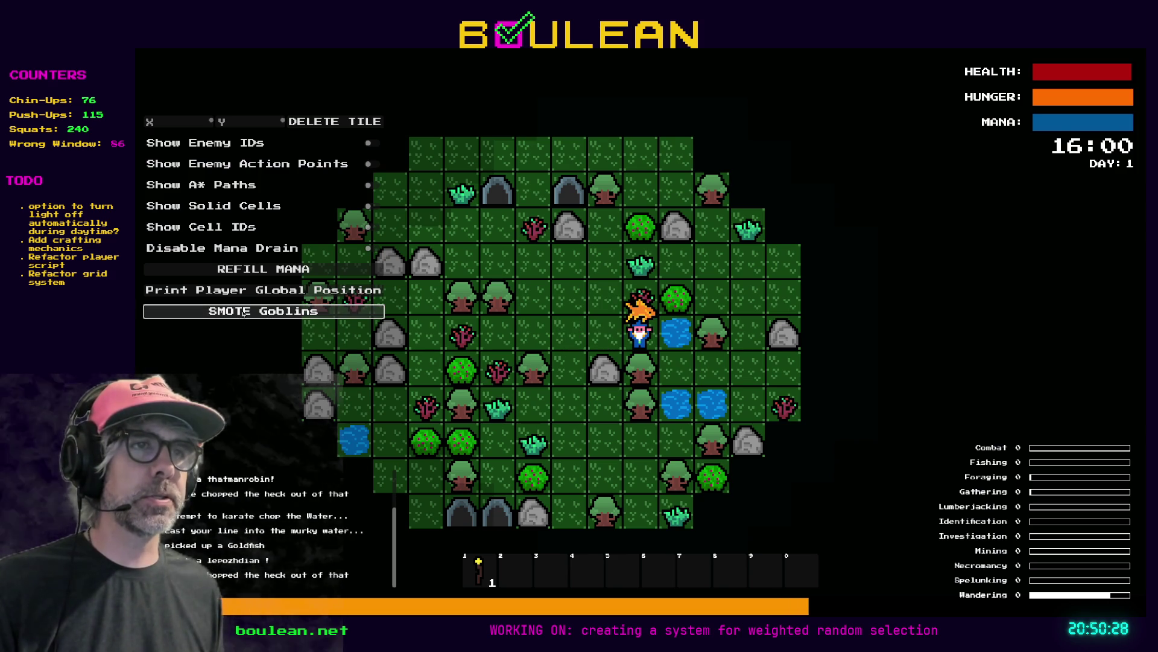
pyautogui.press('Up')
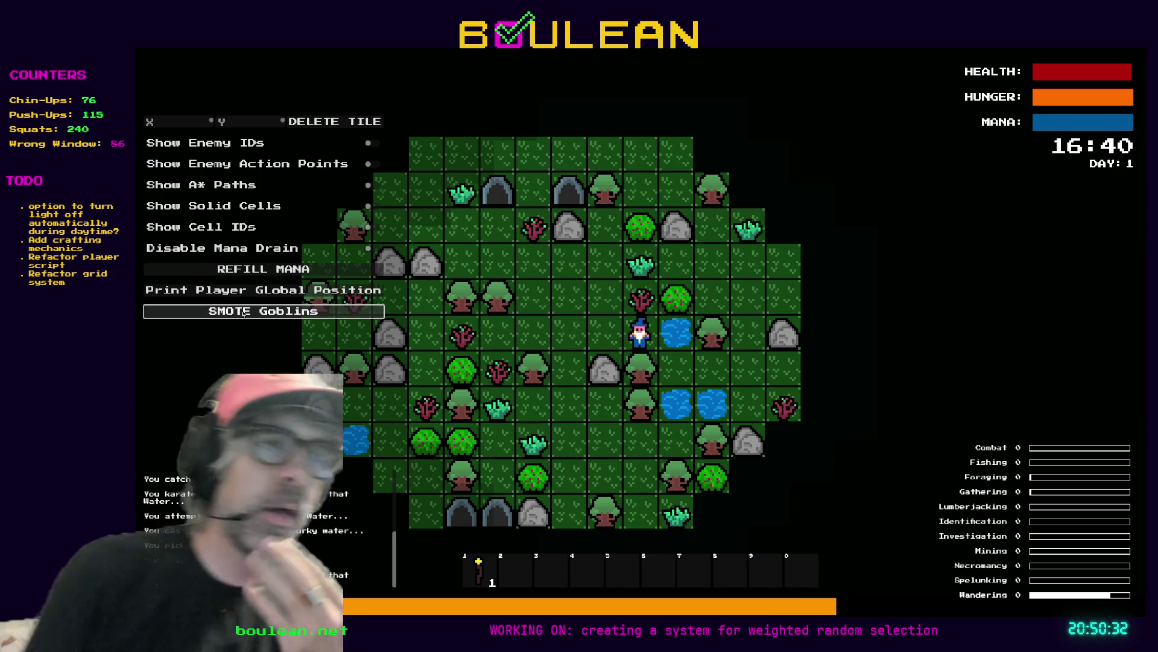
pyautogui.press('Up')
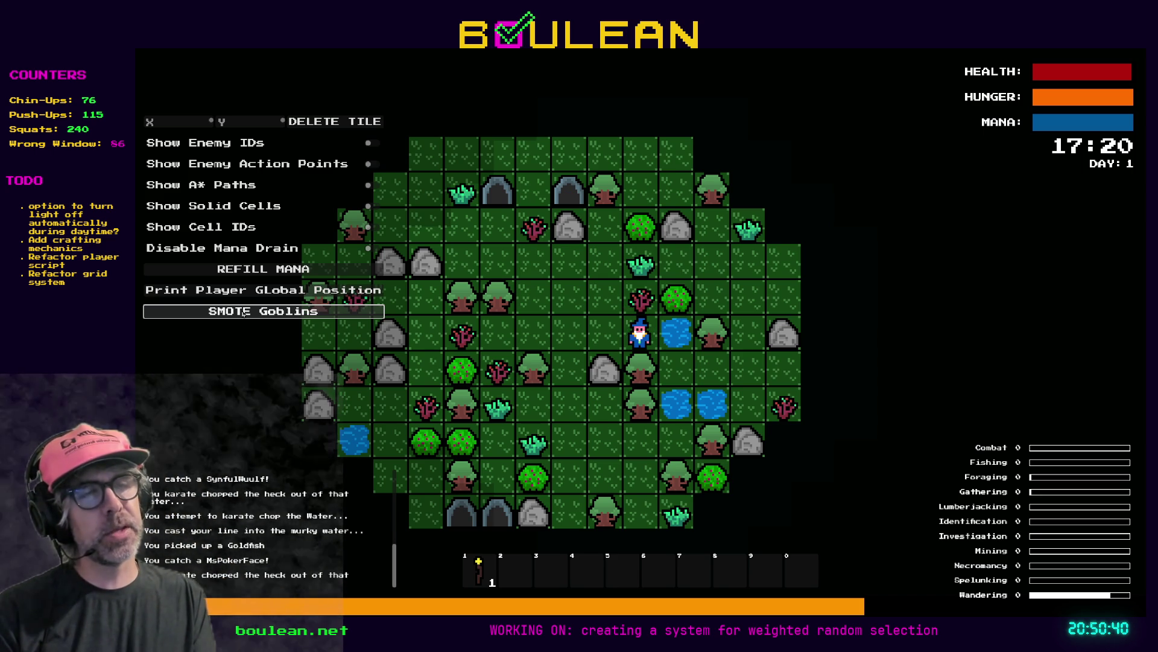
pyautogui.press('w')
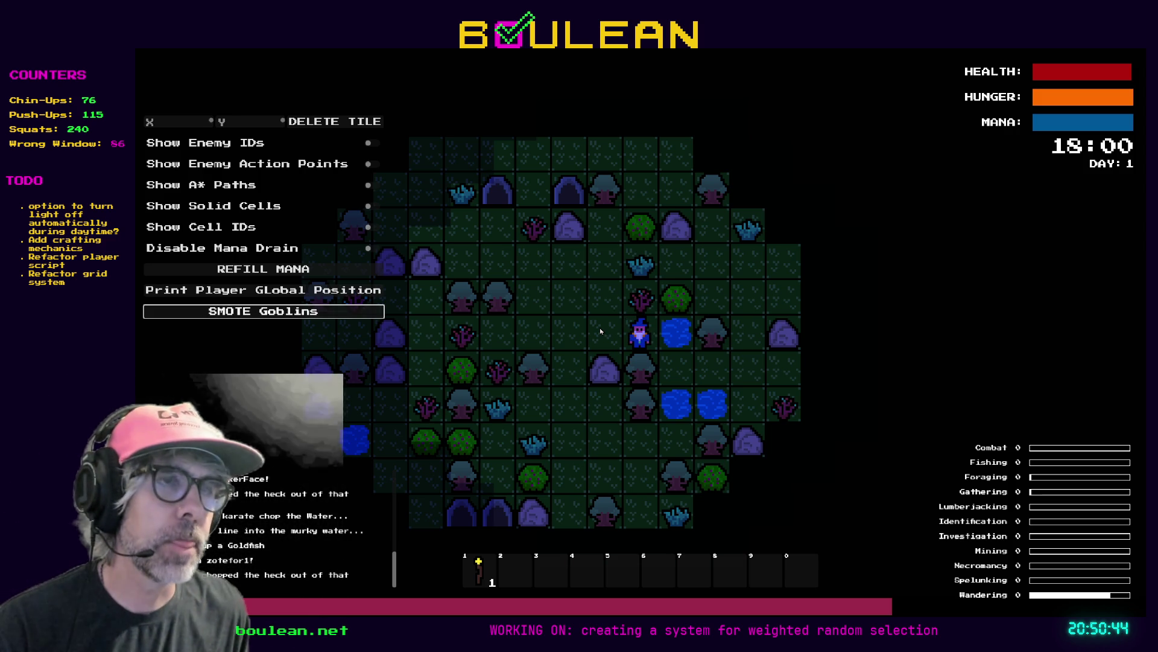
pyautogui.press('F8')
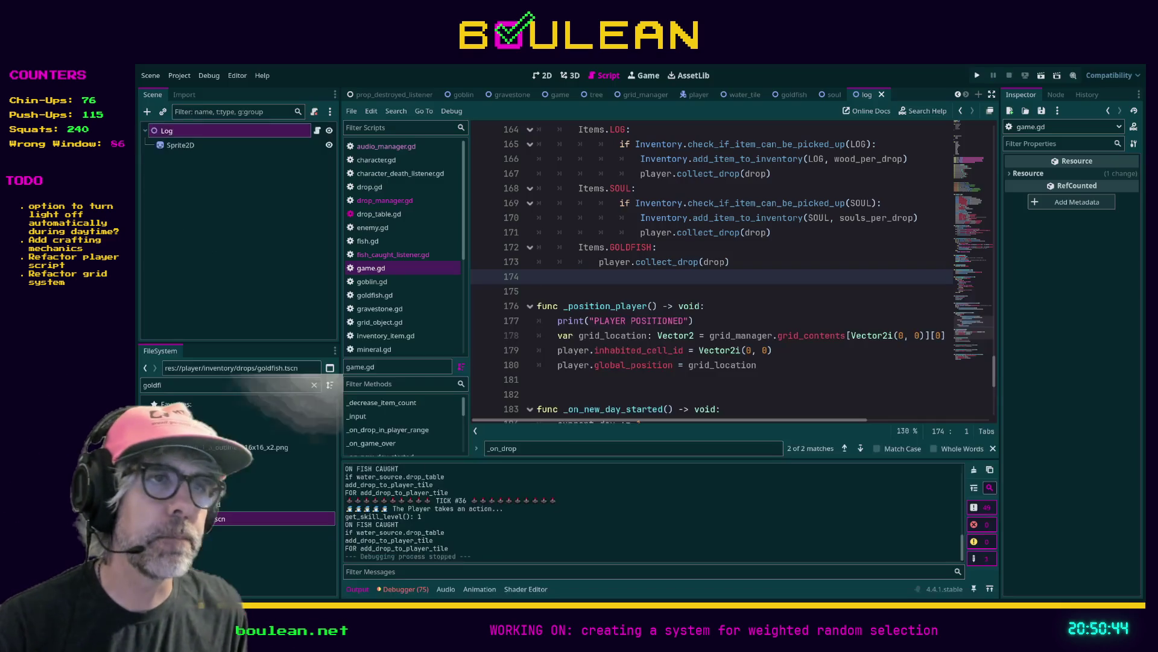
# Open drop_manager.gd from the script list and place the caret on line 36's signal emit
pyautogui.scroll(-2, 649, 300)
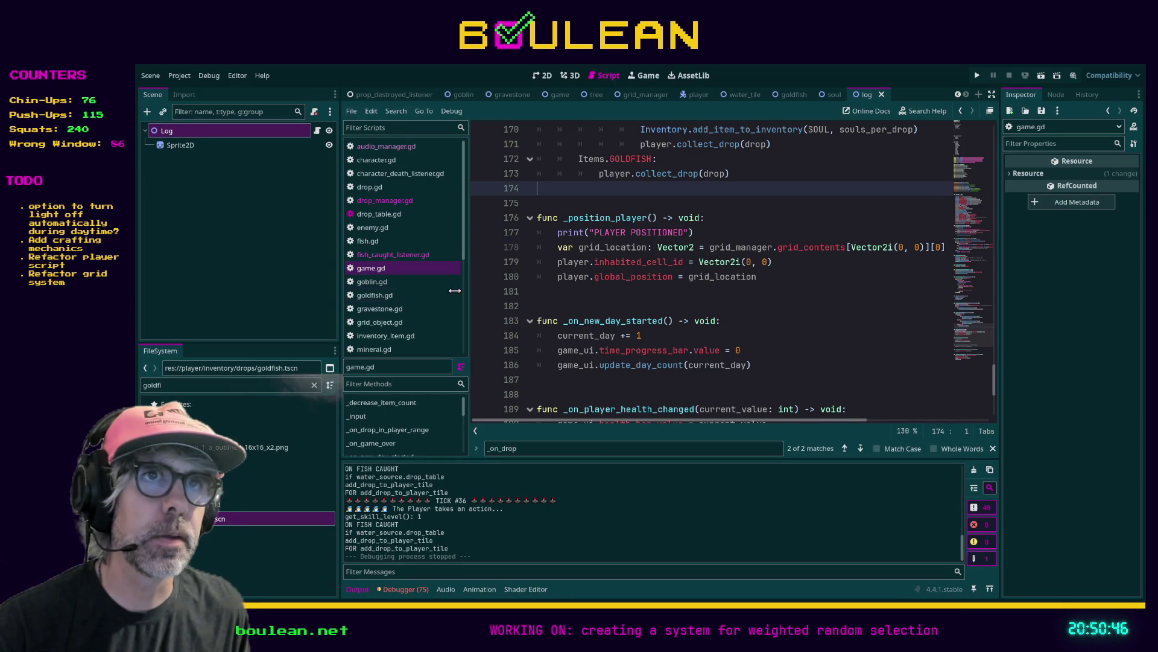
pyautogui.click(398, 256)
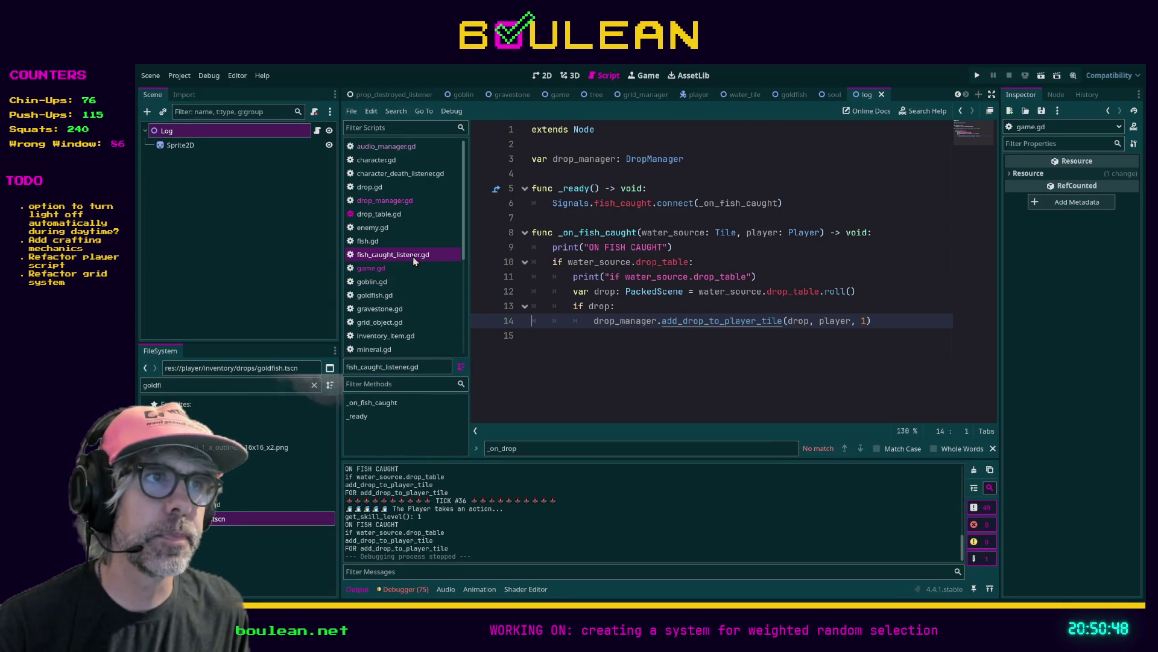
pyautogui.click(395, 201)
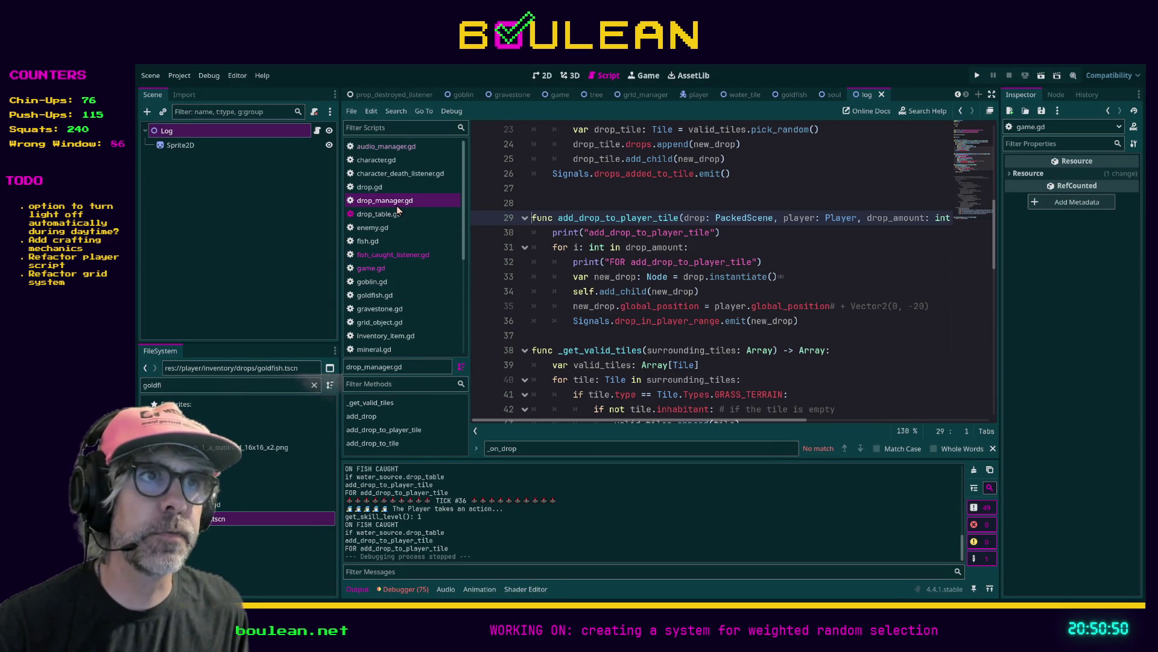
pyautogui.scroll(-1, 543, 254)
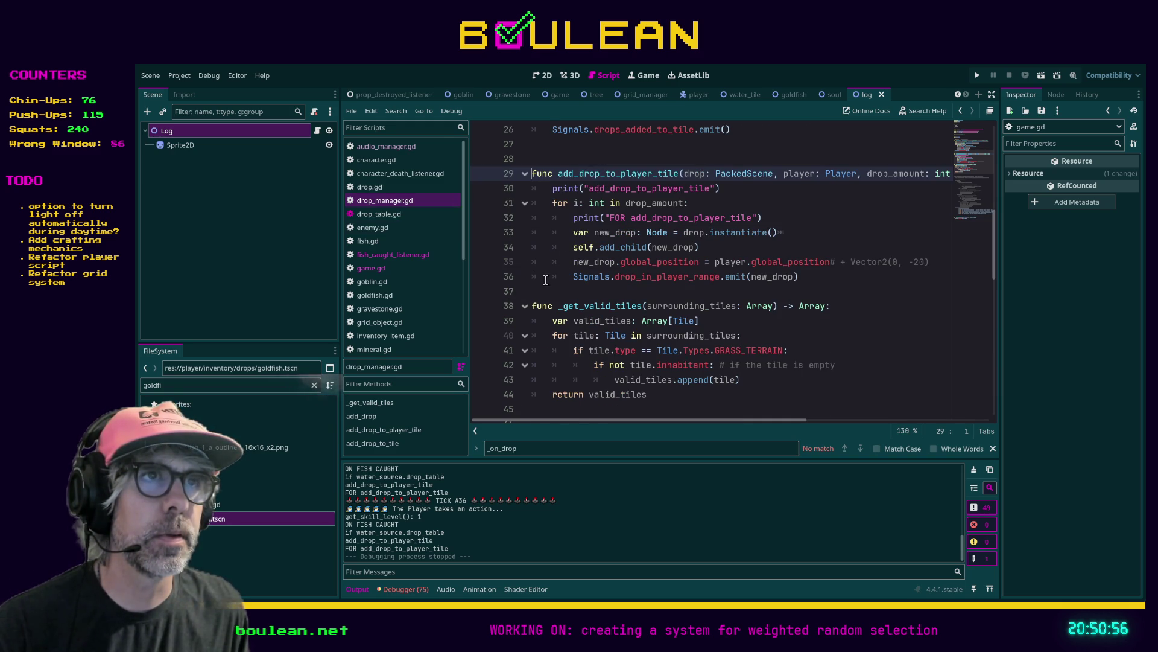
pyautogui.scroll(1, 573, 277)
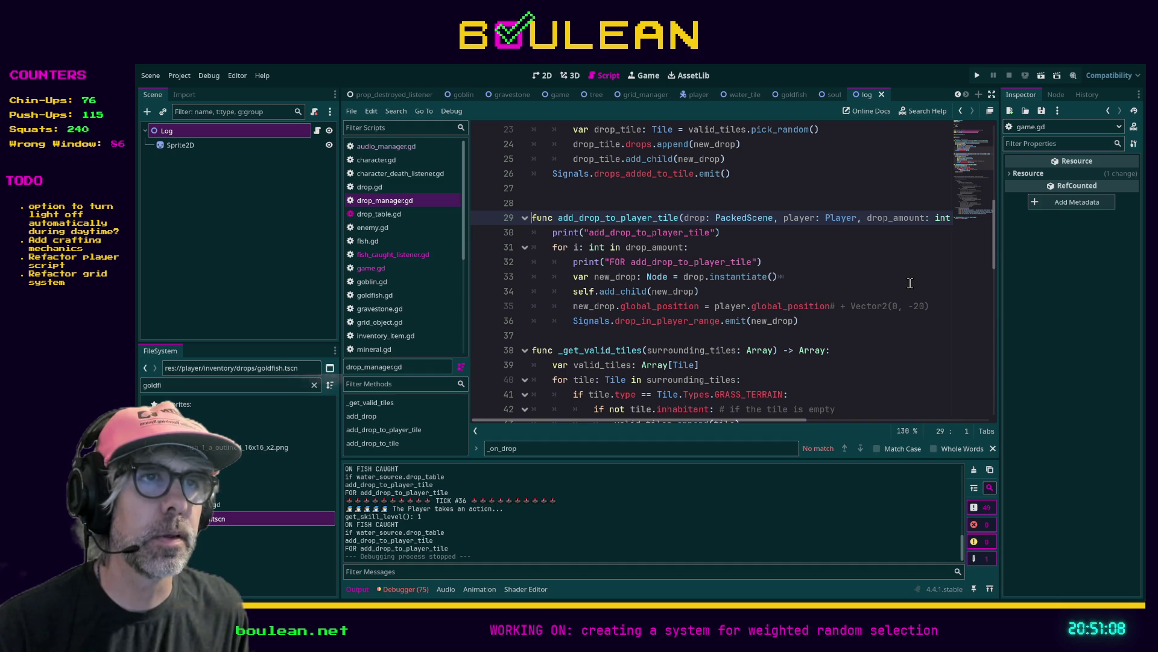
pyautogui.click(576, 320)
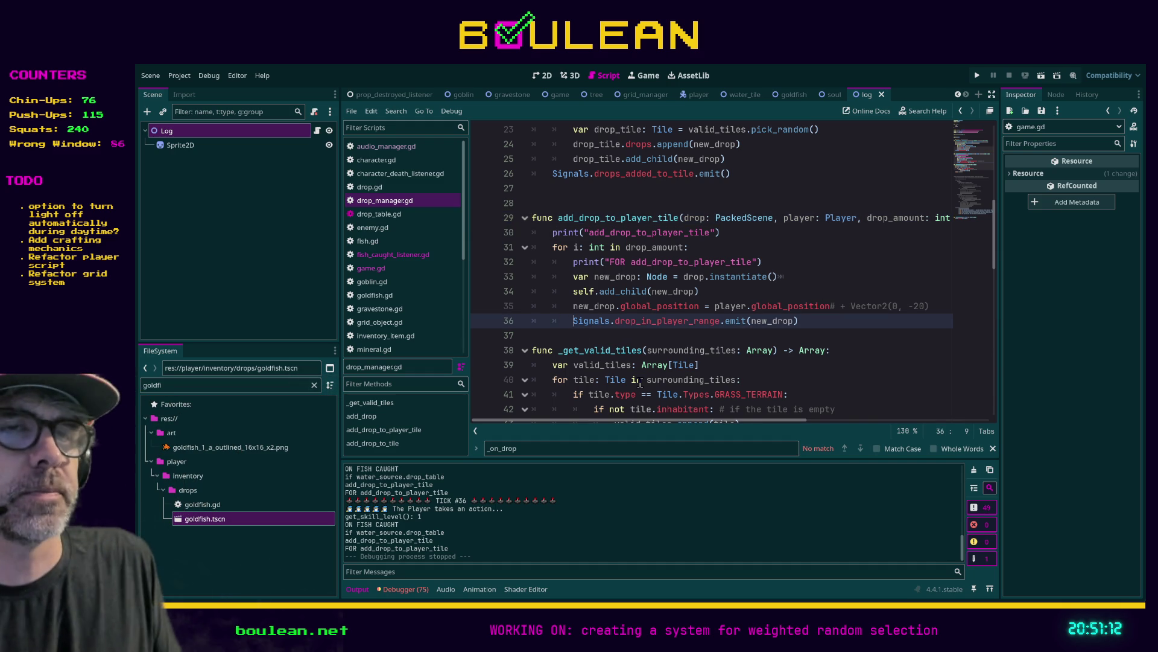
# Add 'await get_tree().create_timer(1).timeout' above the drop_in_player_range emit, save, and run
pyautogui.press('Return')
pyautogui.press('Up')
pyautogui.write('await')
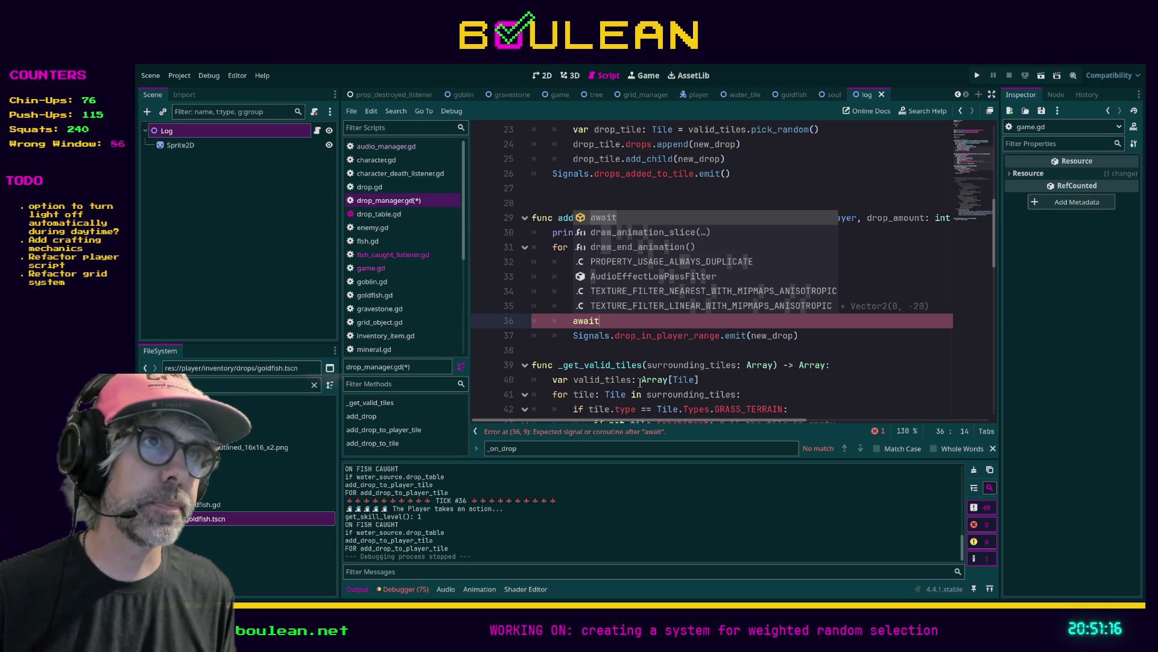
pyautogui.write(' get')
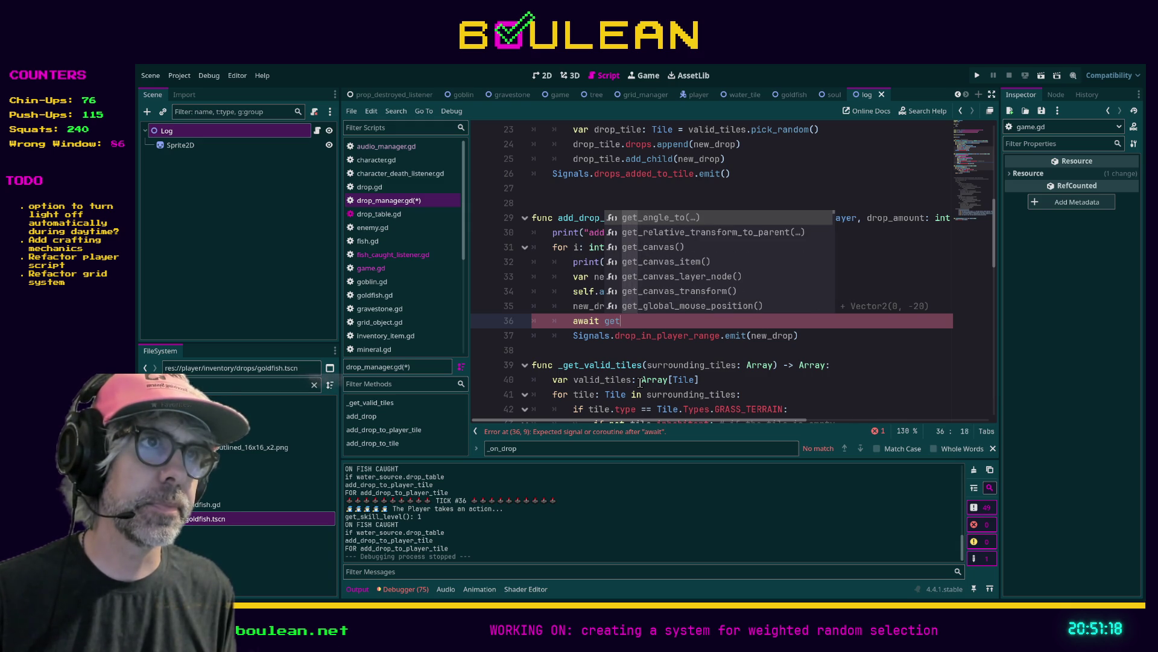
pyautogui.write('_tree().create')
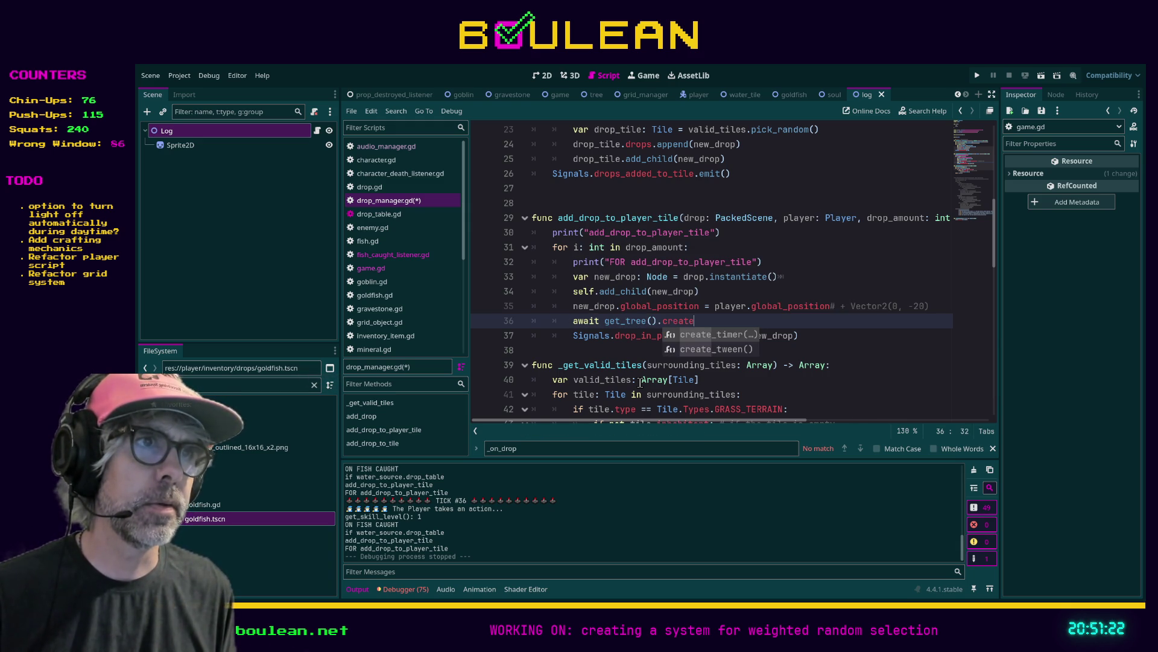
pyautogui.press('Return')
pyautogui.write('1')
pyautogui.press('Right')
pyautogui.write('.timeou')
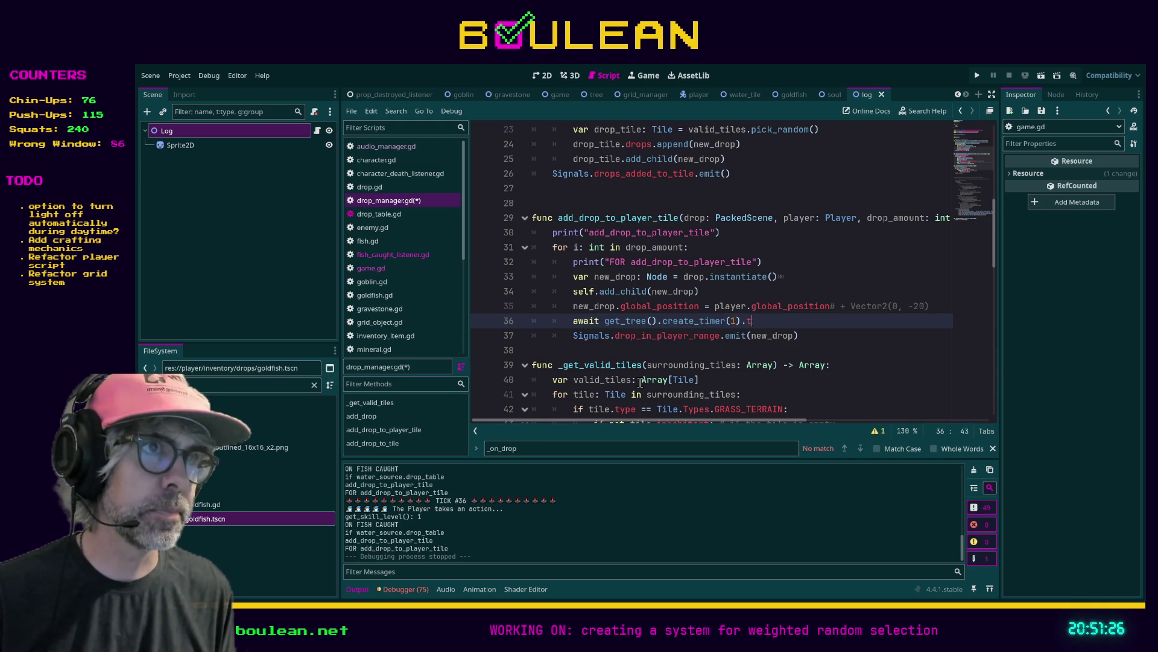
pyautogui.hotkey('ctrl', 's')
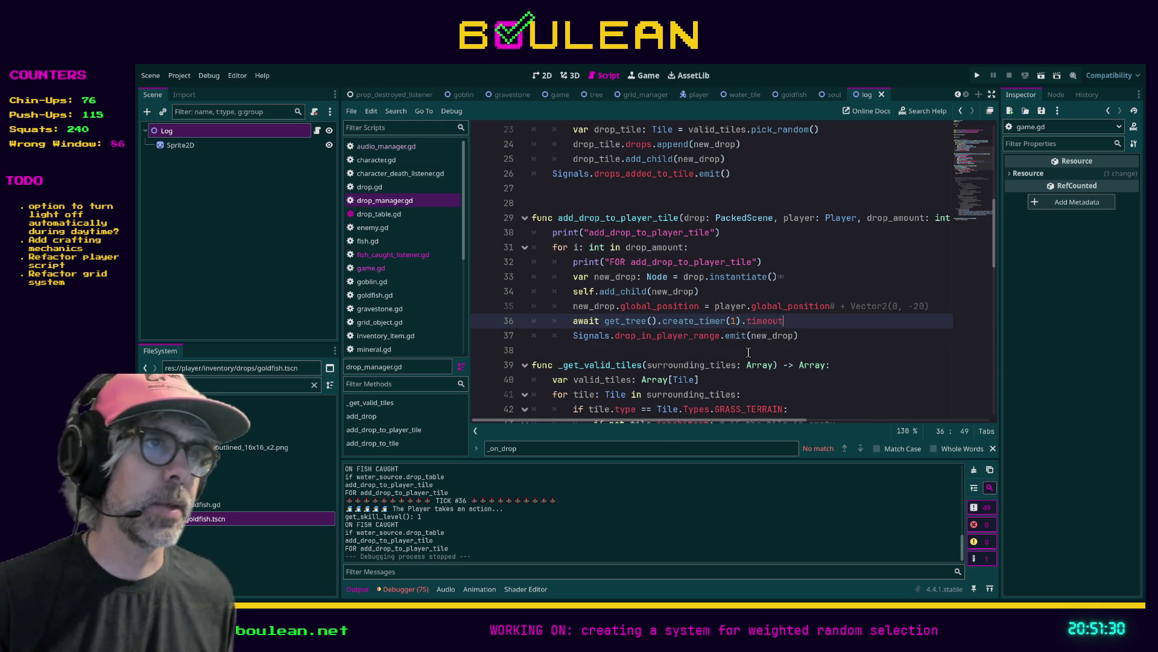
pyautogui.press('F5')
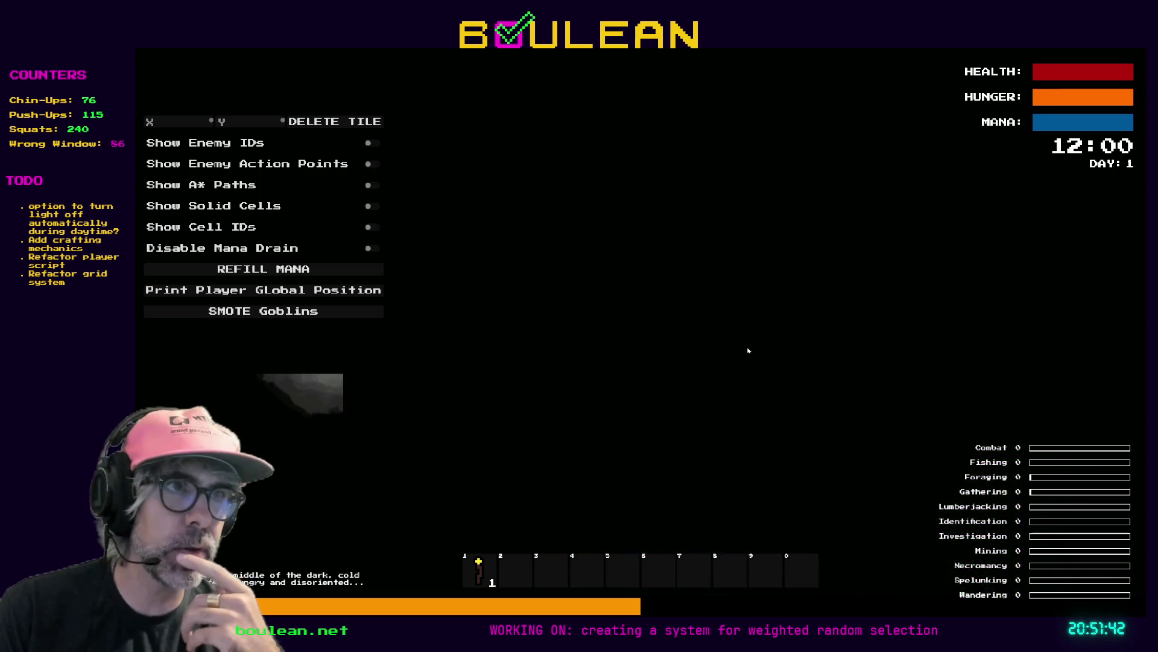
# Move the wizard toward the water, then stop the running game
pyautogui.press('Right')
pyautogui.press('Down')
pyautogui.press('Down')
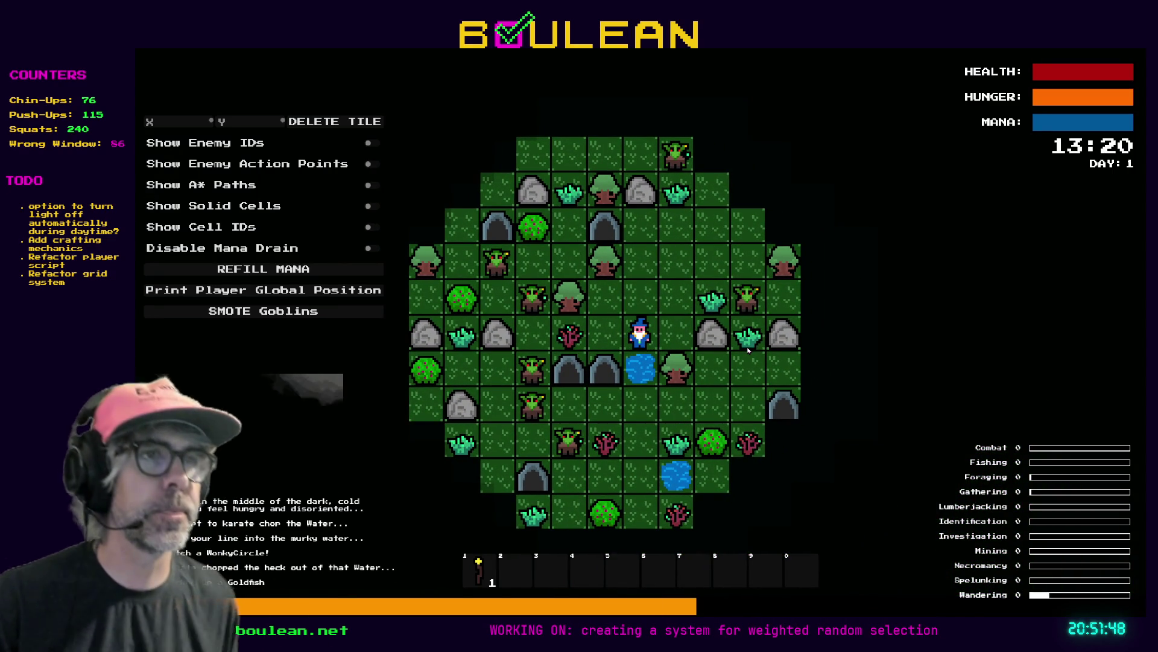
pyautogui.press('F8')
# Change the create_timer delay from 1 to 0.37 and relaunch the game
pyautogui.click(742, 320)
pyautogui.press('BackSpace')
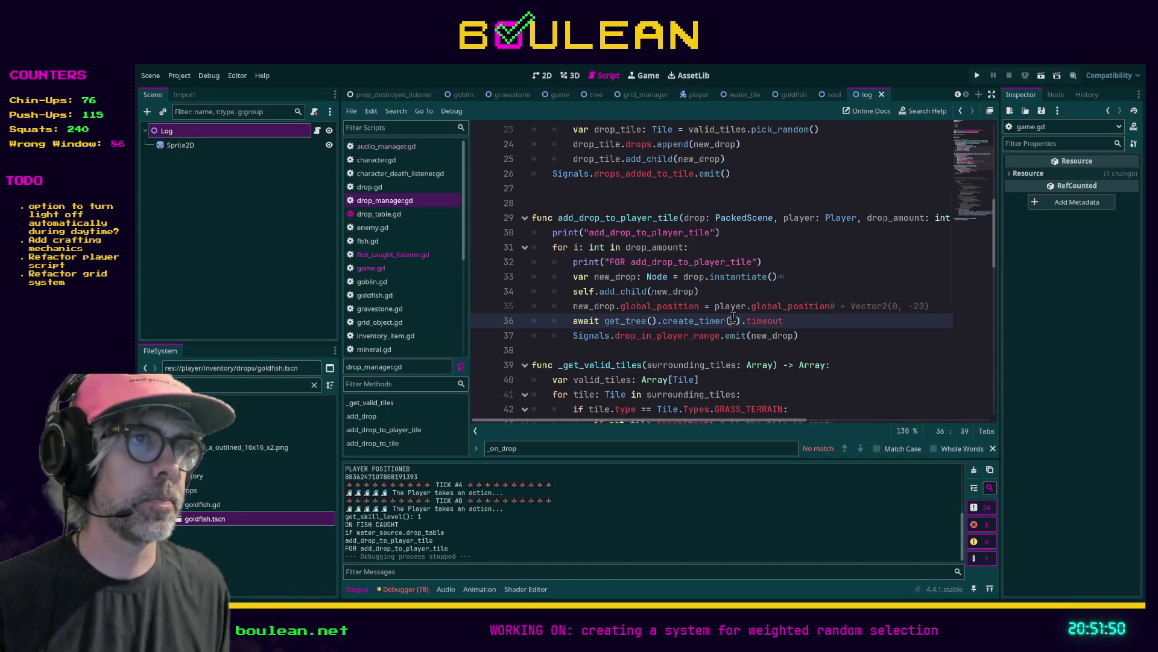
pyautogui.write('0.37')
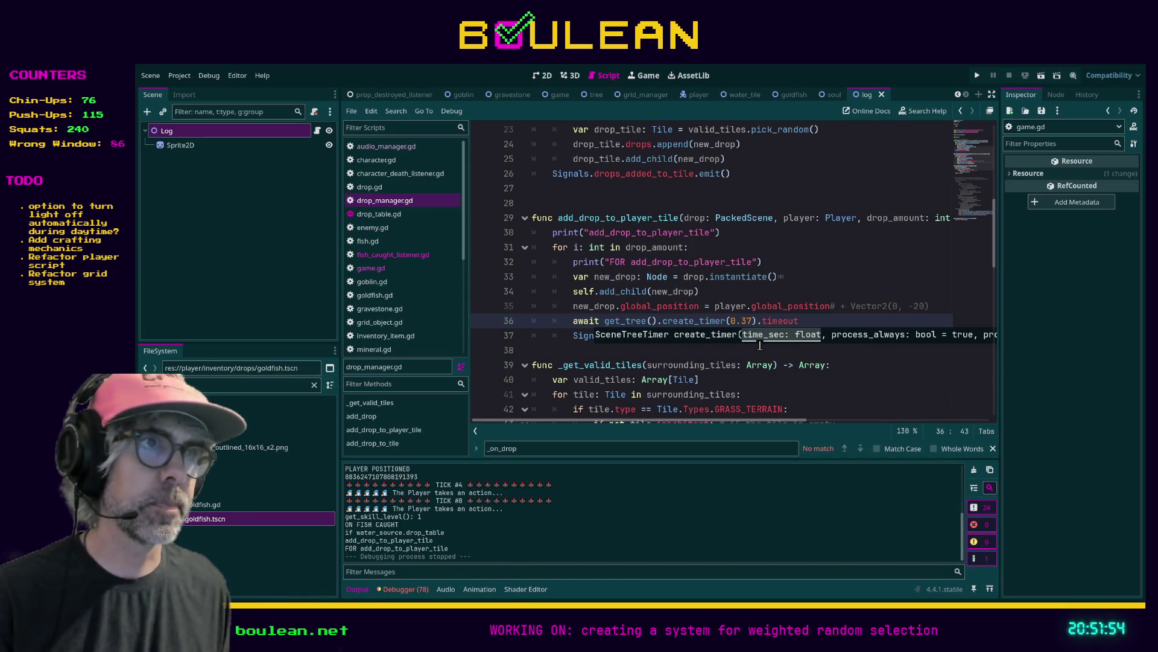
pyautogui.press('F5')
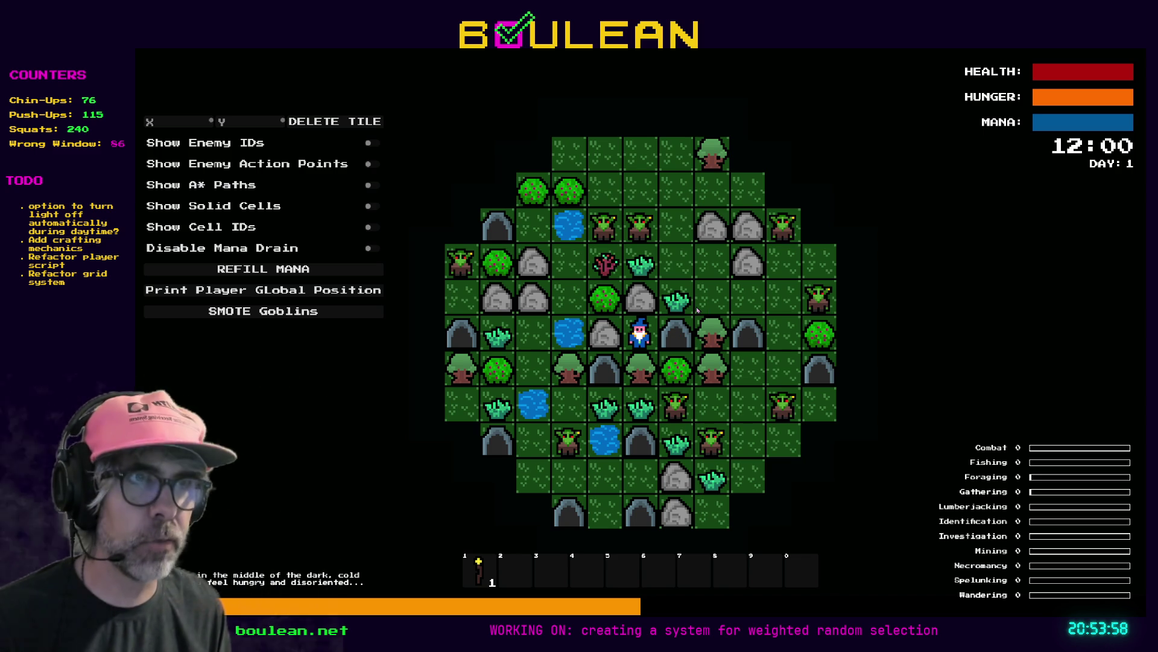
# Walk into the cave, fish four times to watch goldfish drop, then stop the game
pyautogui.press('Right')
pyautogui.scroll(3, 750, 352)
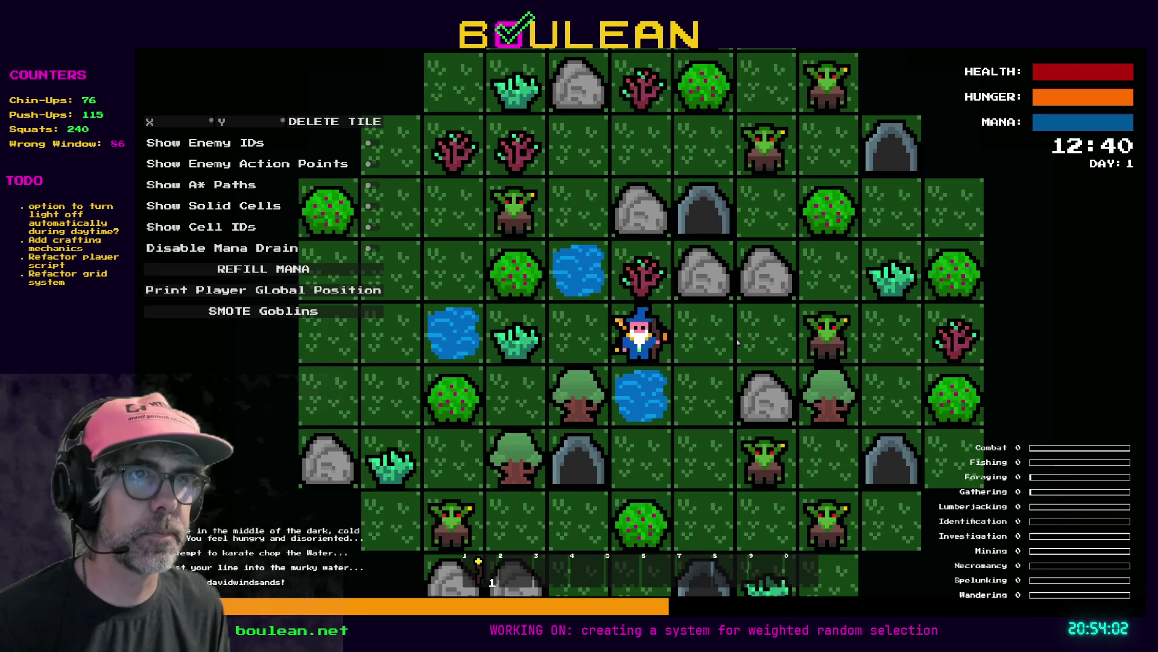
pyautogui.press('space')
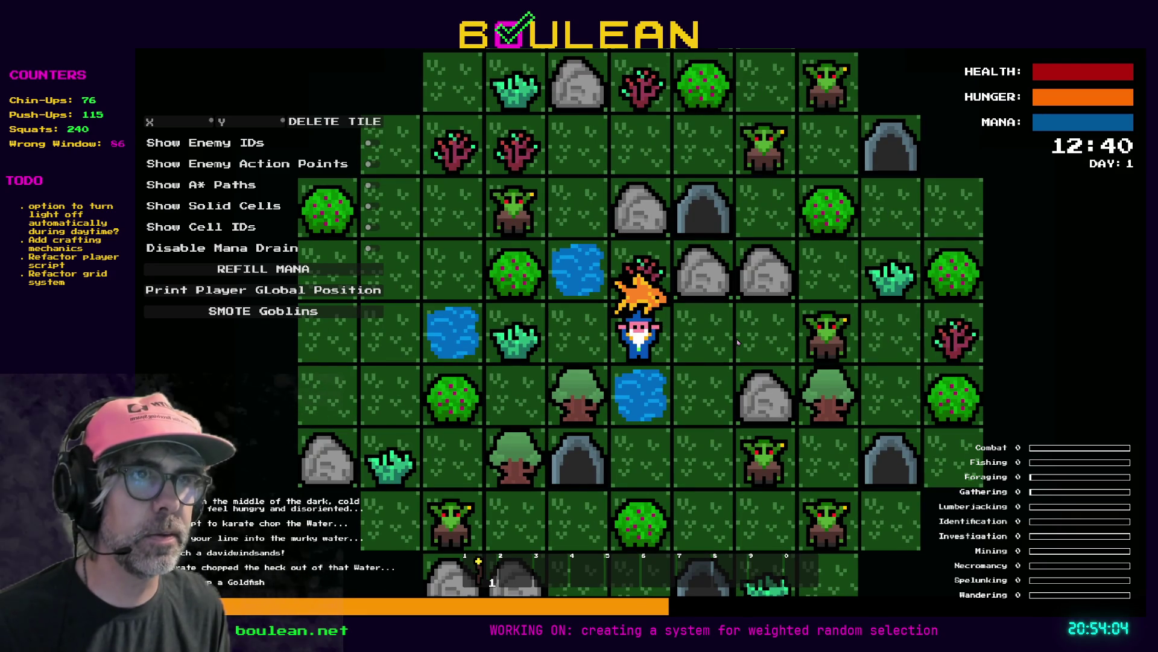
pyautogui.press('space')
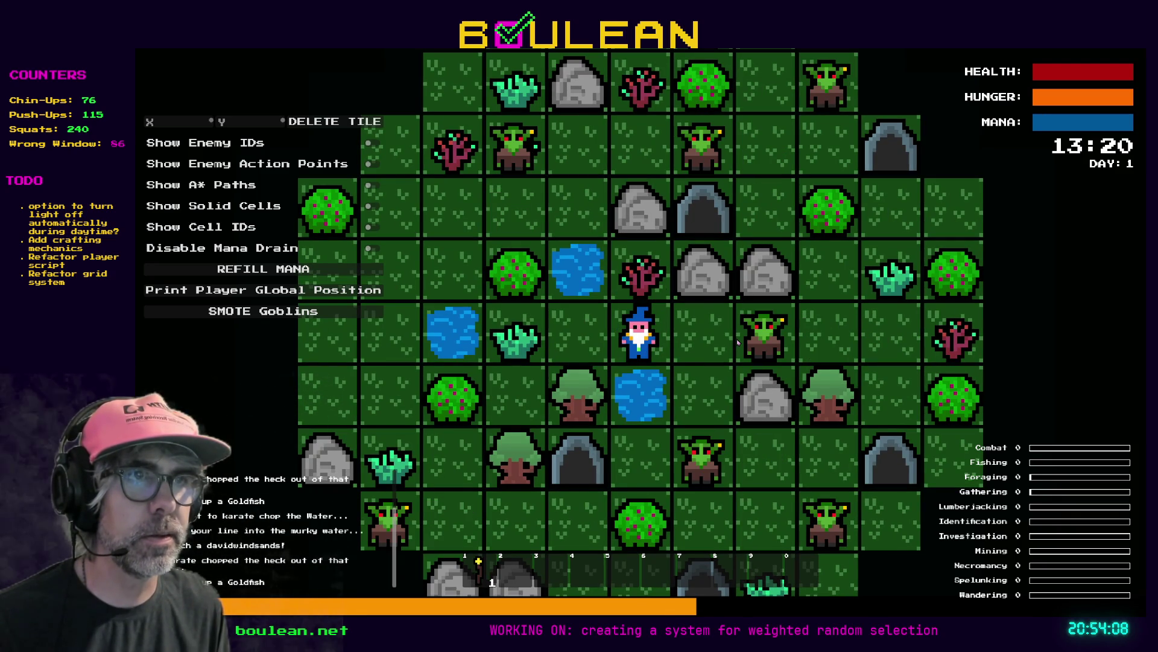
pyautogui.press('space')
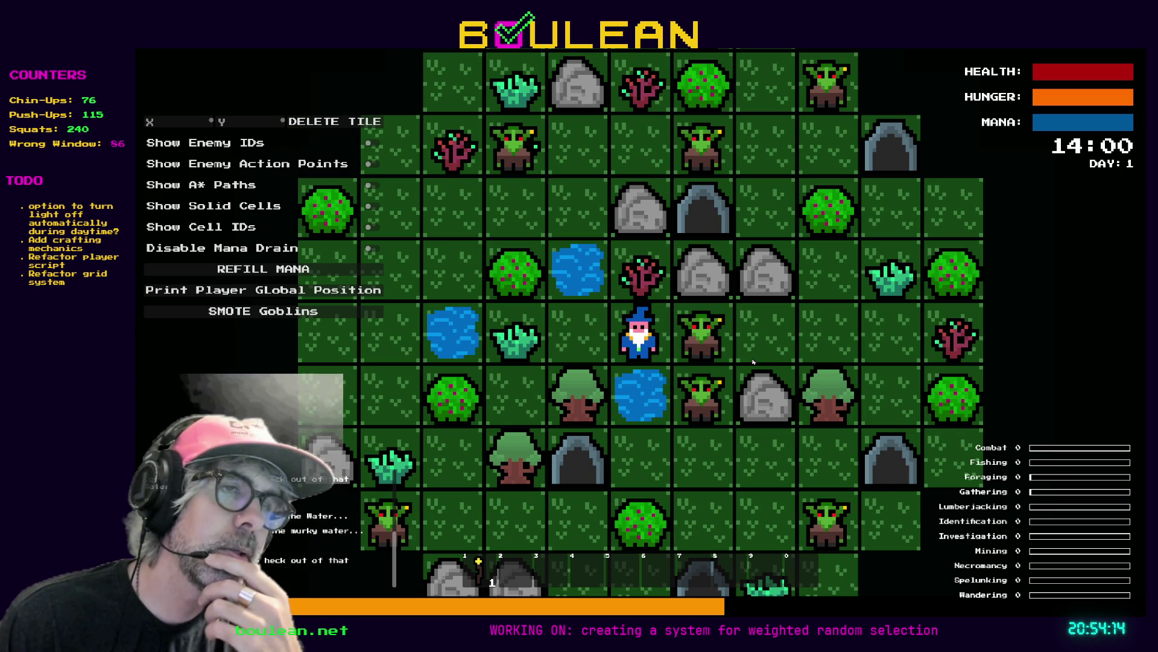
pyautogui.press('space')
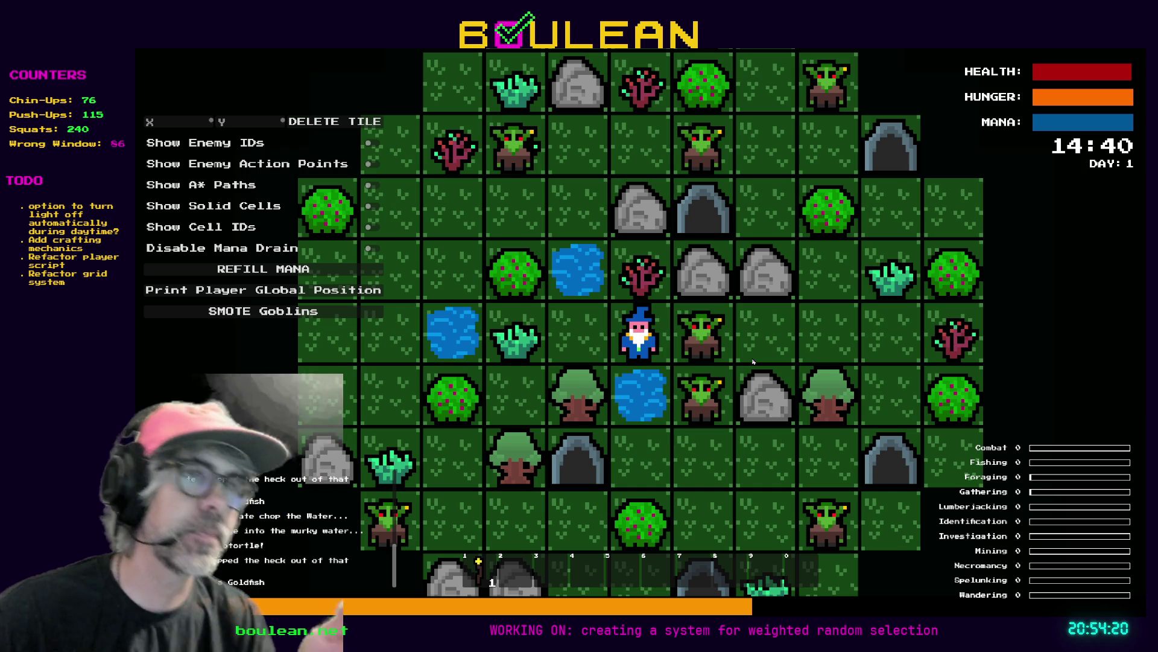
pyautogui.press('F8')
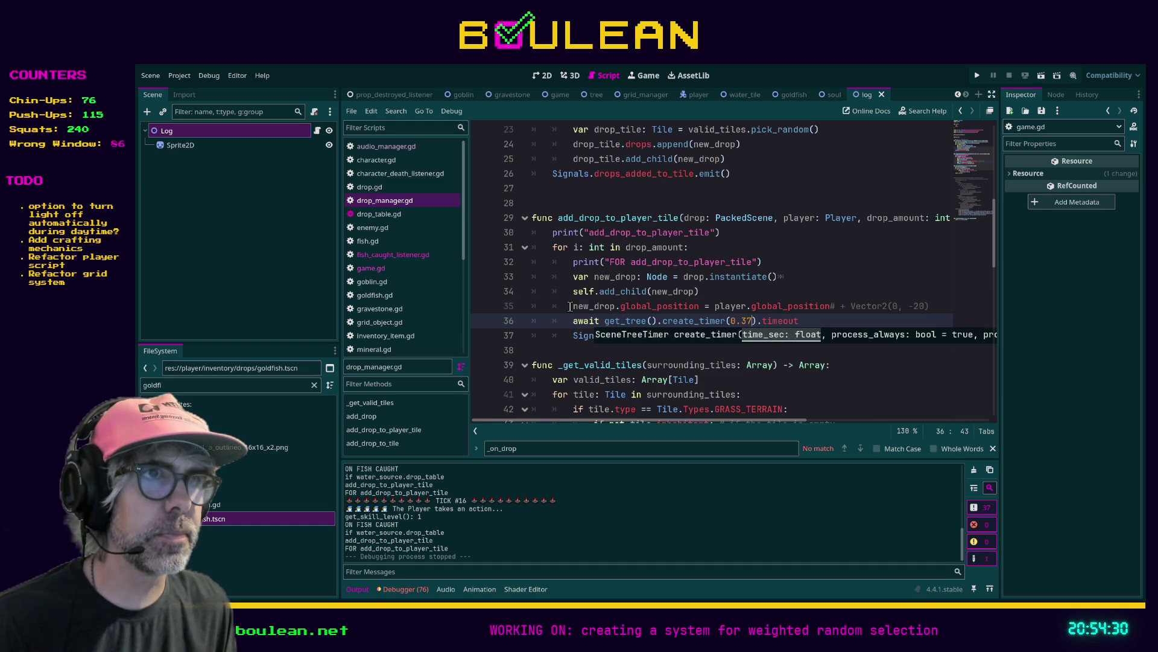
# Insert 'new_drop.visible = false' as a new line 35 above the drop position line
pyautogui.click(570, 307)
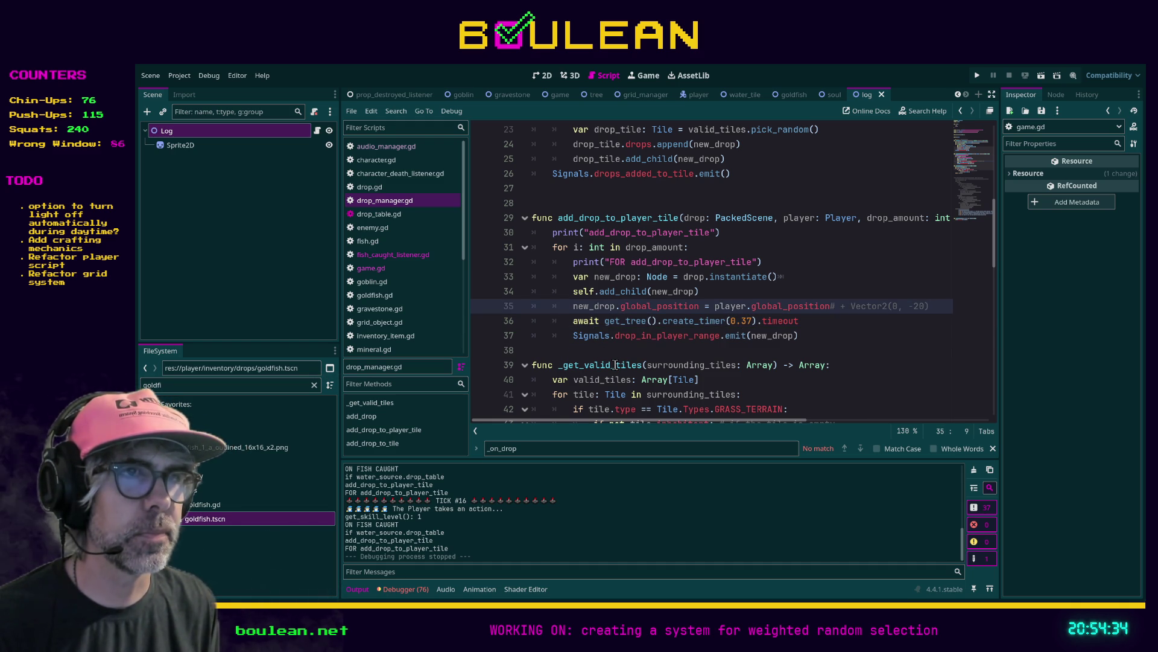
pyautogui.press('Return')
pyautogui.press('Up')
pyautogui.write('new_drop')
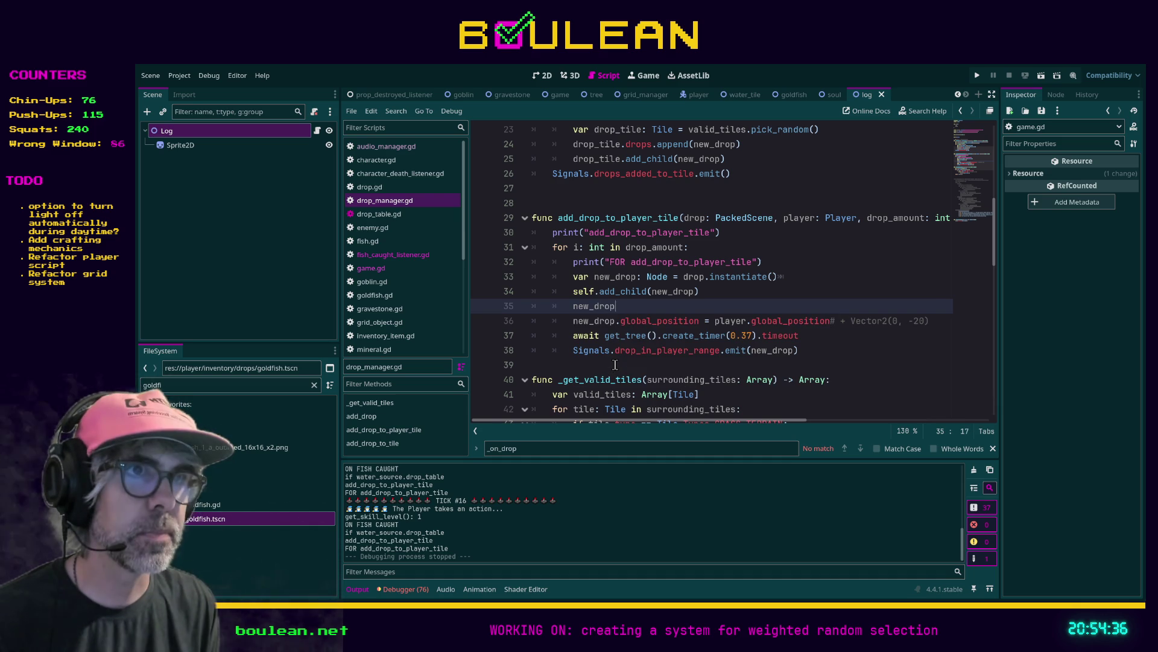
pyautogui.write('.visible = false')
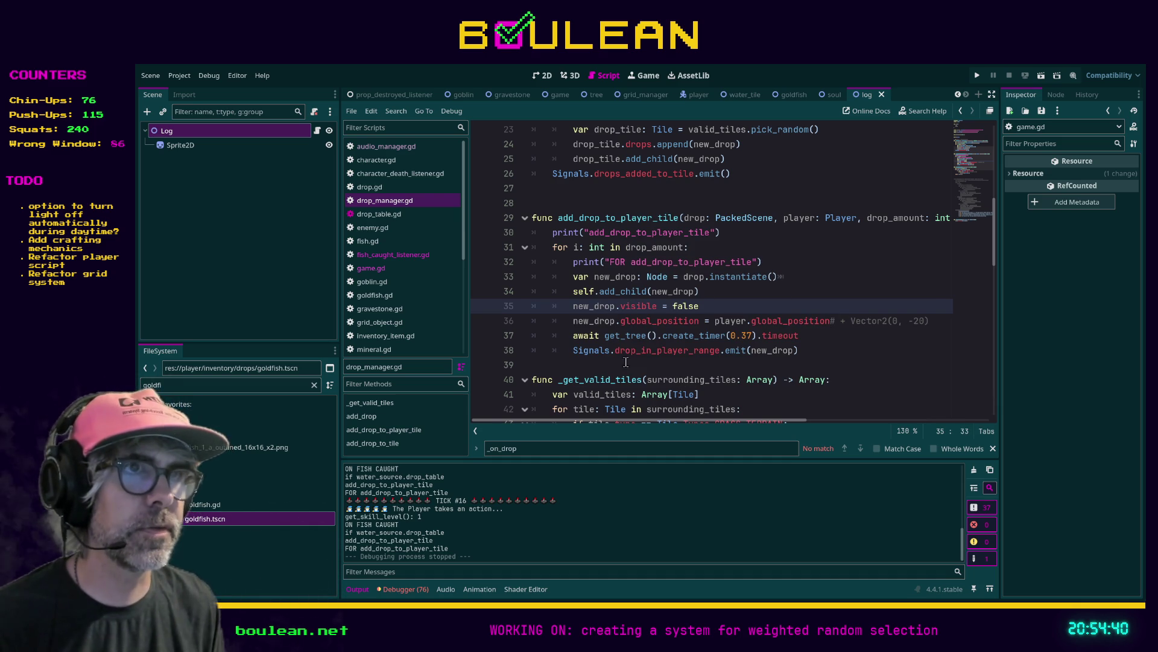
pyautogui.click(859, 350)
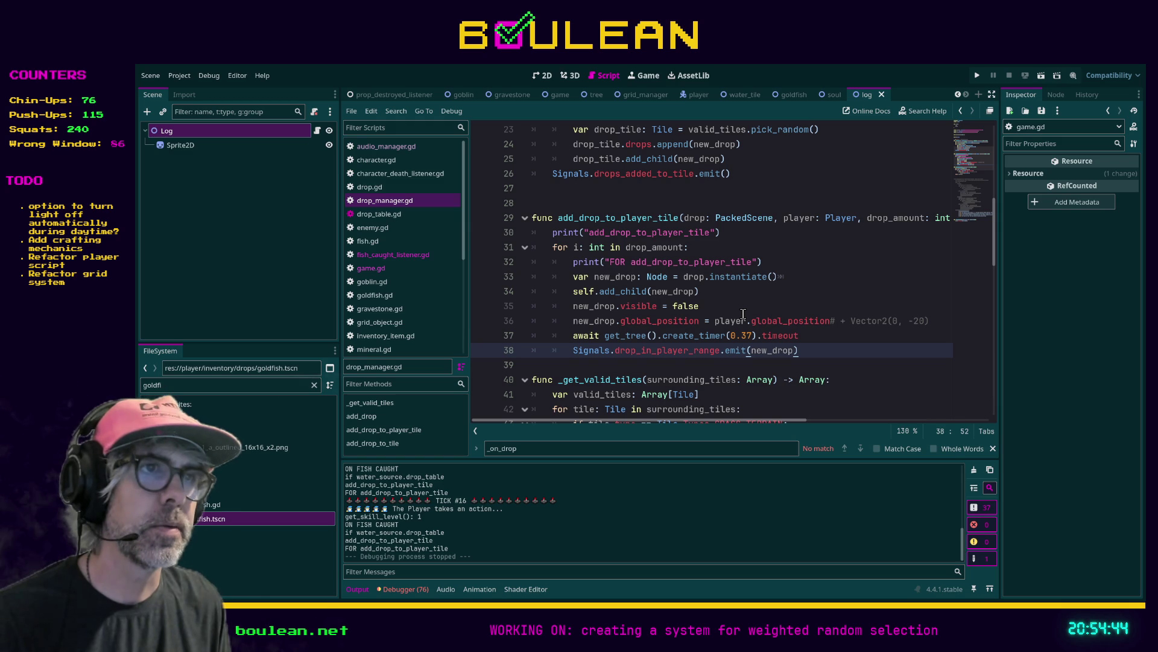
# Run the game, walk the wizard up to the water and fish, then stop it
pyautogui.press('F5')
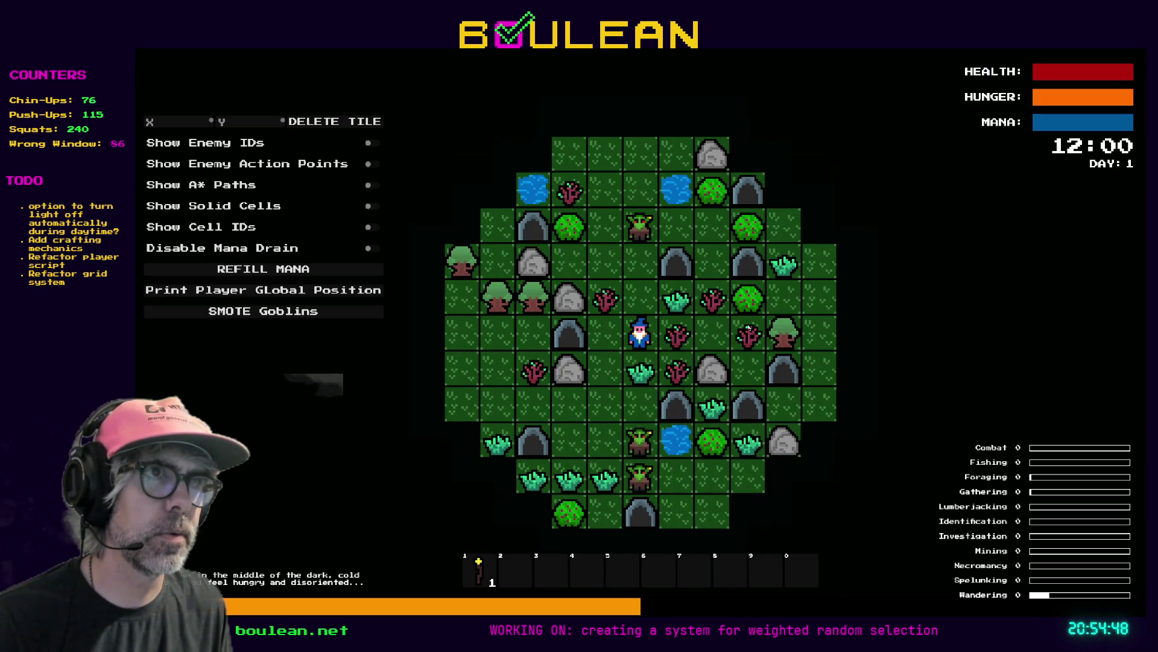
pyautogui.press('Up')
pyautogui.press('Up')
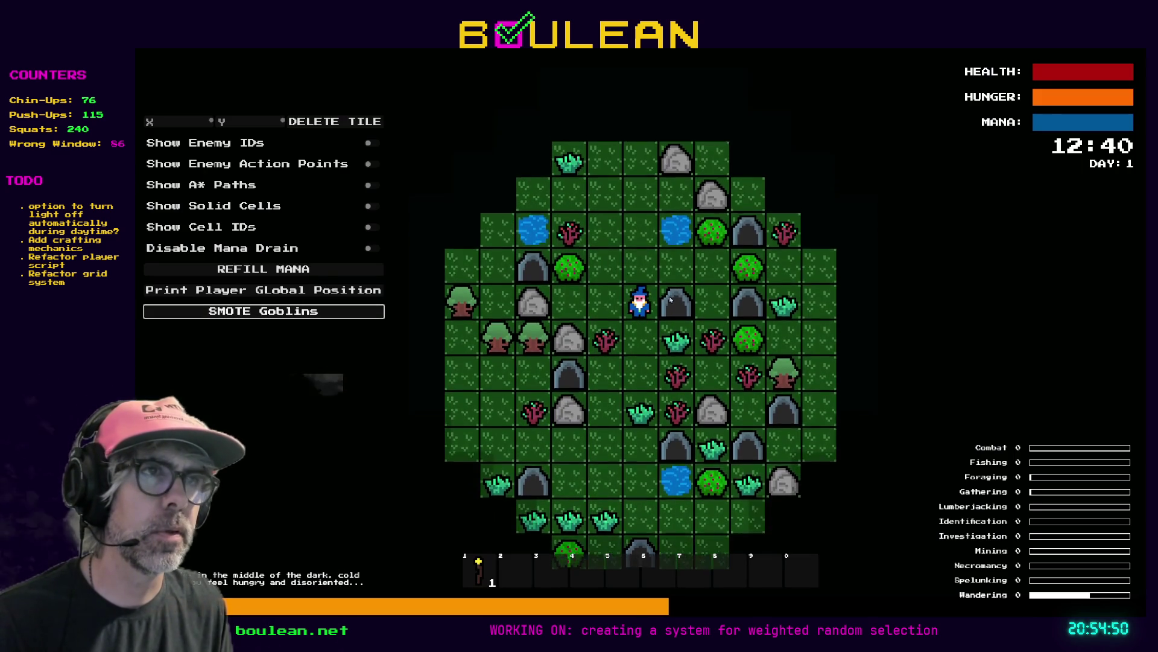
pyautogui.press('Up')
pyautogui.press('Up')
pyautogui.press('Right')
pyautogui.press('Right')
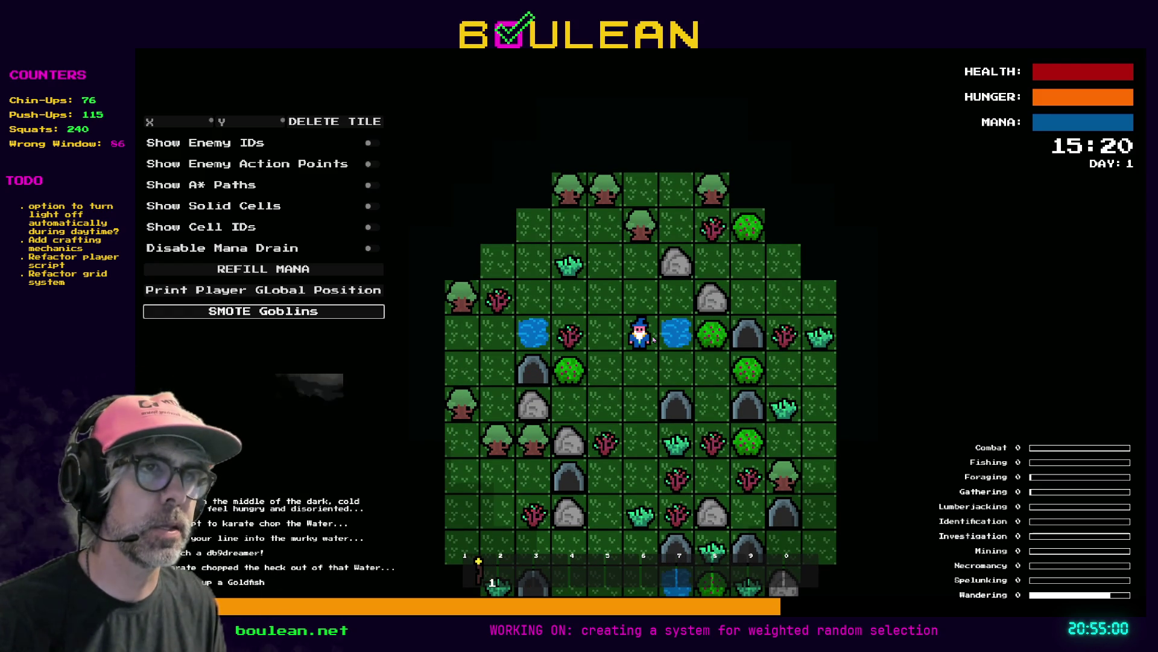
pyautogui.press('F8')
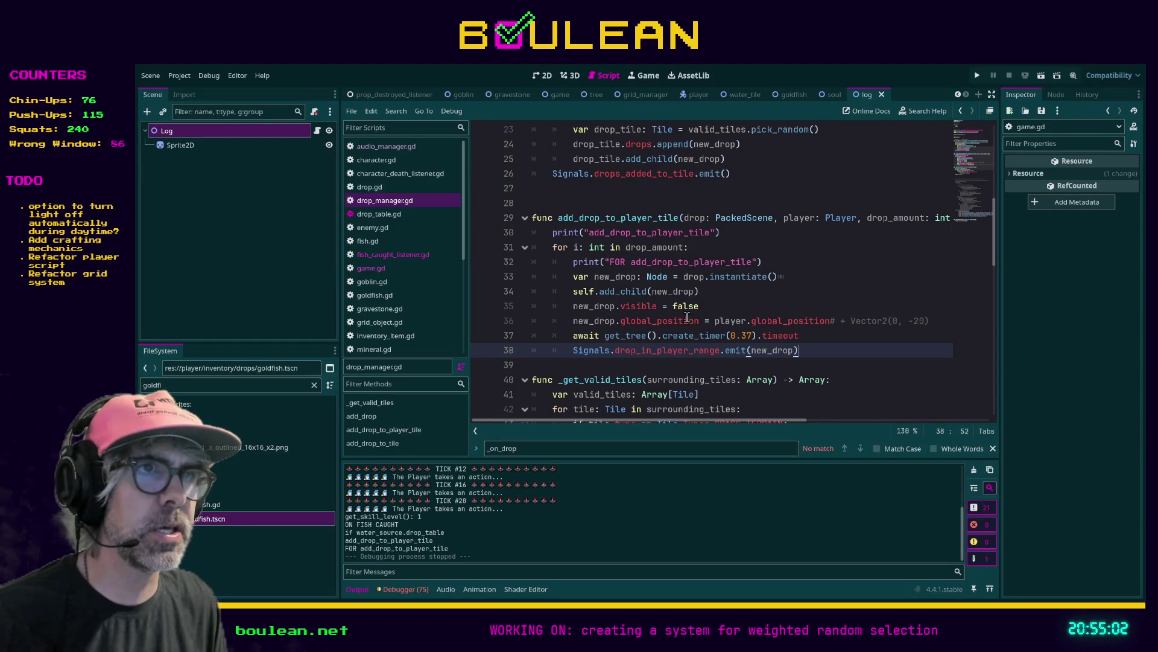
# Replace 'visible = false' on line 35 with 'z_index = 99' and run the game
pyautogui.moveTo(708, 310); pyautogui.dragTo(625, 311)
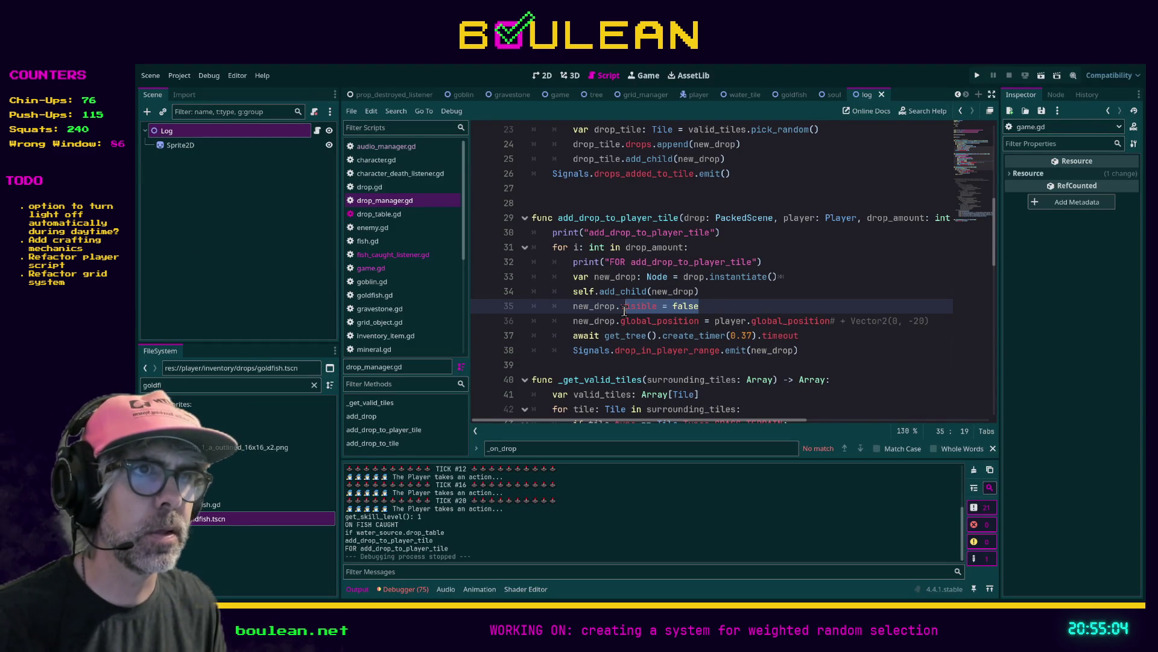
pyautogui.write('z')
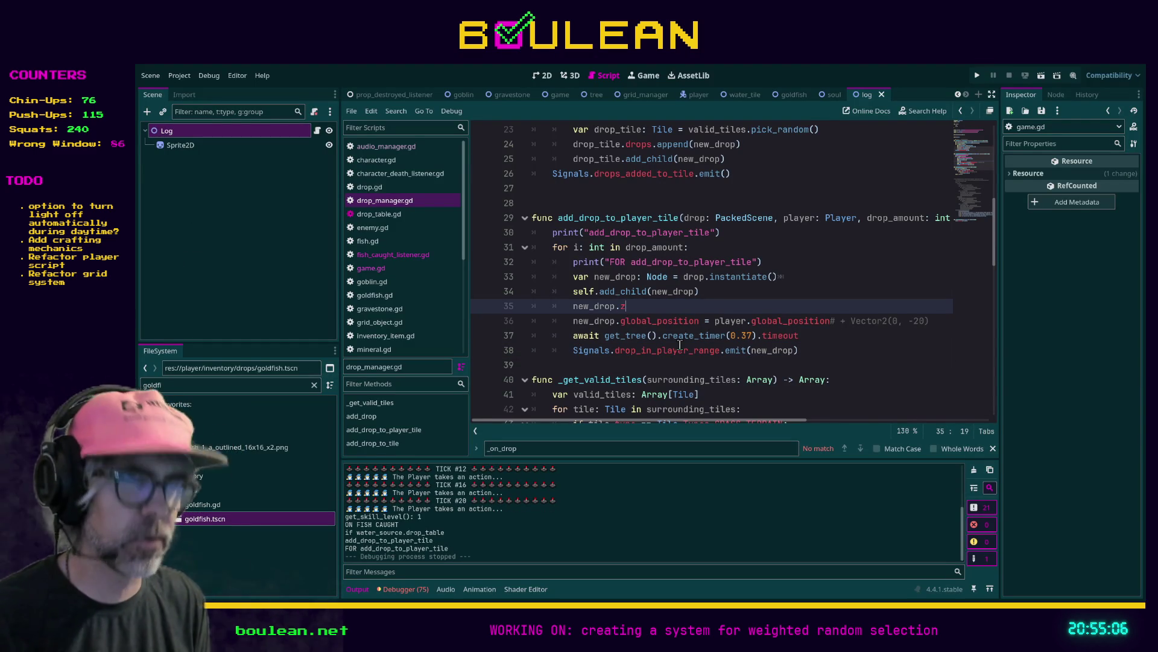
pyautogui.write('_ind')
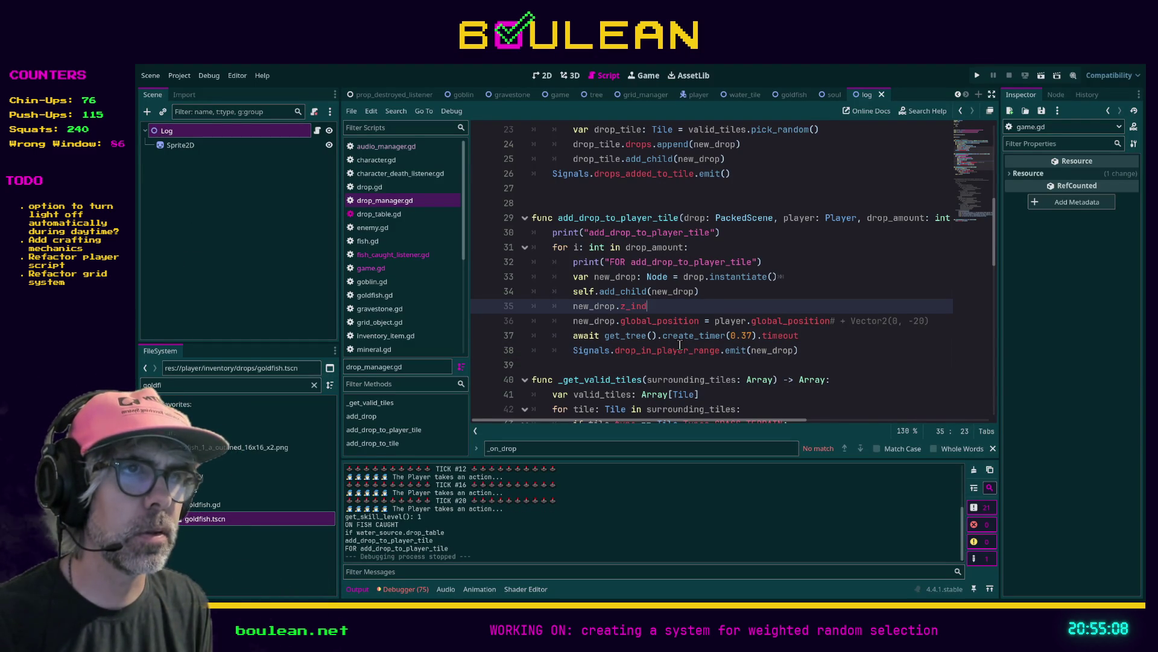
pyautogui.write('ex = 99')
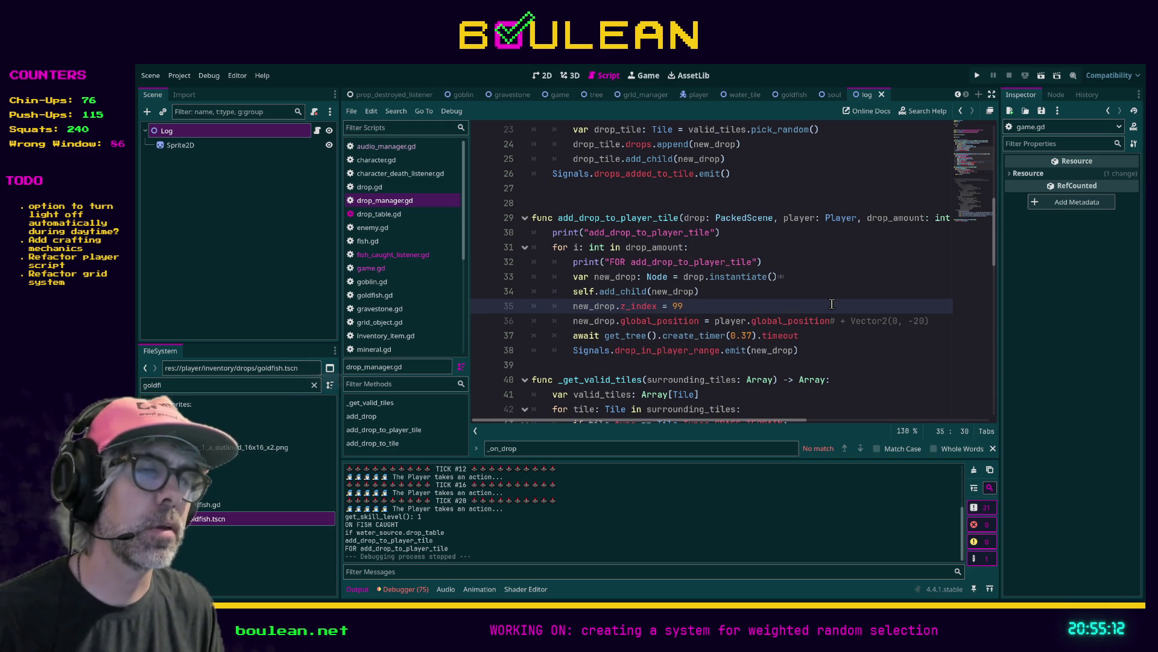
pyautogui.press('F5')
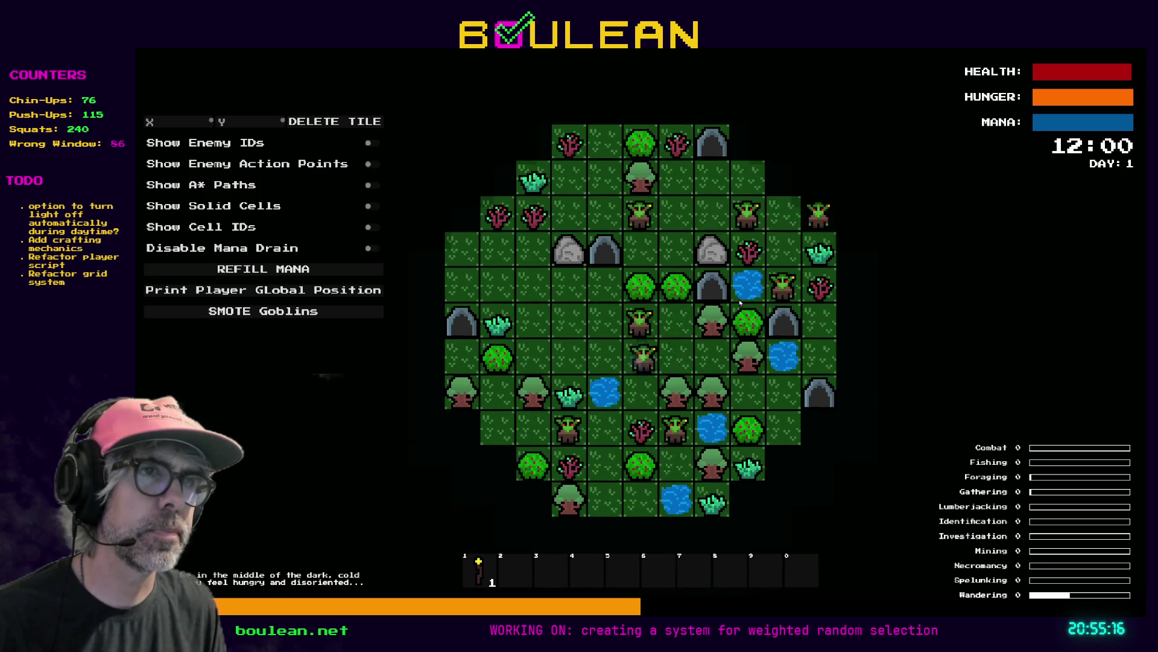
# Fish at the water, smite the goblins, fish again for a goldfish, then stop the game
pyautogui.press('Left')
pyautogui.press('Down')
pyautogui.press('Down')
pyautogui.press('Down')
pyautogui.press('Down')
pyautogui.press('Down')
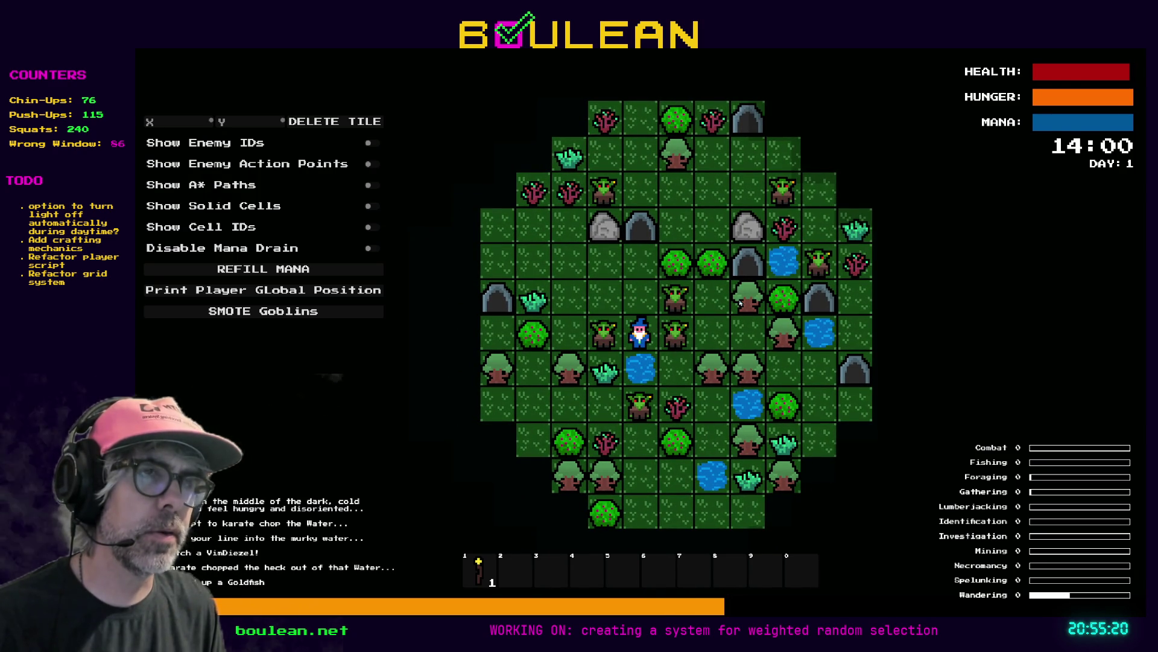
pyautogui.press('Down')
pyautogui.press('Down')
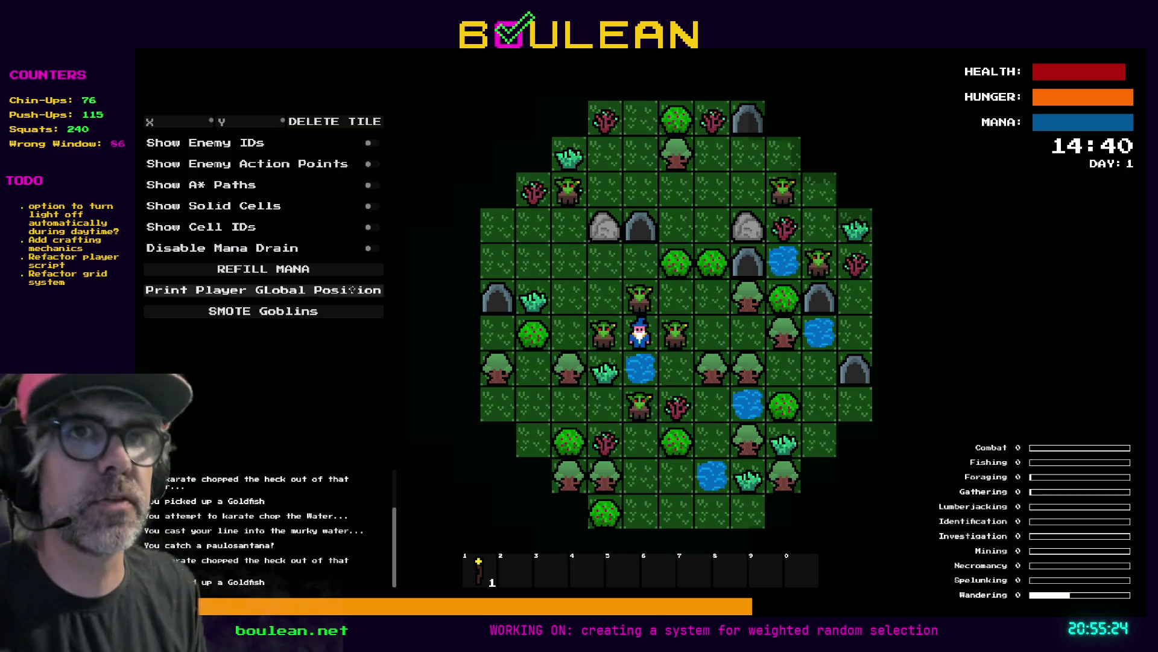
pyautogui.click(296, 313)
pyautogui.press('Down')
pyautogui.press('Down')
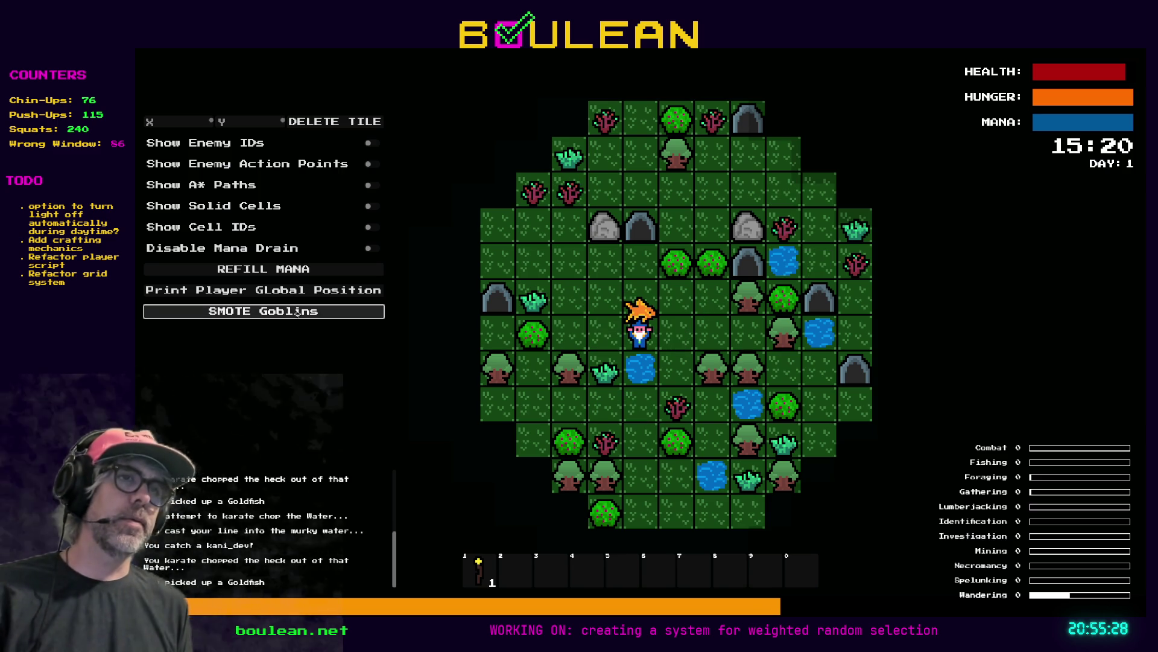
pyautogui.hotkey('alt', 'Tab')
pyautogui.press('F8')
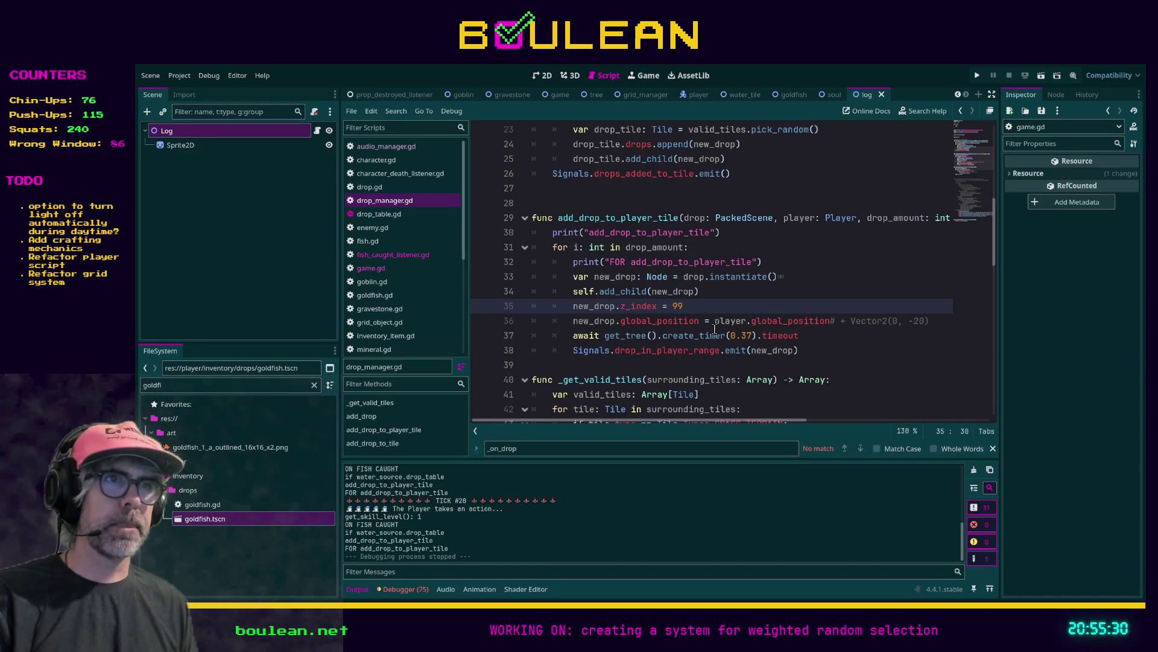
# Edit line 37's create_timer delay to 0.5 seconds and relaunch the game
pyautogui.click(750, 336)
pyautogui.press('BackSpace')
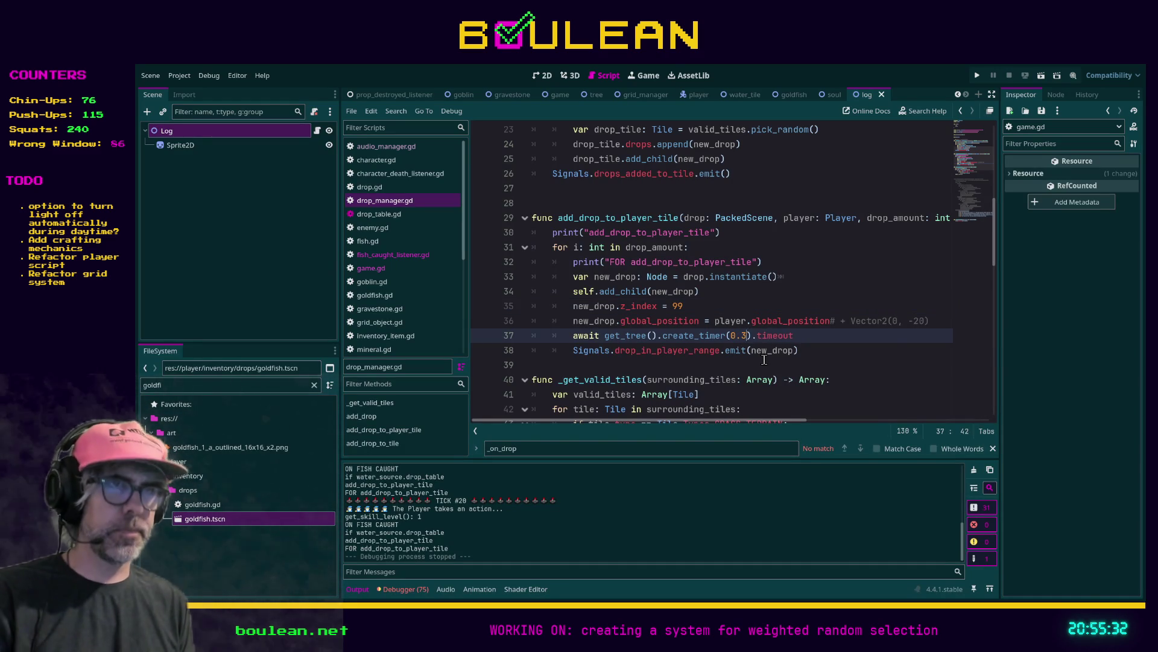
pyautogui.write('5')
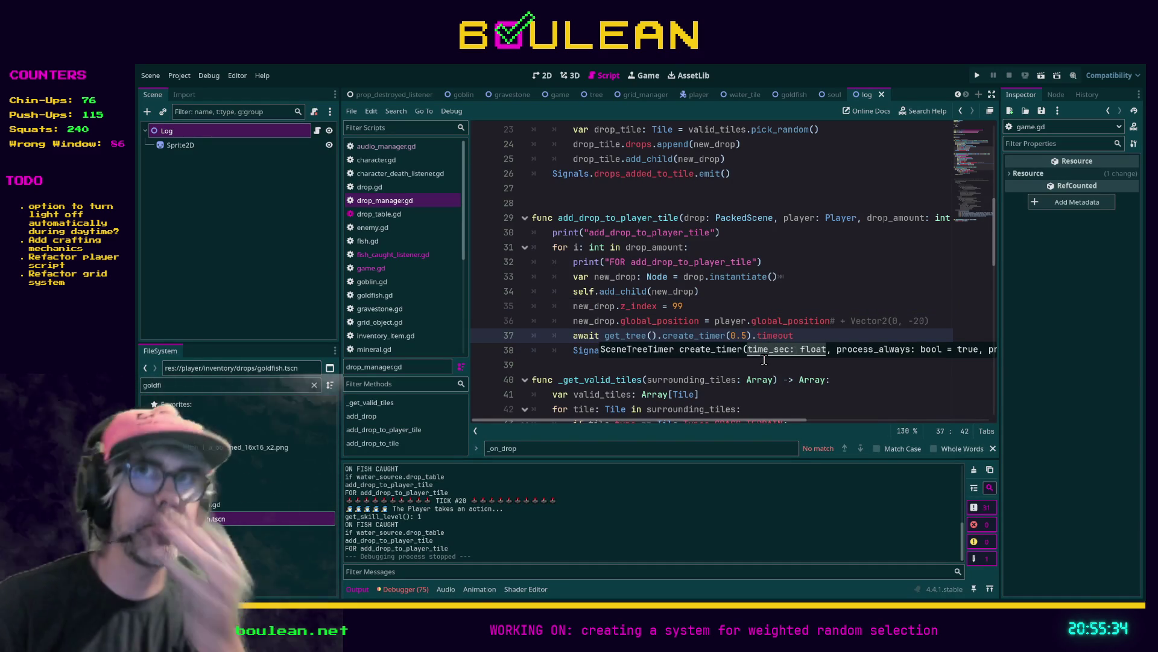
pyautogui.press('F5')
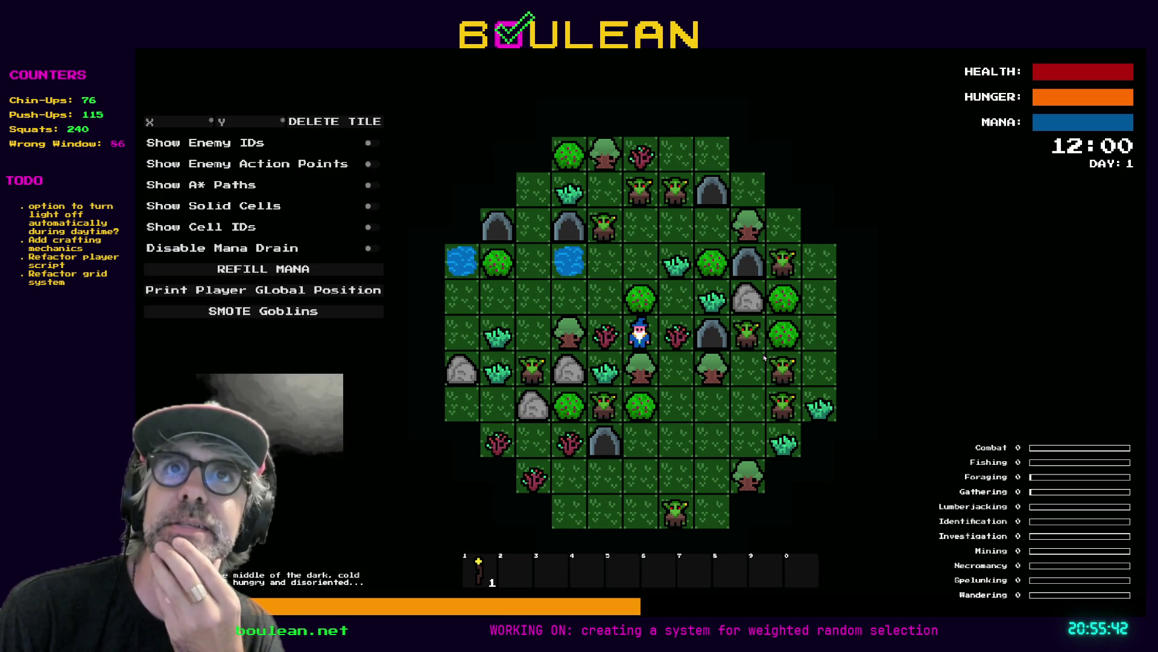
# Step the wizard left and up, smite the goblins, and bring up the grid_manager.gd line 273 error
pyautogui.press('Left')
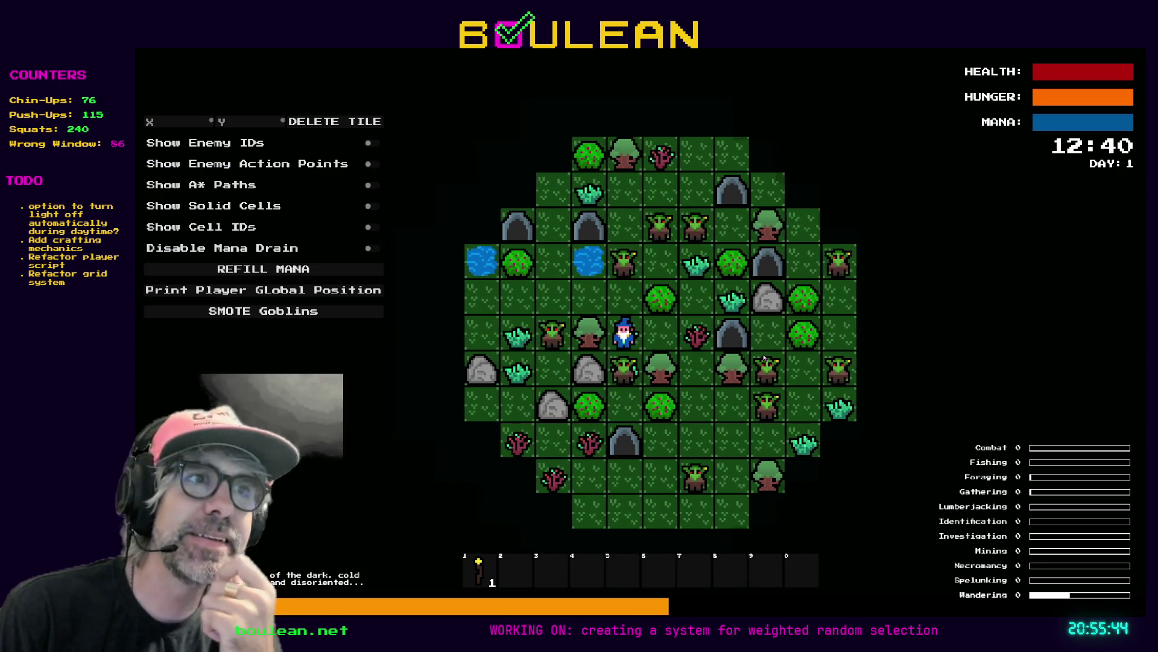
pyautogui.press('Up')
pyautogui.click(289, 314)
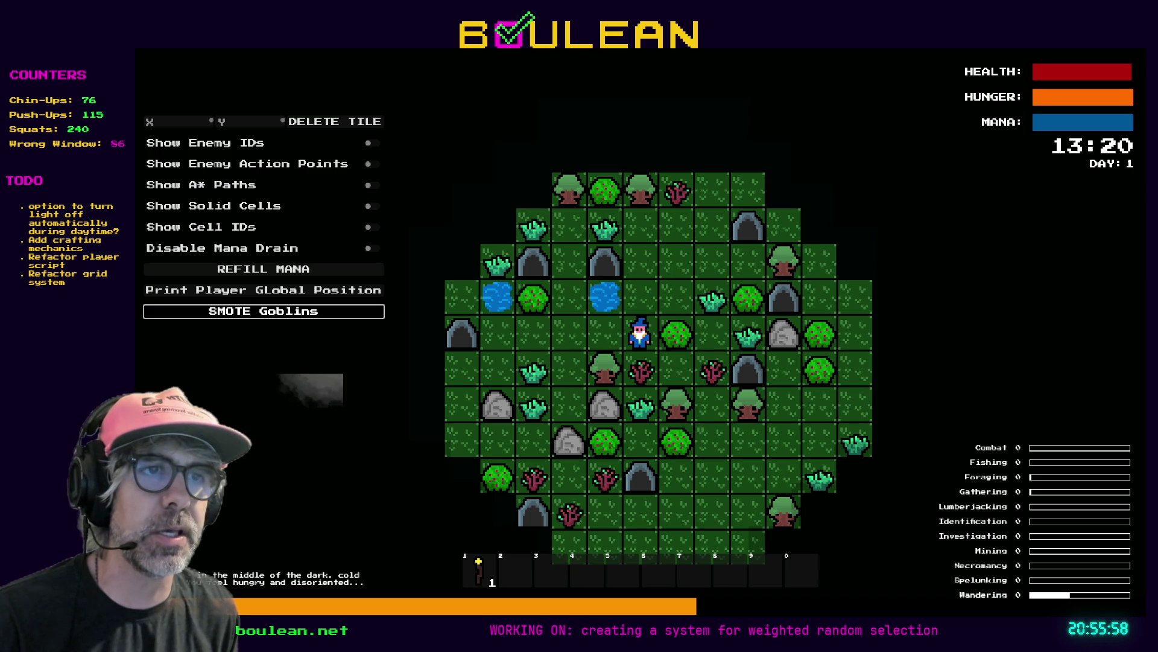
pyautogui.press('space')
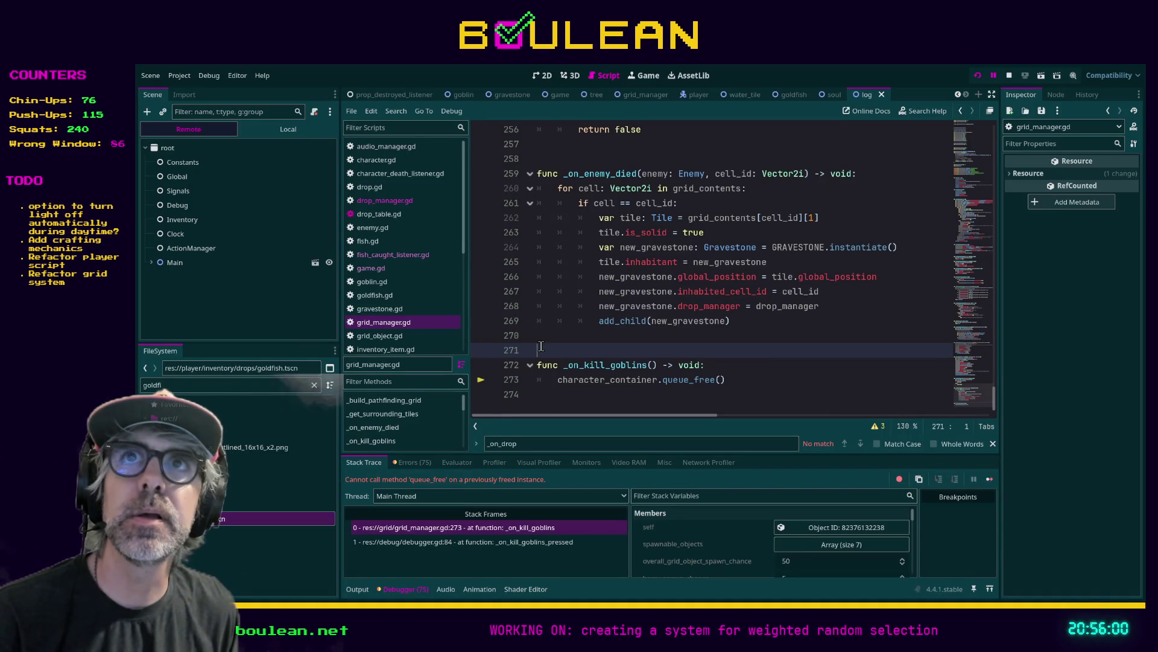
# Relaunch the game from the debugger break after the freed-instance error
pyautogui.press('F5')
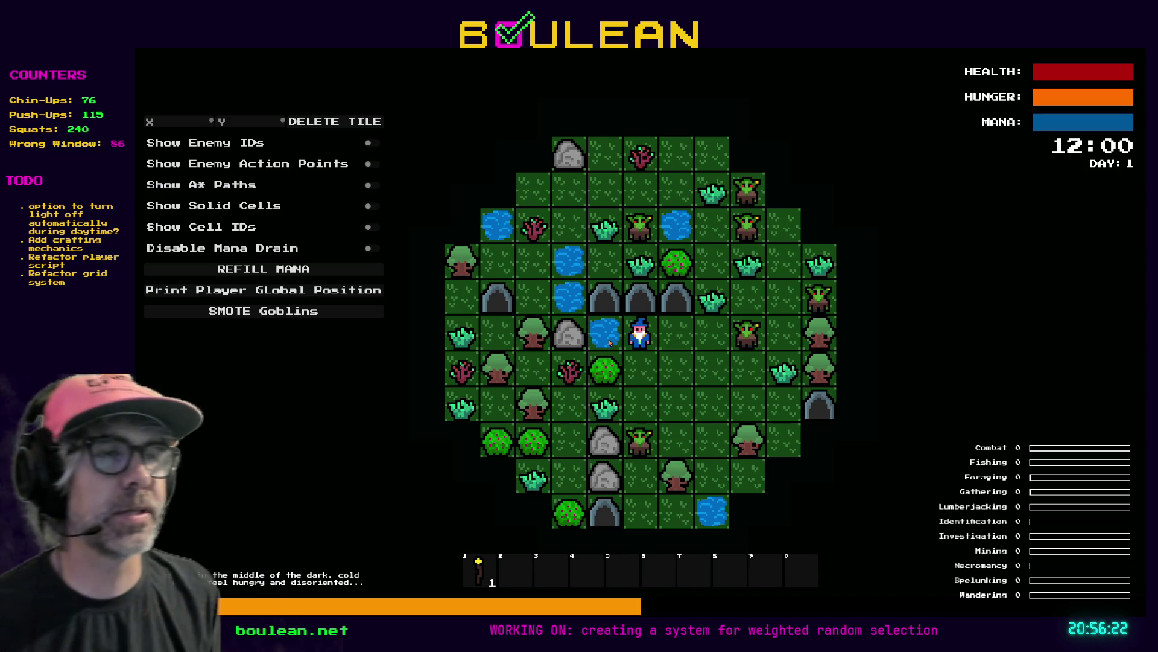
# Fish the water twice to drop a goldfish, smite all goblins, then stop the game
pyautogui.click(609, 342)
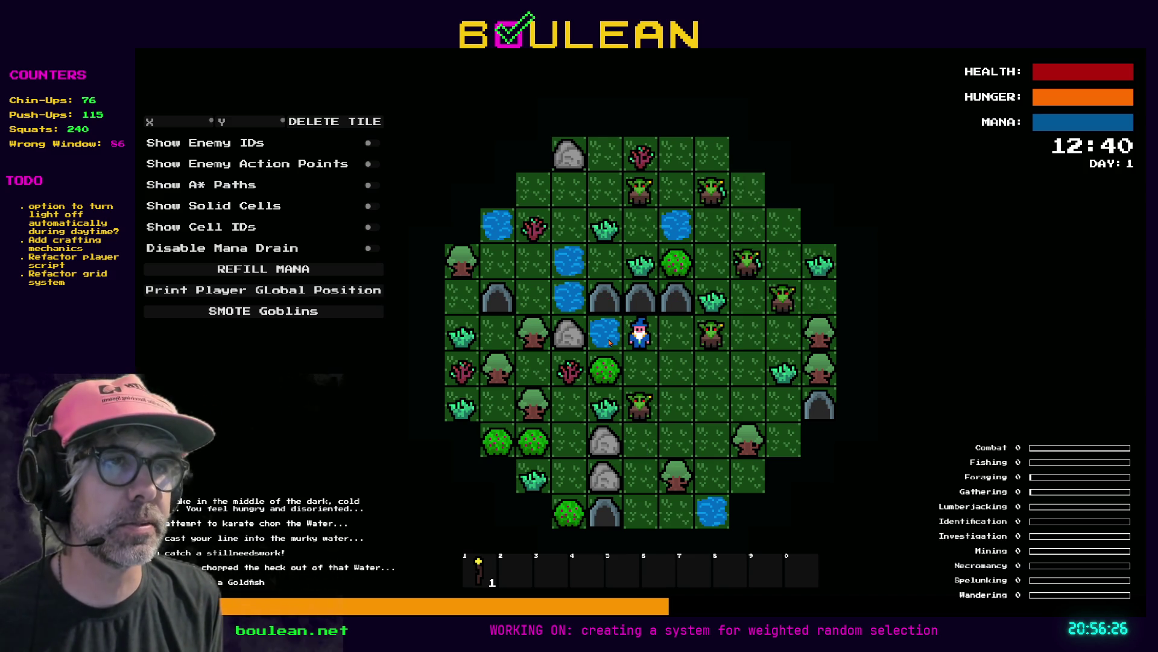
pyautogui.click(609, 342)
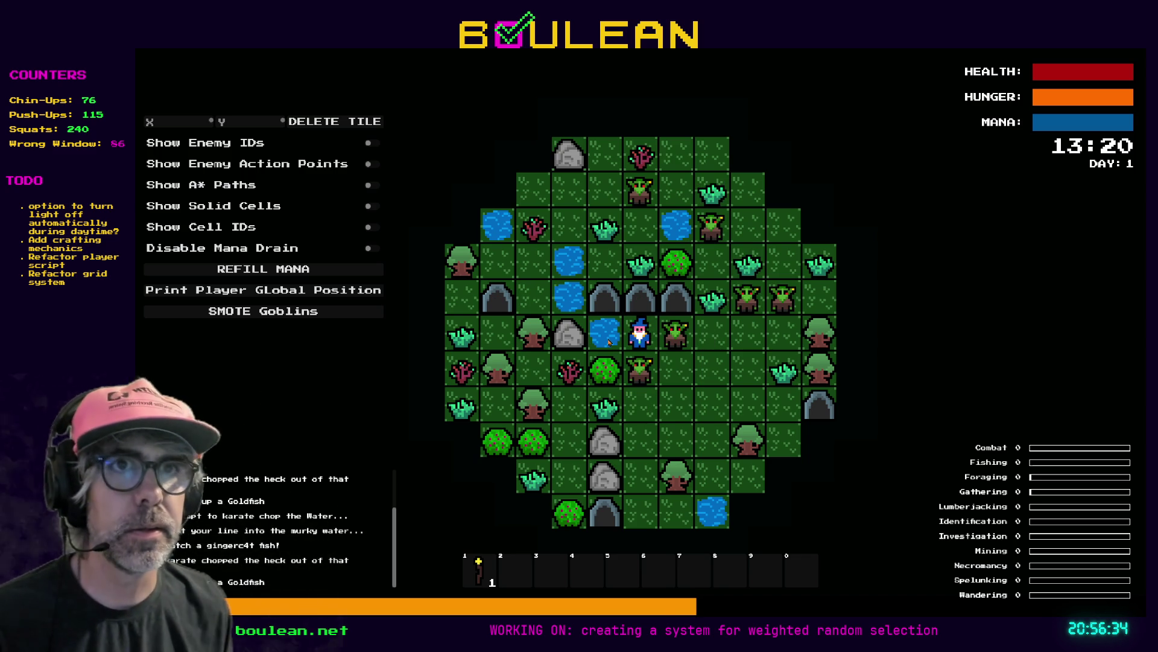
pyautogui.click(332, 312)
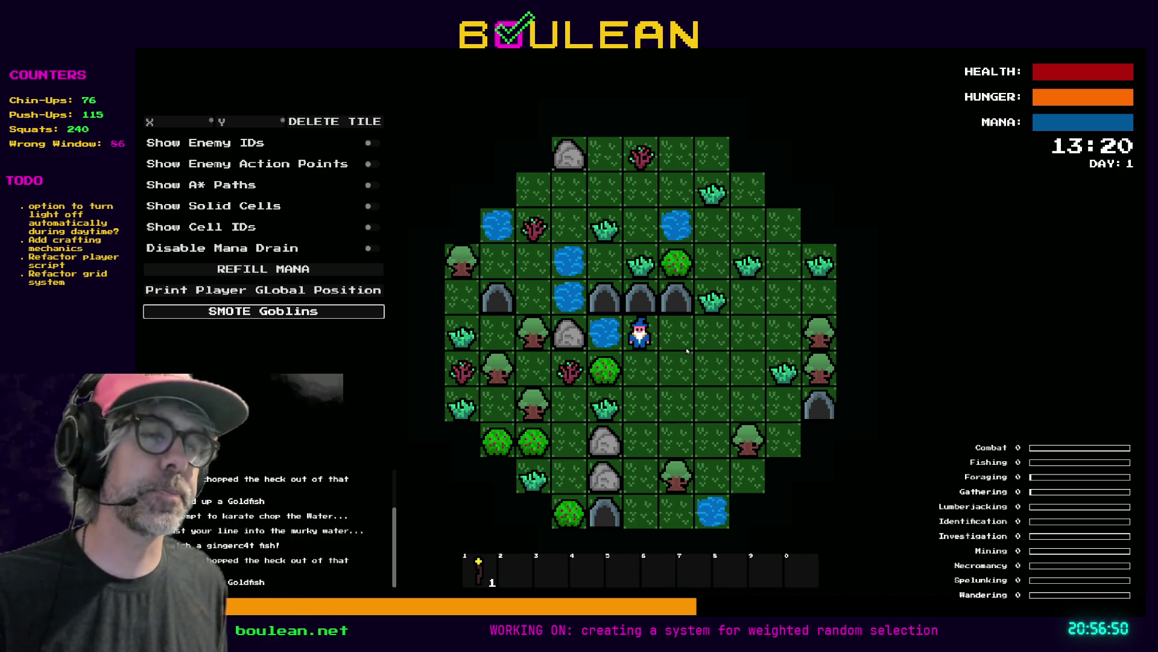
pyautogui.press('F8')
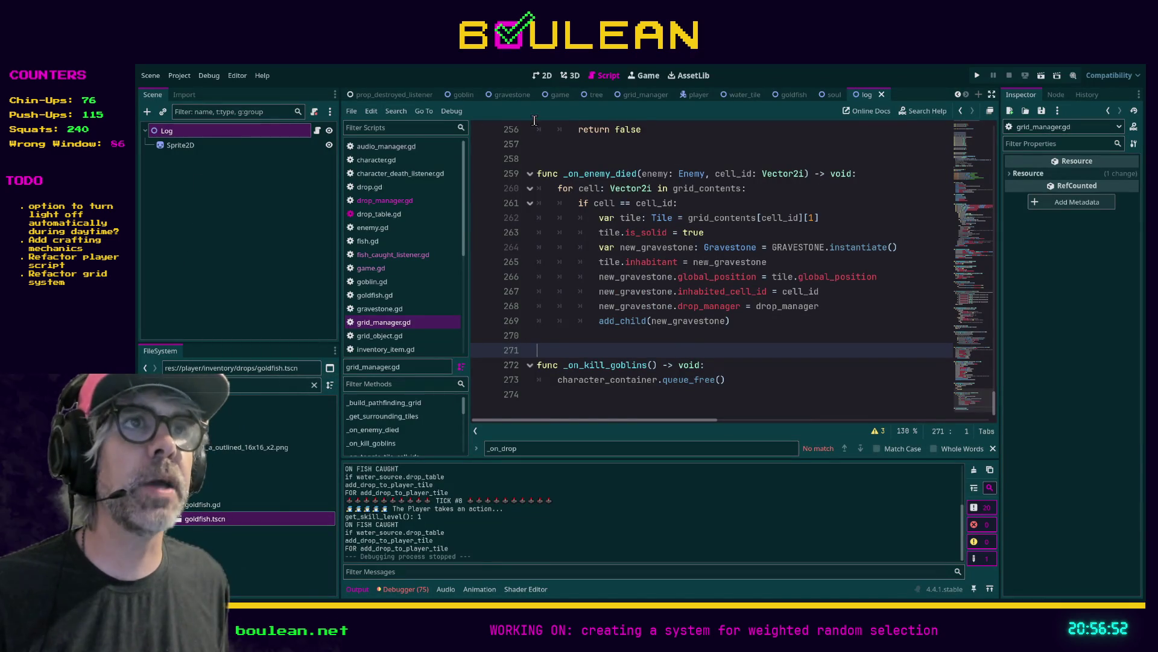
# Add a test Sprite2D under the Log node holding the goldfish image
pyautogui.click(180, 148)
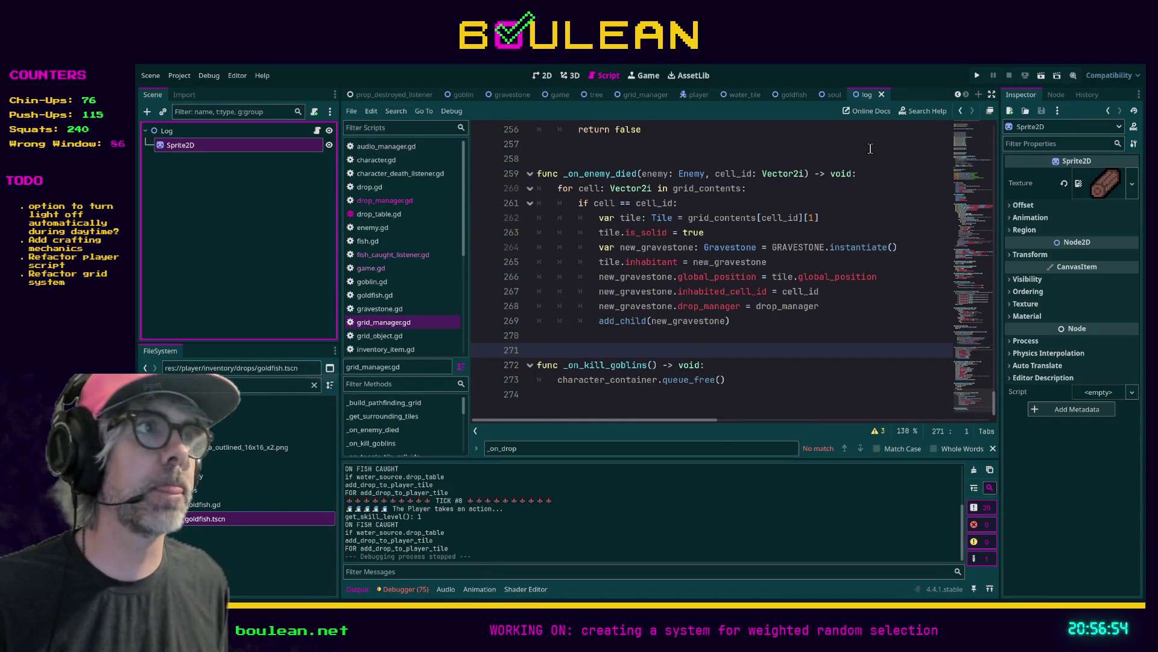
pyautogui.click(543, 76)
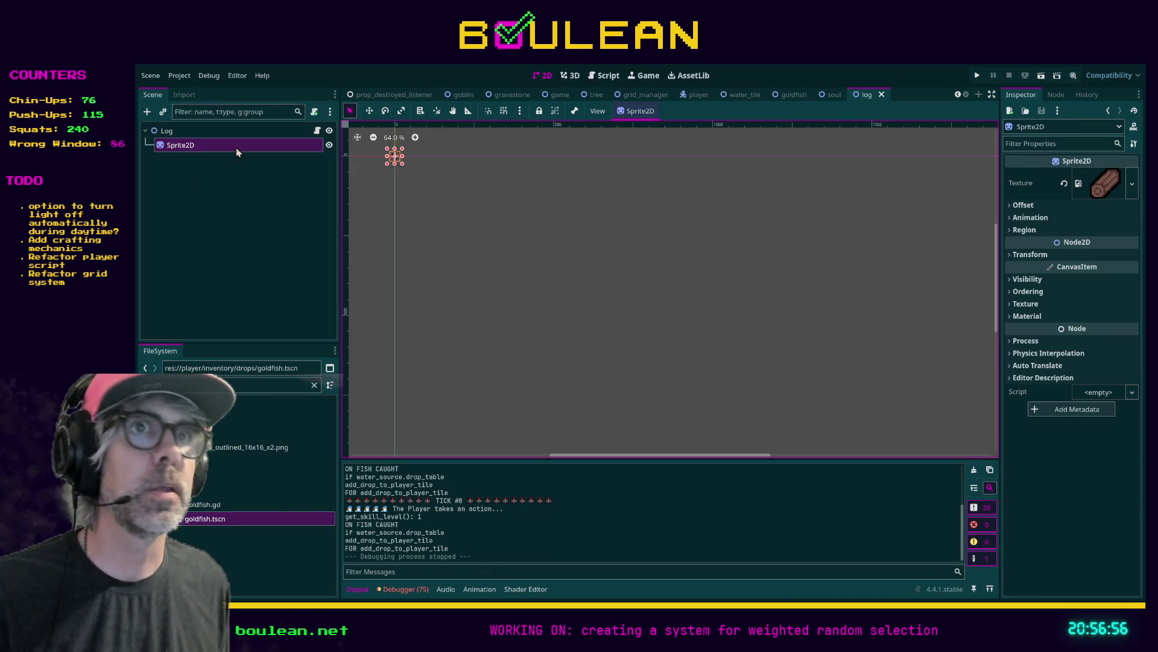
pyautogui.click(196, 131)
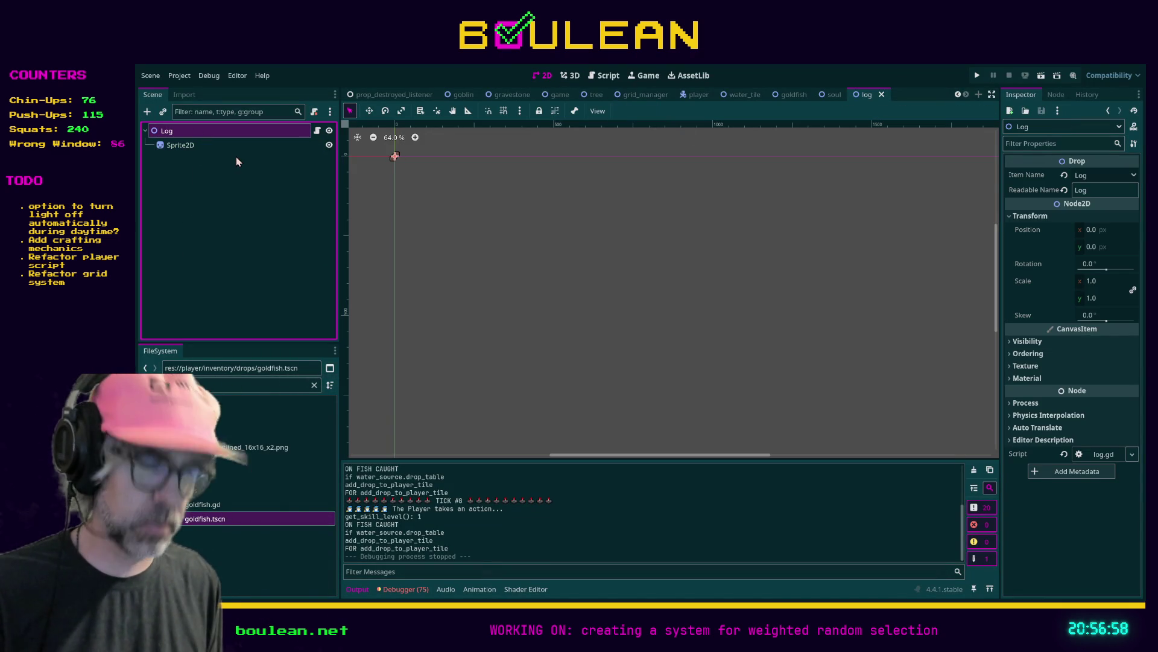
pyautogui.hotkey('ctrl', 'a')
pyautogui.press('Return')
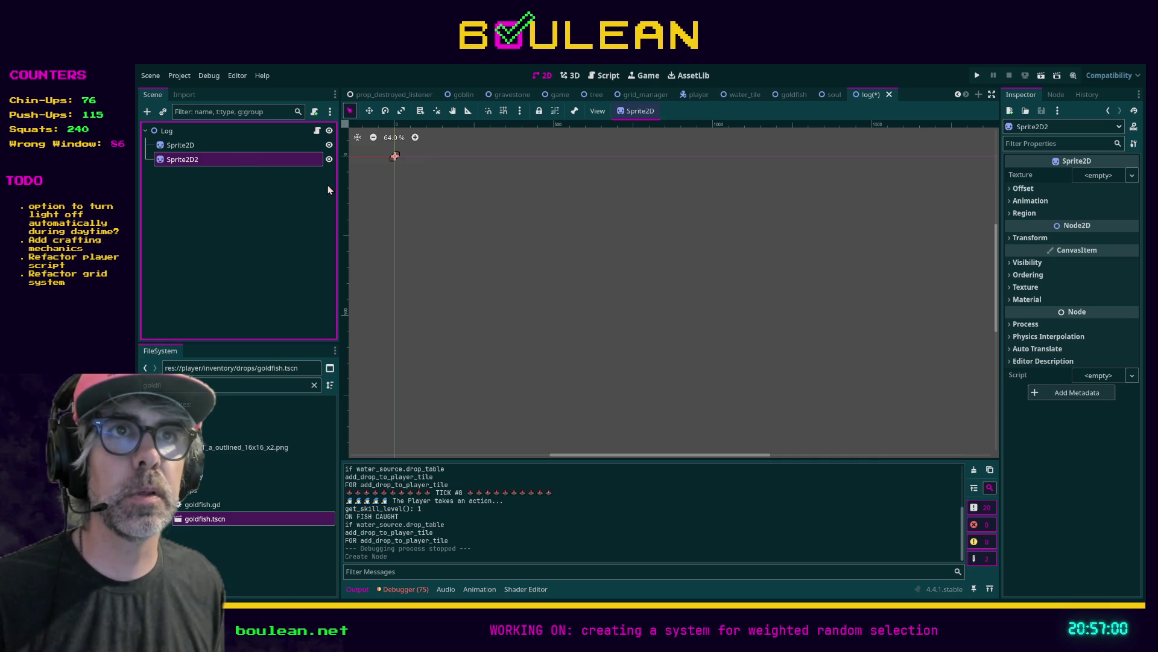
pyautogui.moveTo(265, 447)
pyautogui.mouseDown()
pyautogui.moveTo(663, 241)
pyautogui.moveTo(964, 214)
pyautogui.moveTo(1098, 176)
pyautogui.mouseUp()
pyautogui.scroll(1, 394, 162)
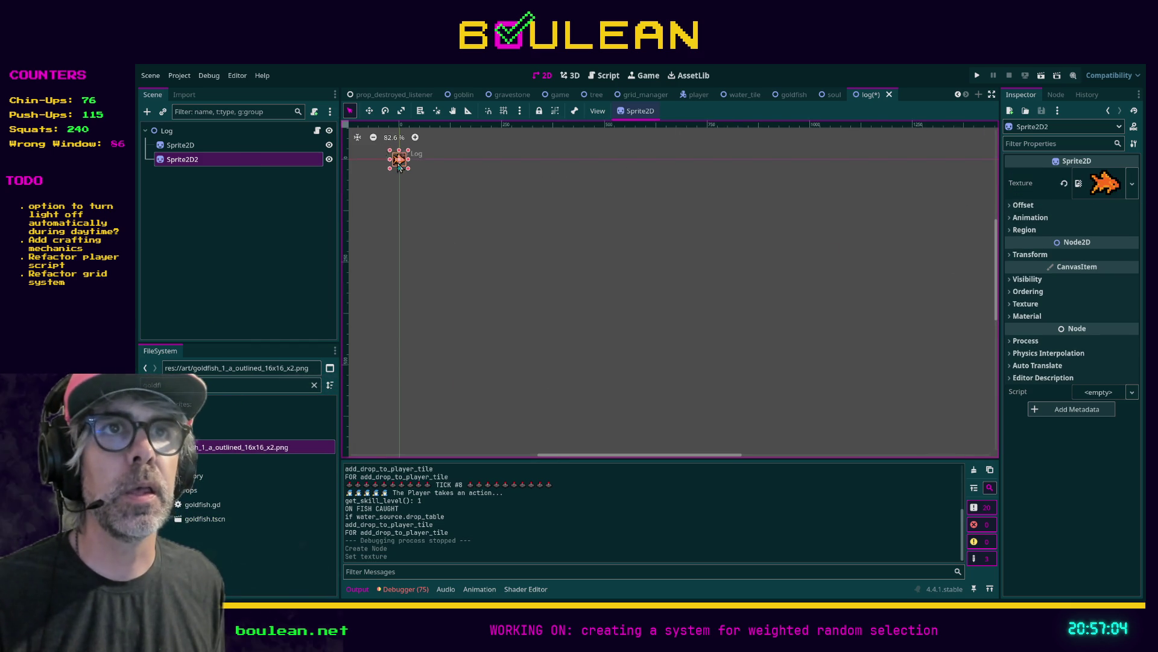
pyautogui.scroll(4, 394, 161)
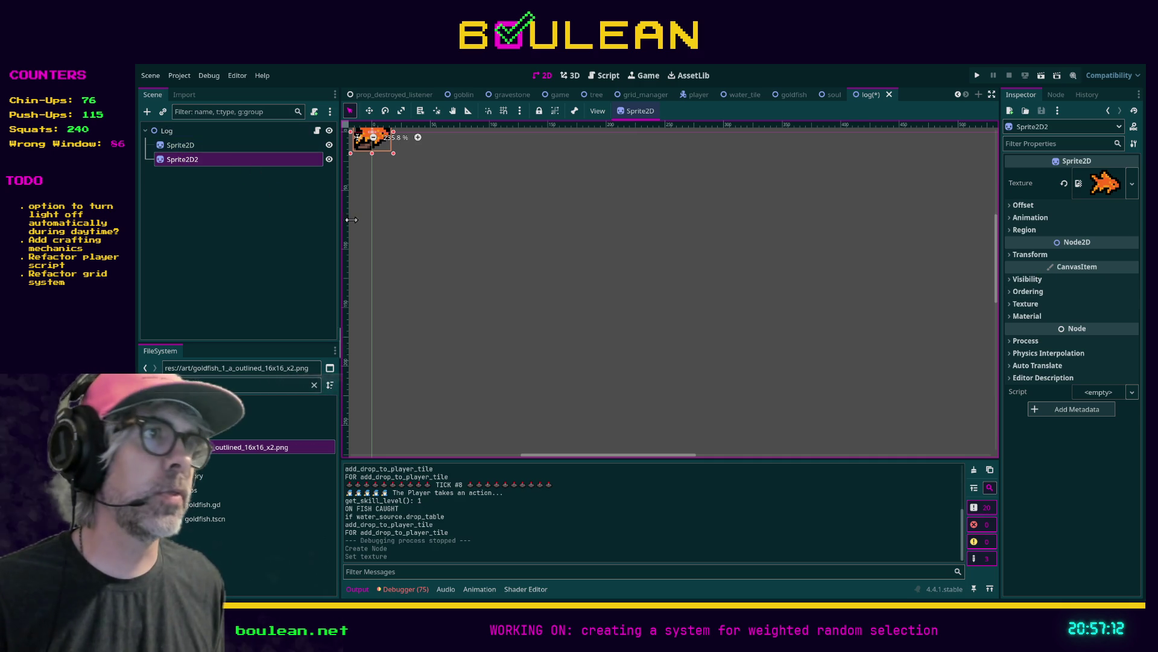
# Try the goldfish sprite's Z Index at 1 and lower, then reset it to 0
pyautogui.click(1019, 280)
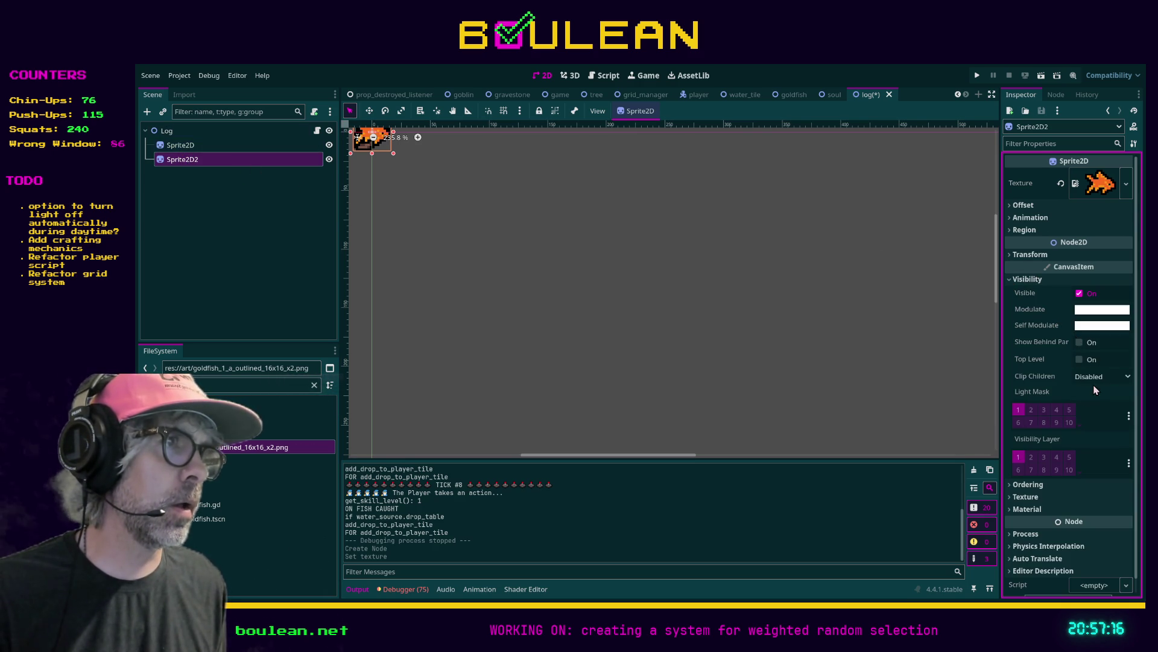
pyautogui.click(1020, 485)
pyautogui.click(1125, 496)
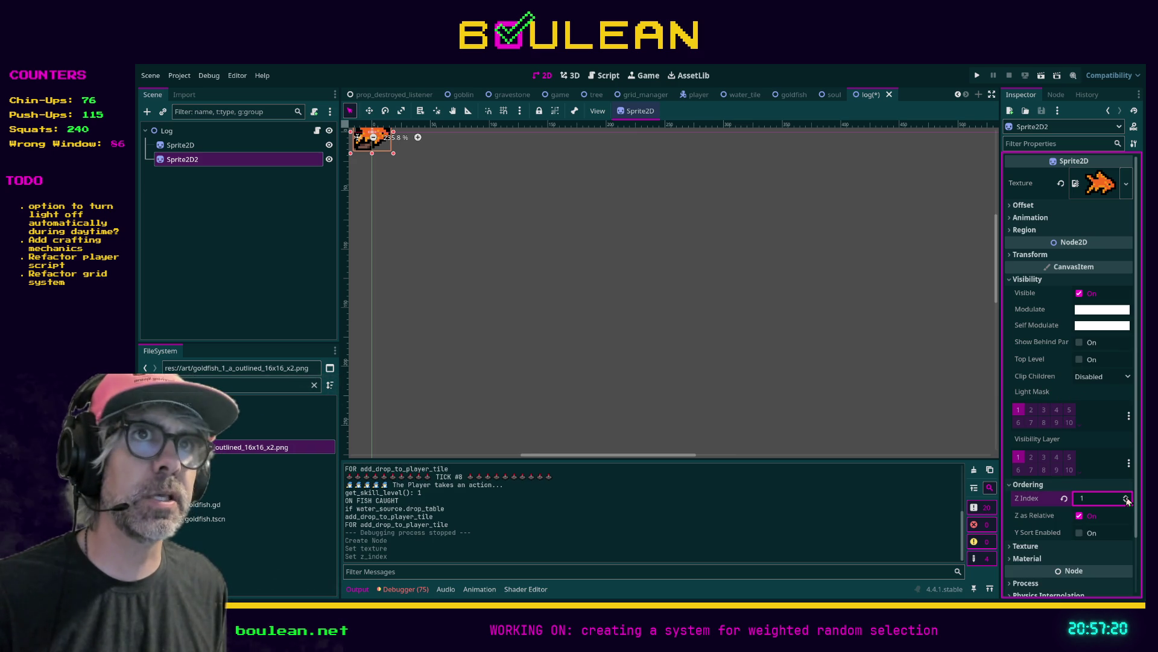
pyautogui.click(1126, 501)
pyautogui.click(1126, 502)
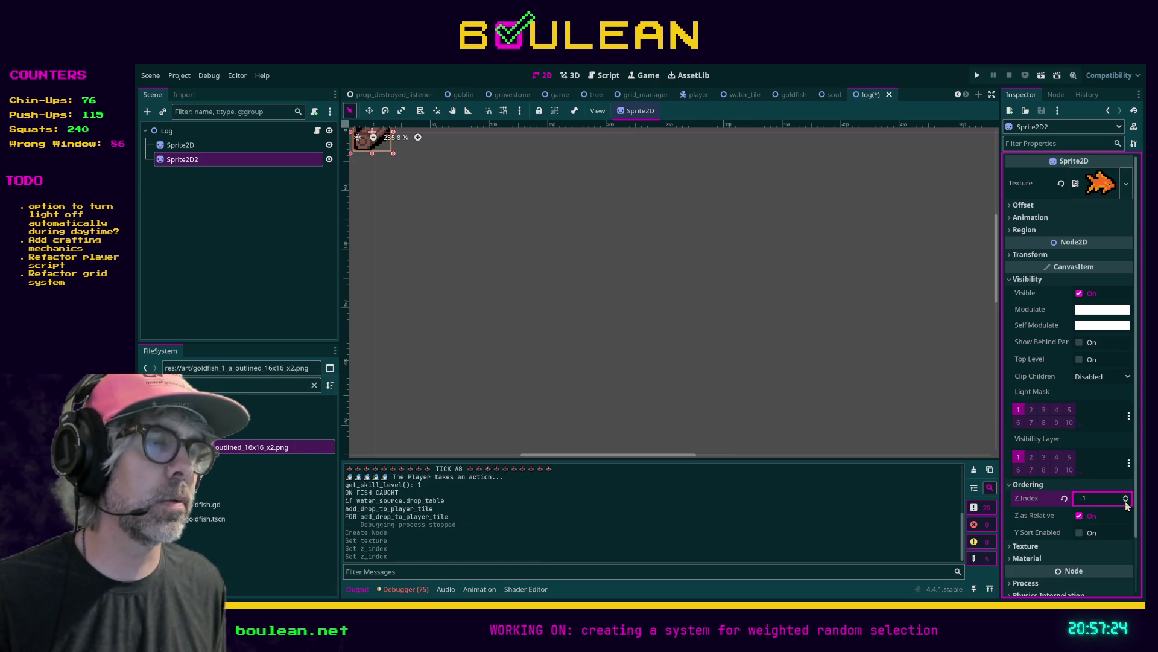
pyautogui.click(1064, 499)
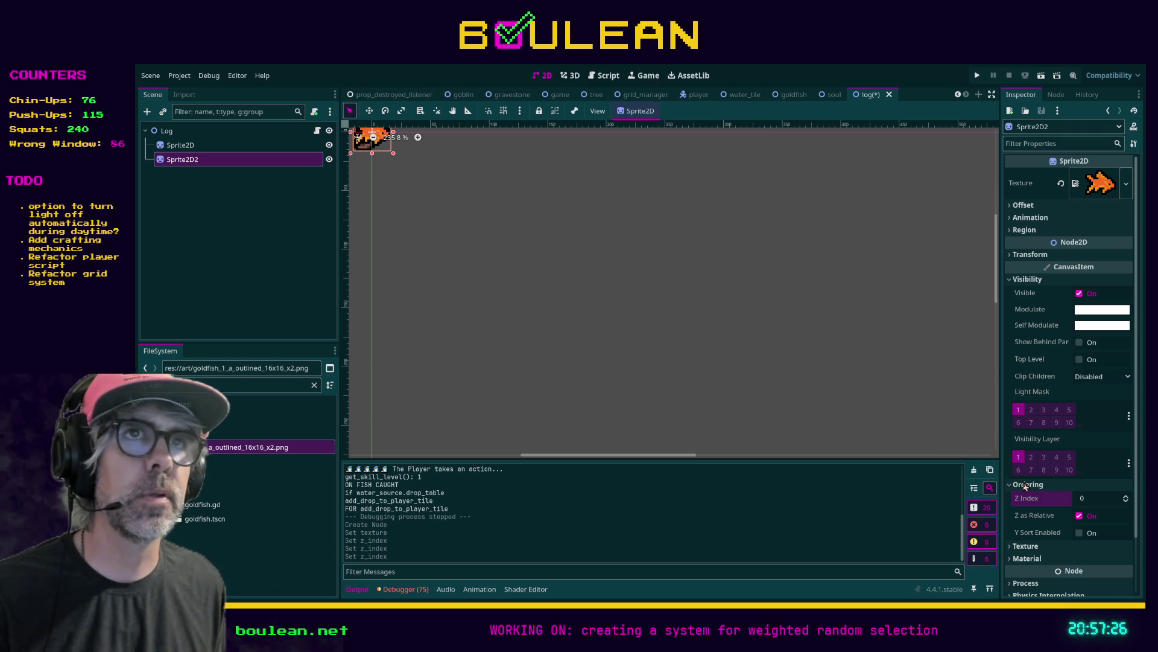
pyautogui.scroll(-1, 498, 218)
pyautogui.scroll(-2, 499, 219)
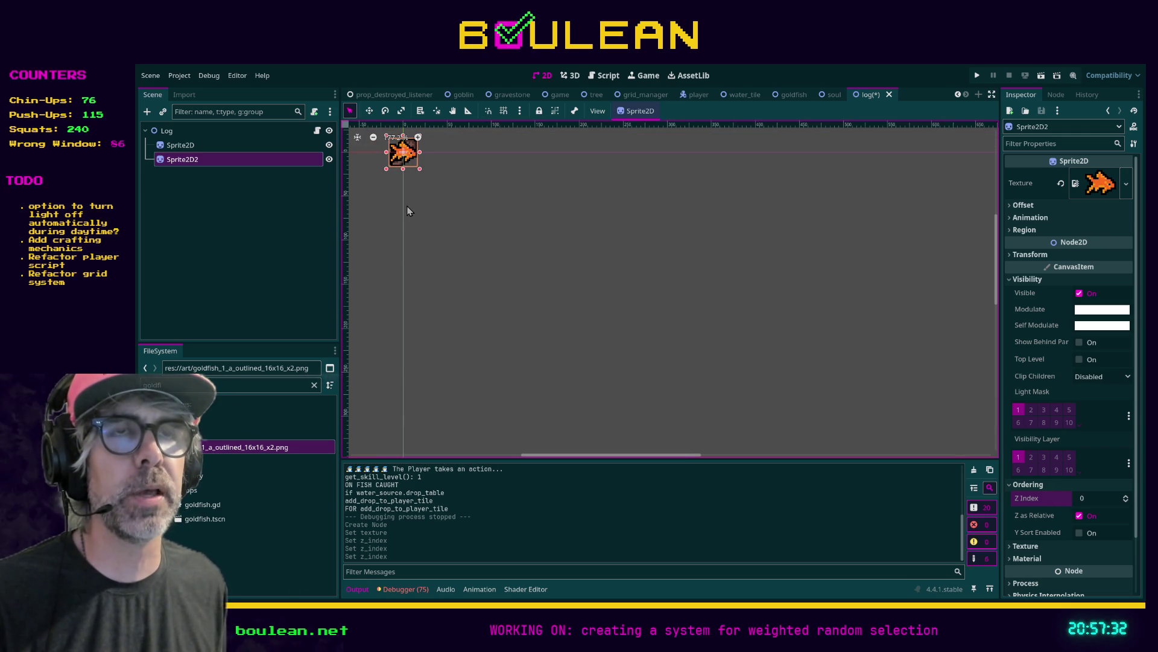
pyautogui.moveTo(434, 194)
pyautogui.mouseDown()
pyautogui.moveTo(578, 290)
pyautogui.moveTo(558, 295)
pyautogui.mouseUp()
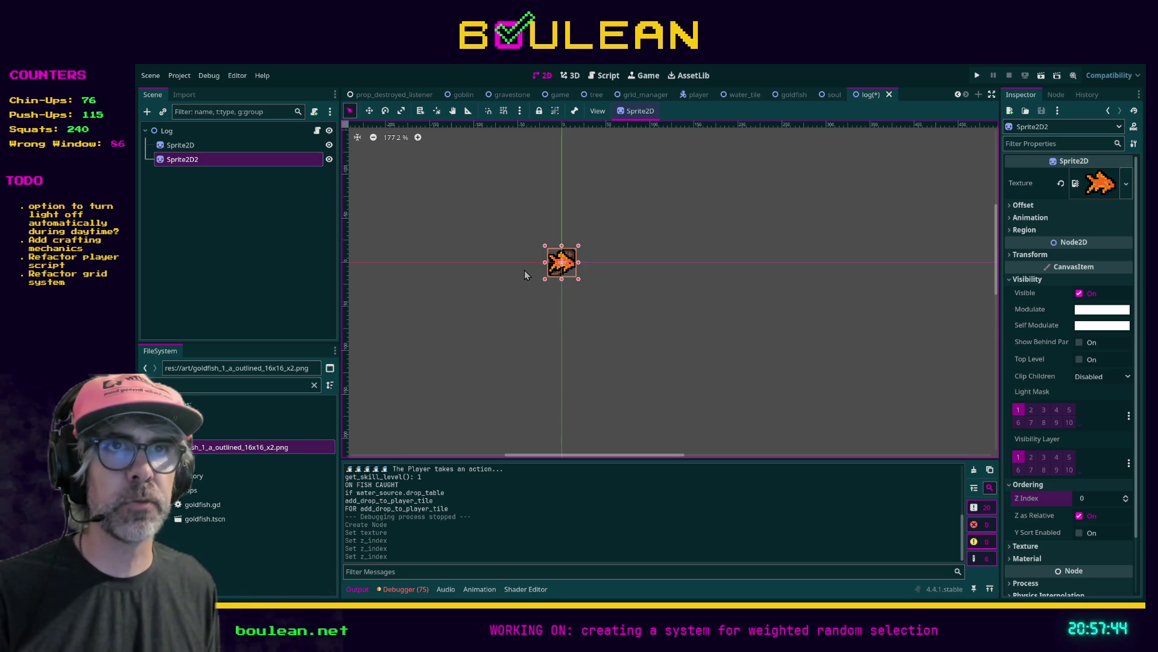
# Delete the test goldfish sprite node and save the Log scene
pyautogui.click(186, 146)
pyautogui.click(193, 159)
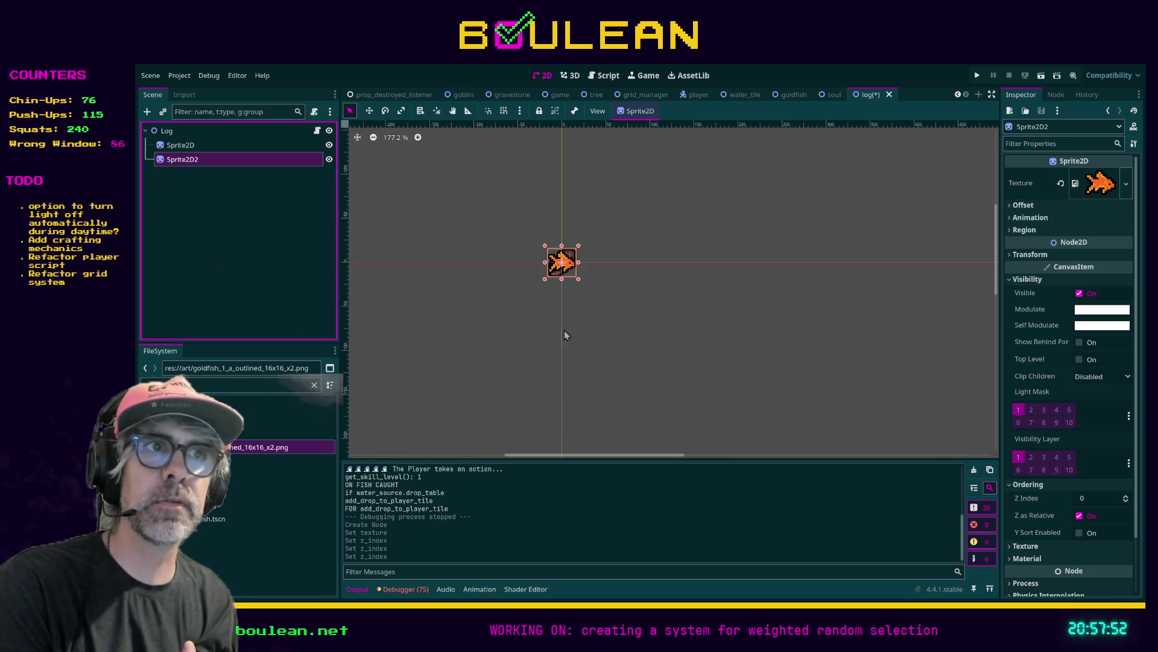
pyautogui.press('Delete')
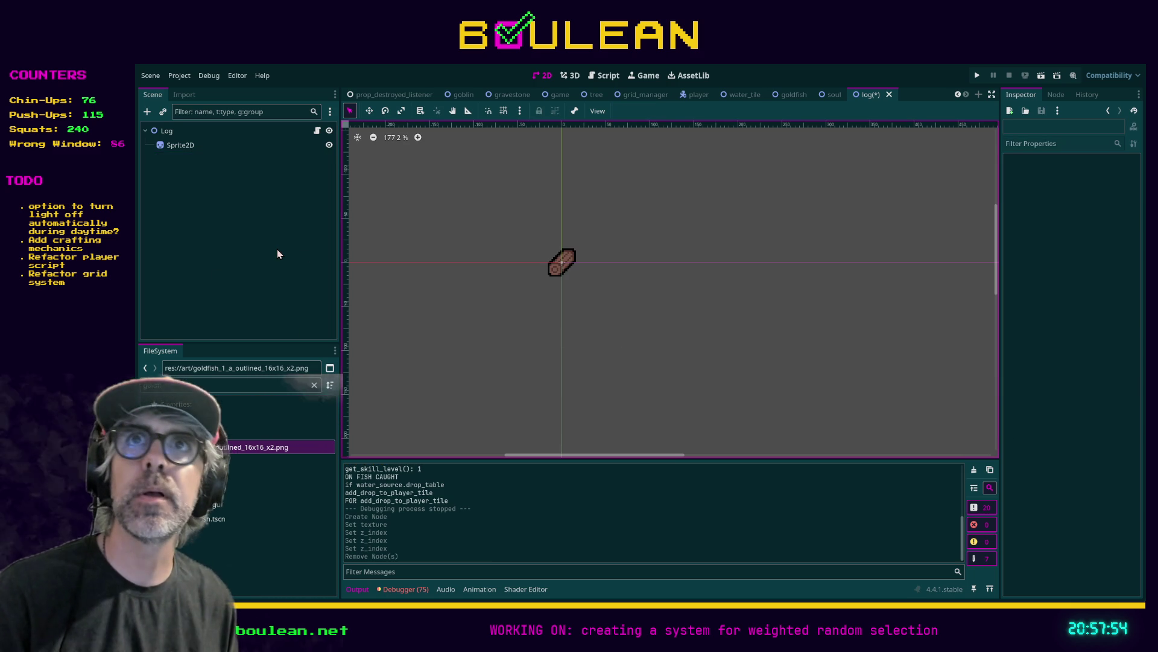
pyautogui.click(278, 253)
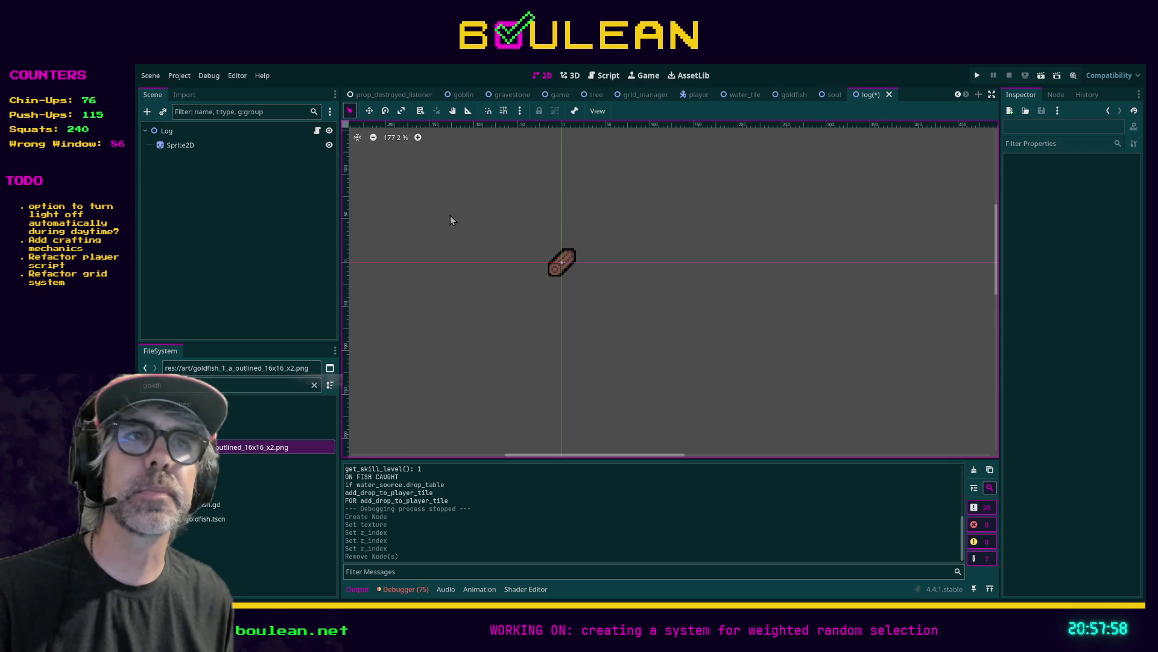
pyautogui.hotkey('ctrl', 's')
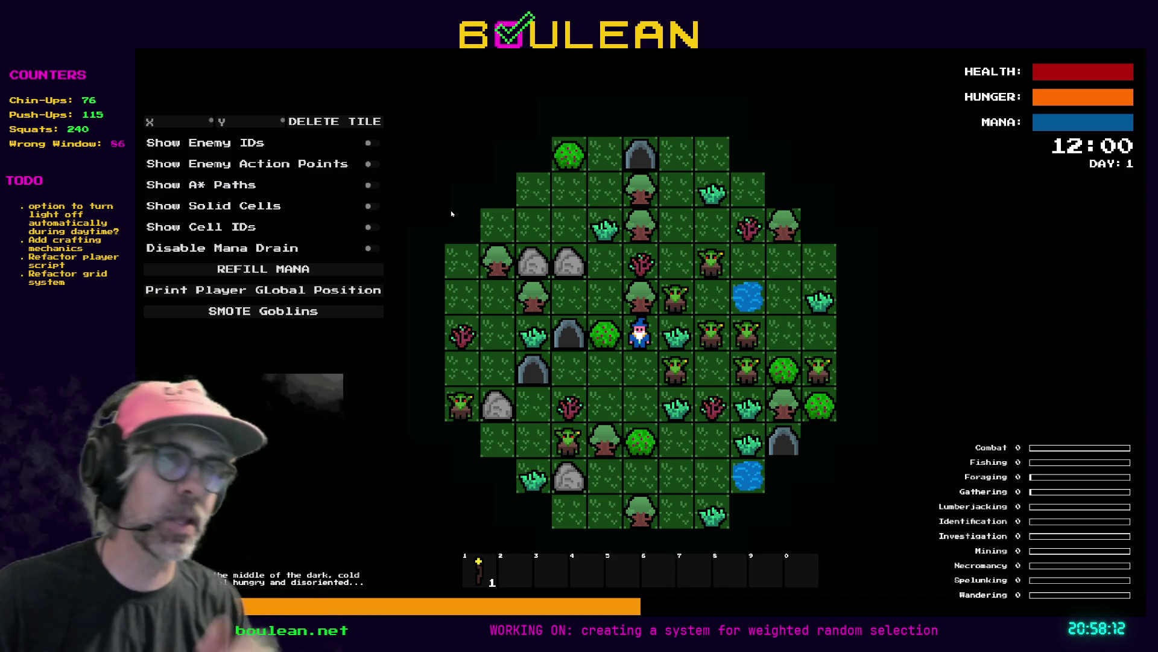
# Move the wizard one cell down and clear all goblins from the map
pyautogui.press('Down')
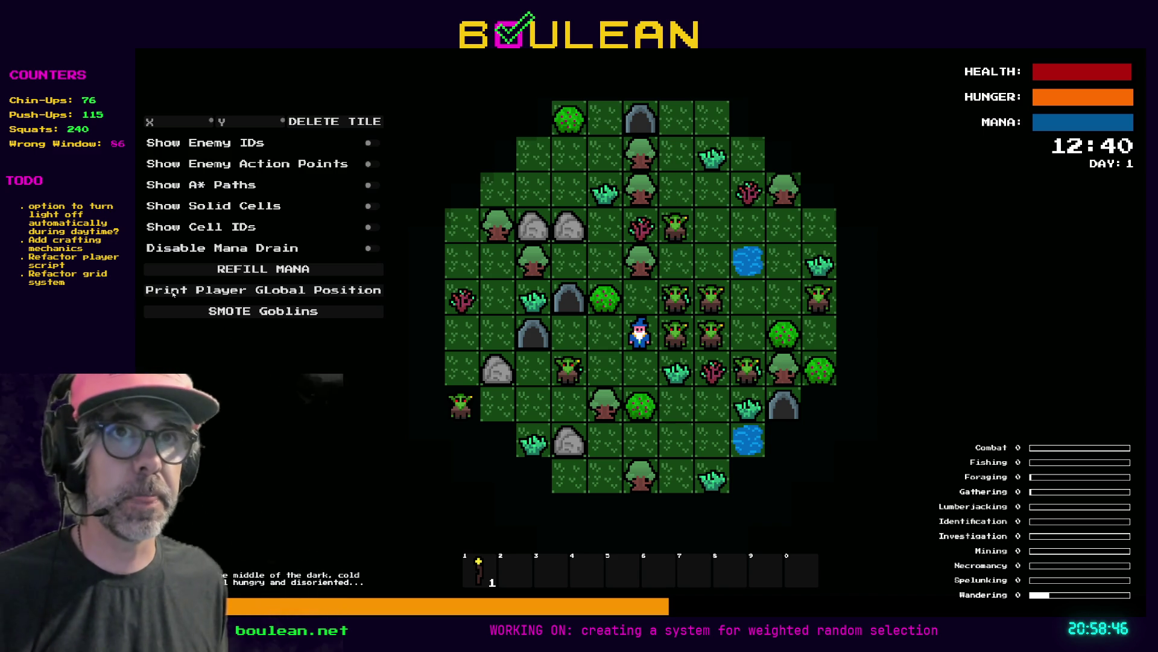
pyautogui.click(271, 311)
# Walk the wizard right and up to the water, fish the tile above, then stop the game
pyautogui.press('Right')
pyautogui.press('Right')
pyautogui.press('Right')
pyautogui.press('Up')
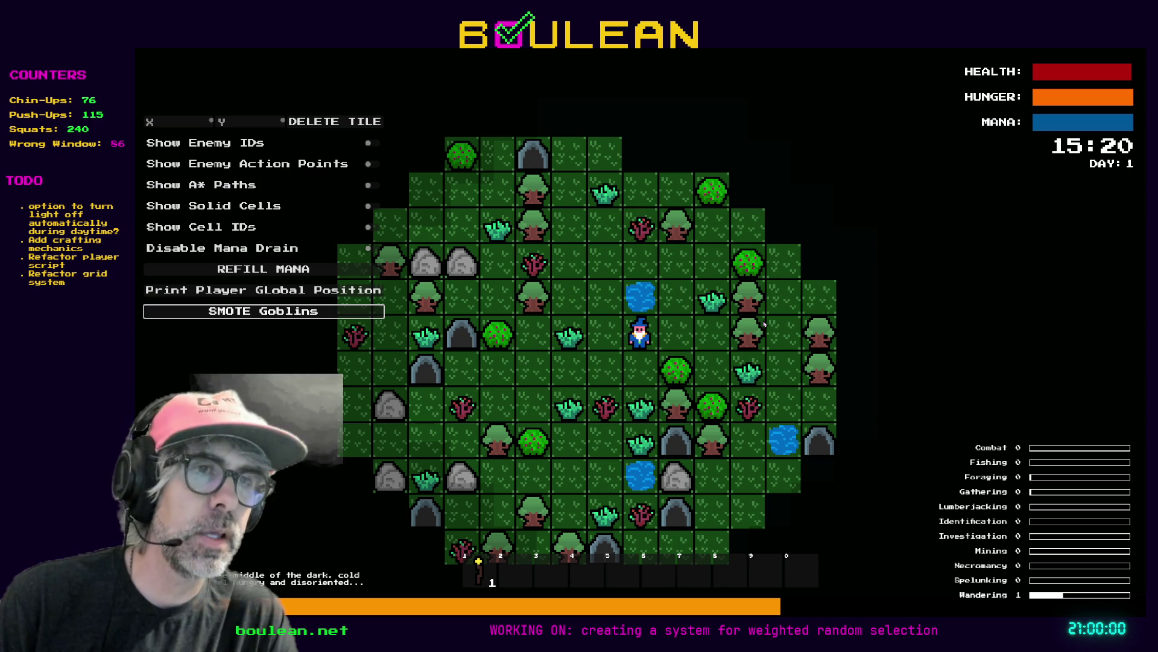
pyautogui.press('Up')
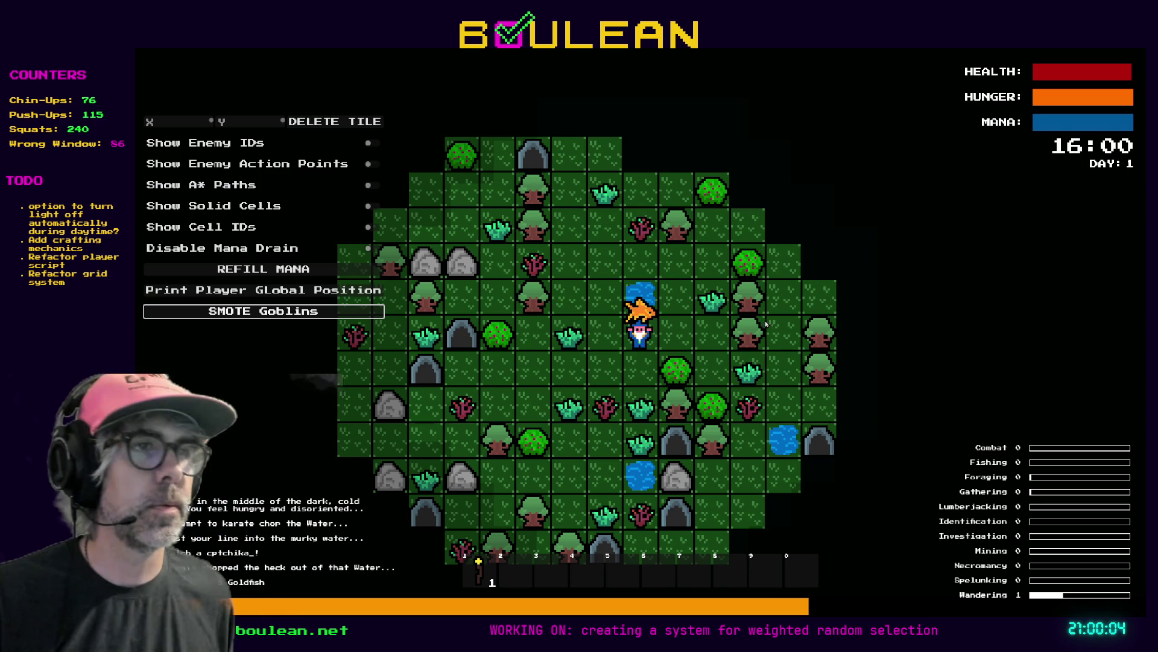
pyautogui.press('Escape')
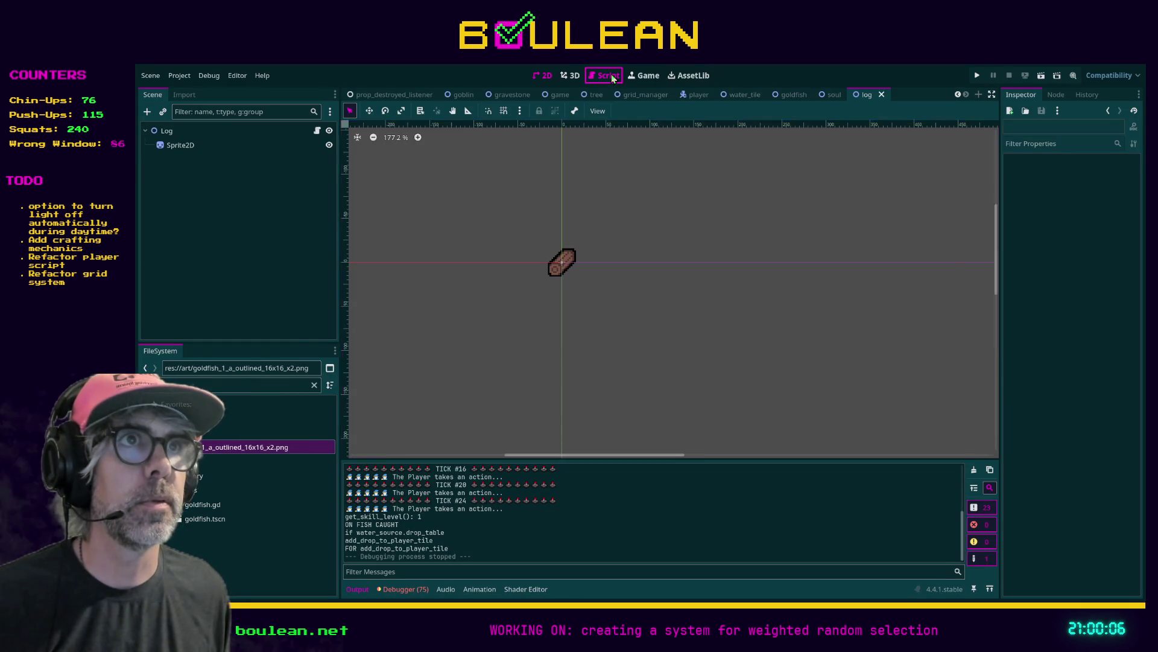
# Change create_timer(0.4) to 0.45 in drop_manager.gd, add comment 'IT'S TERRIBLE: 2025-09-18', save and run
pyautogui.click(604, 75)
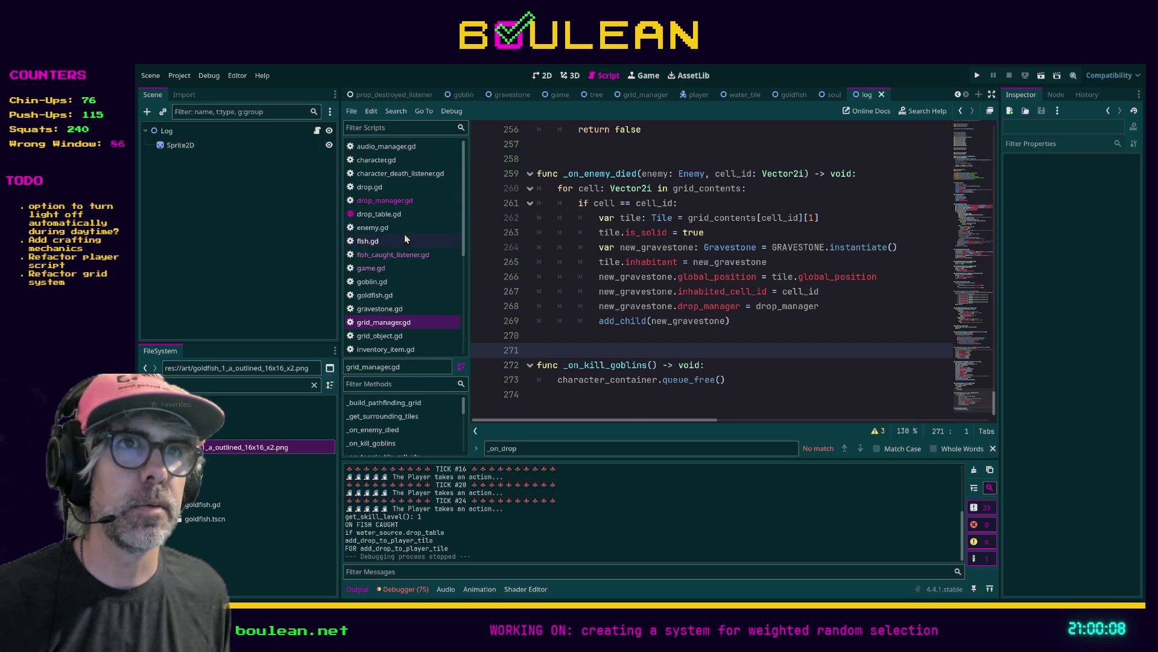
pyautogui.click(399, 204)
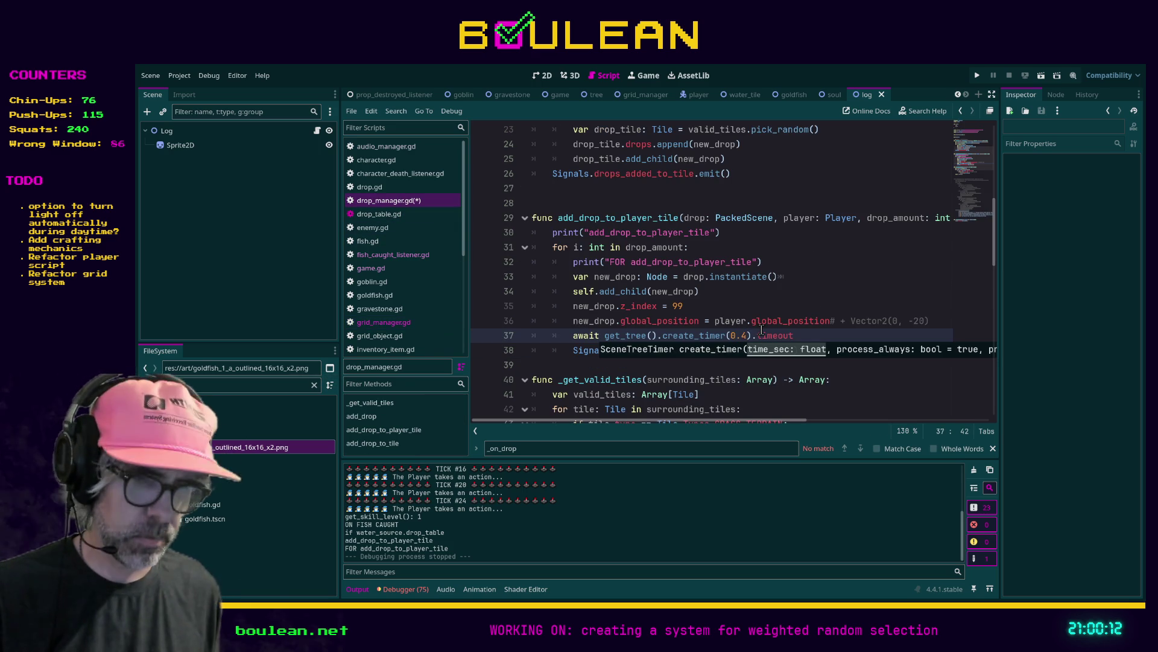
pyautogui.write('5')
pyautogui.press('End')
pyautogui.write('#')
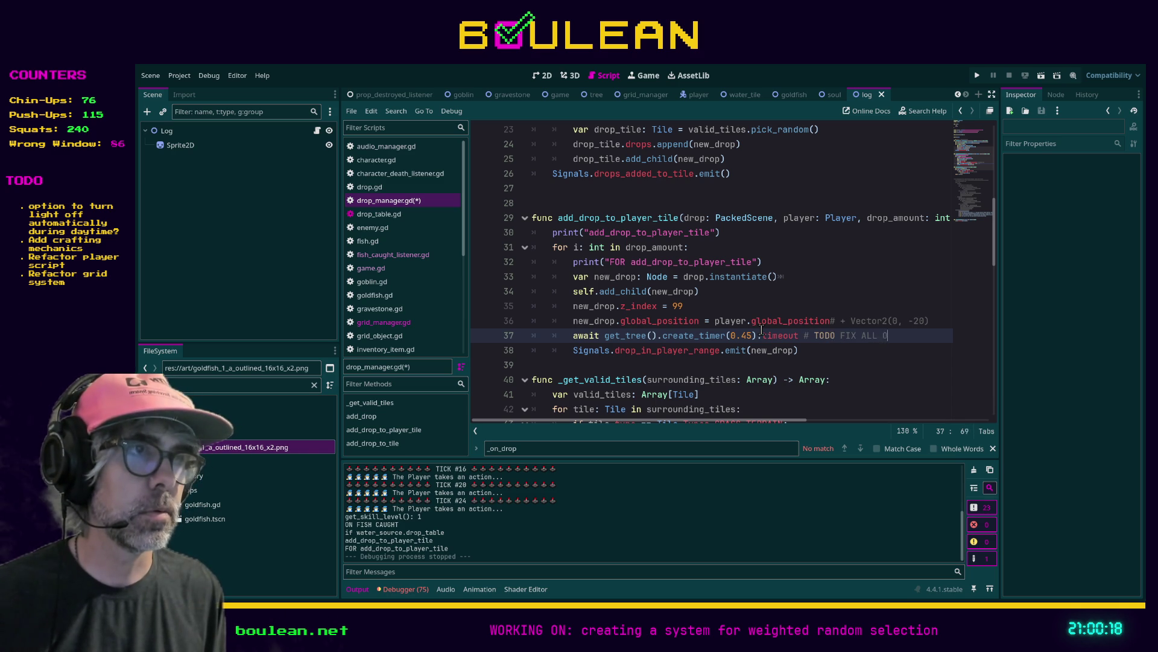
pyautogui.write("IT'S TERRIBLE")
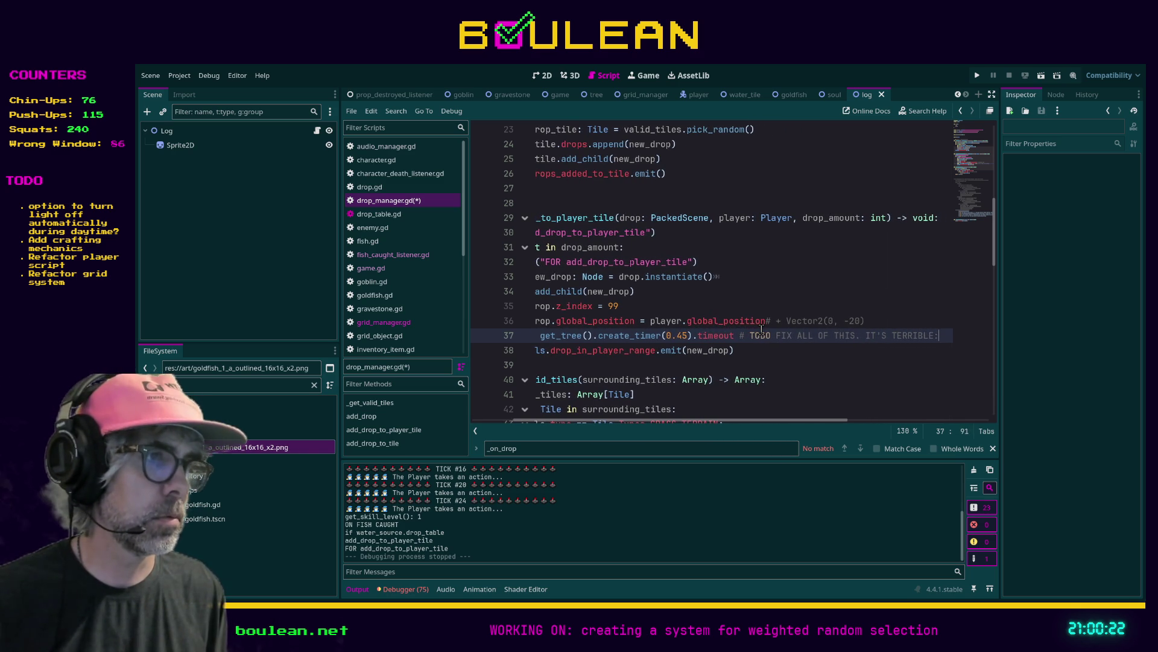
pyautogui.write(': 2025-09-')
pyautogui.write('18')
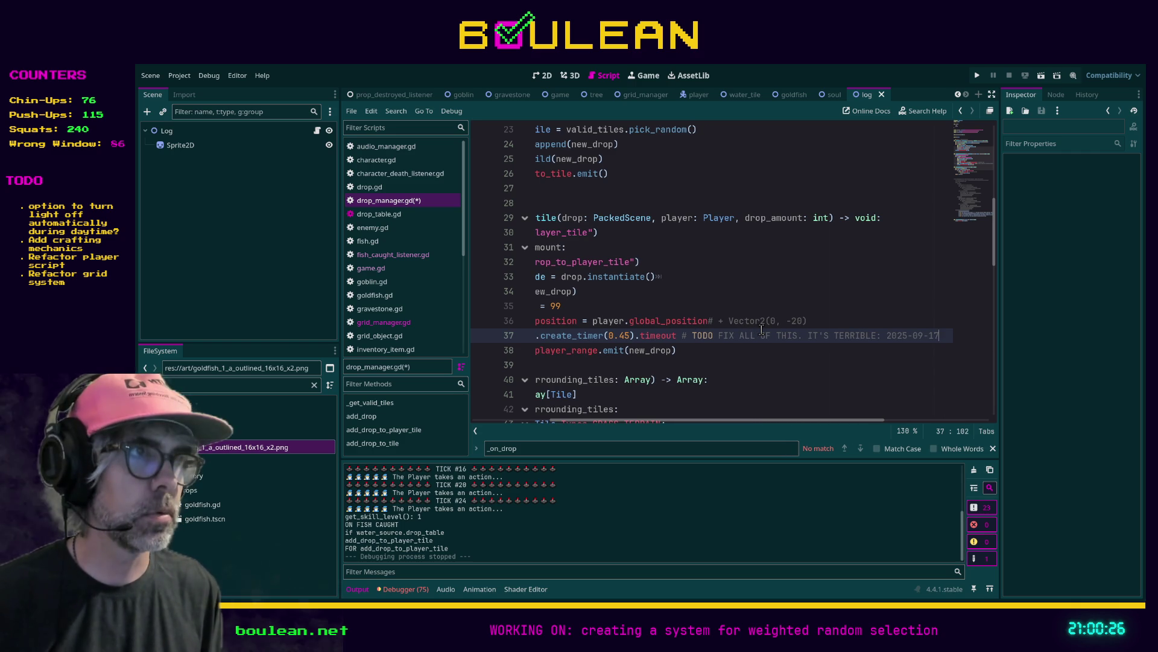
pyautogui.hotkey('ctrl', 's')
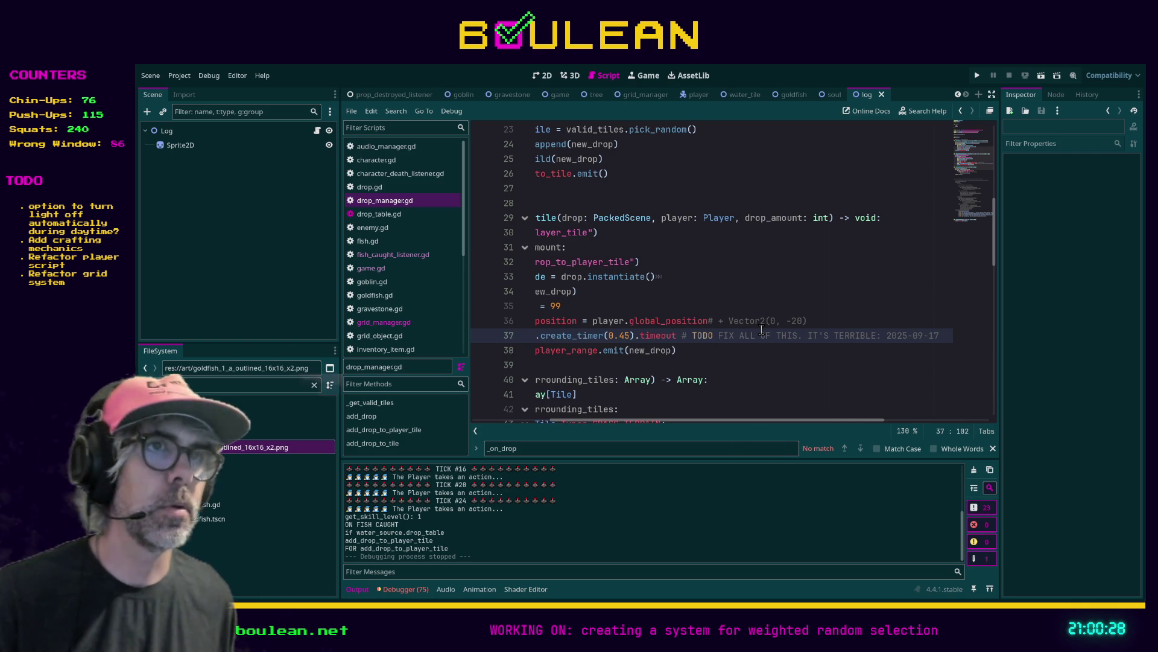
pyautogui.press('F5')
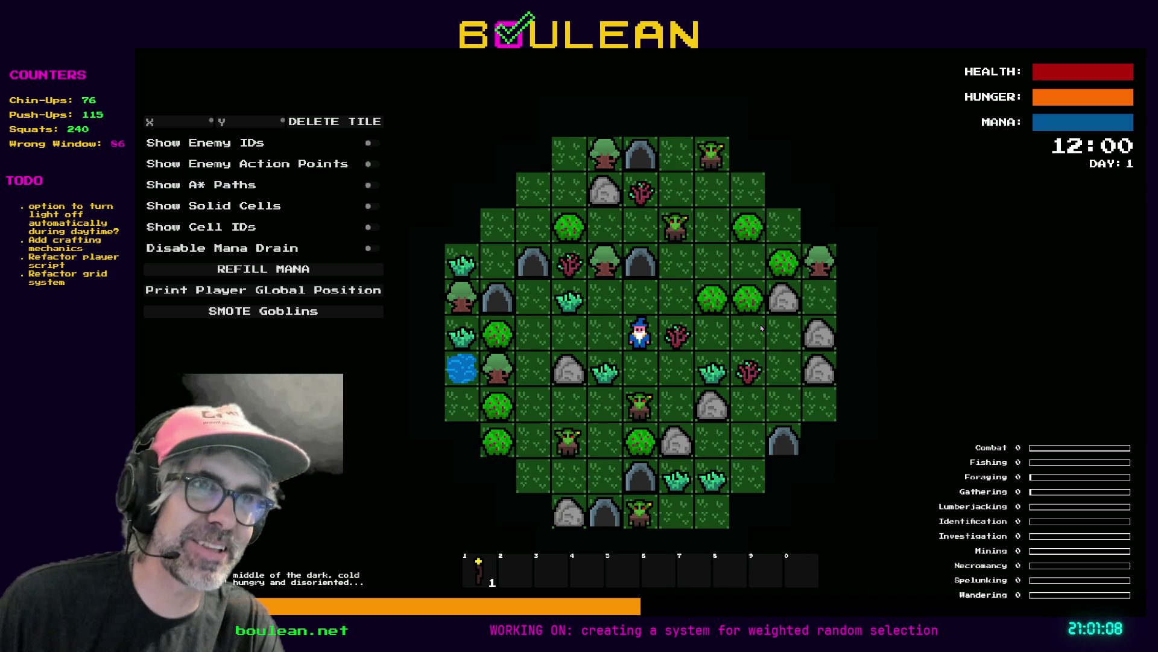
# Move the wizard left and up beside water, fish the tile below four times, then close the game
pyautogui.press('Left')
pyautogui.press('Left')
pyautogui.press('Left')
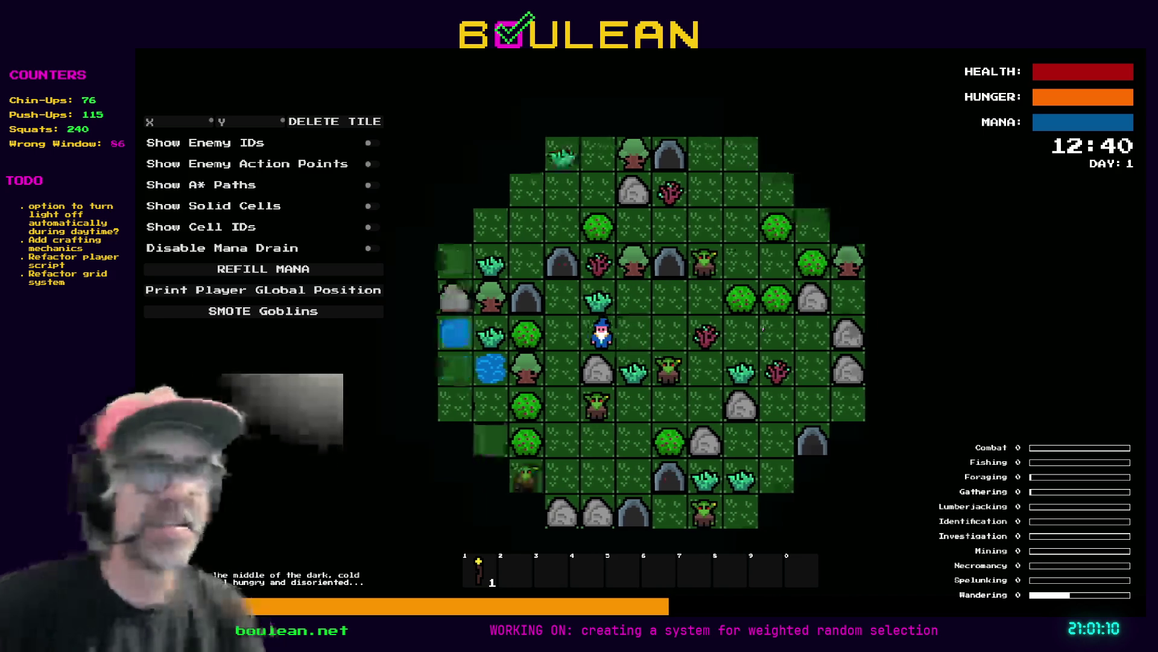
pyautogui.press('Up')
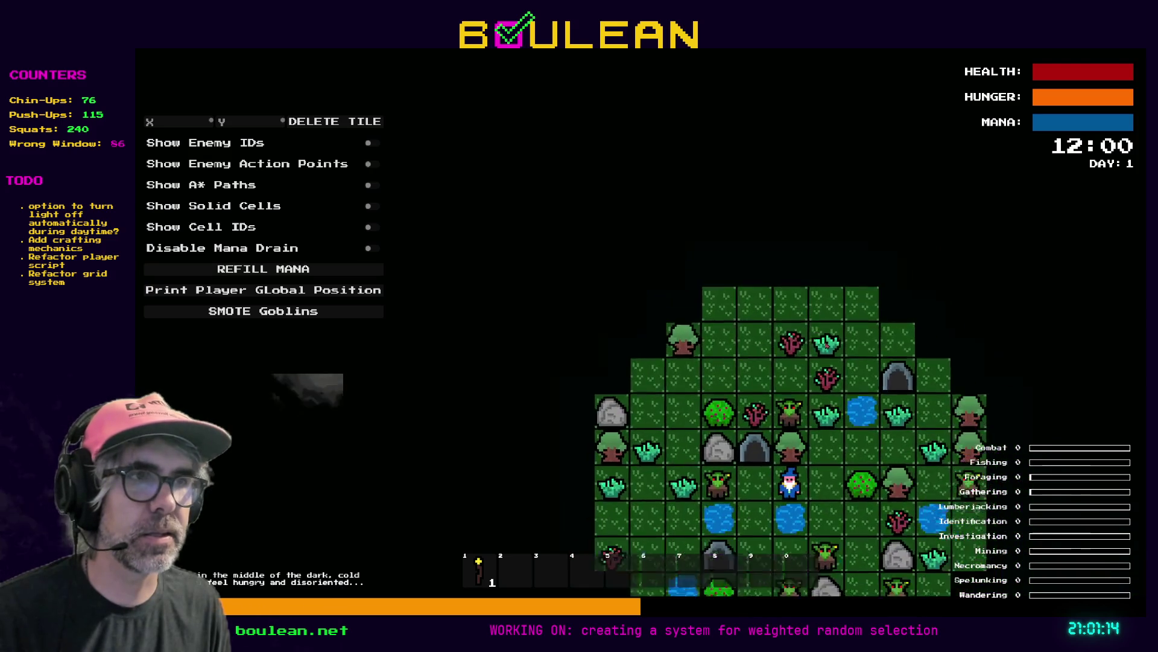
pyautogui.press('Down')
pyautogui.press('Down')
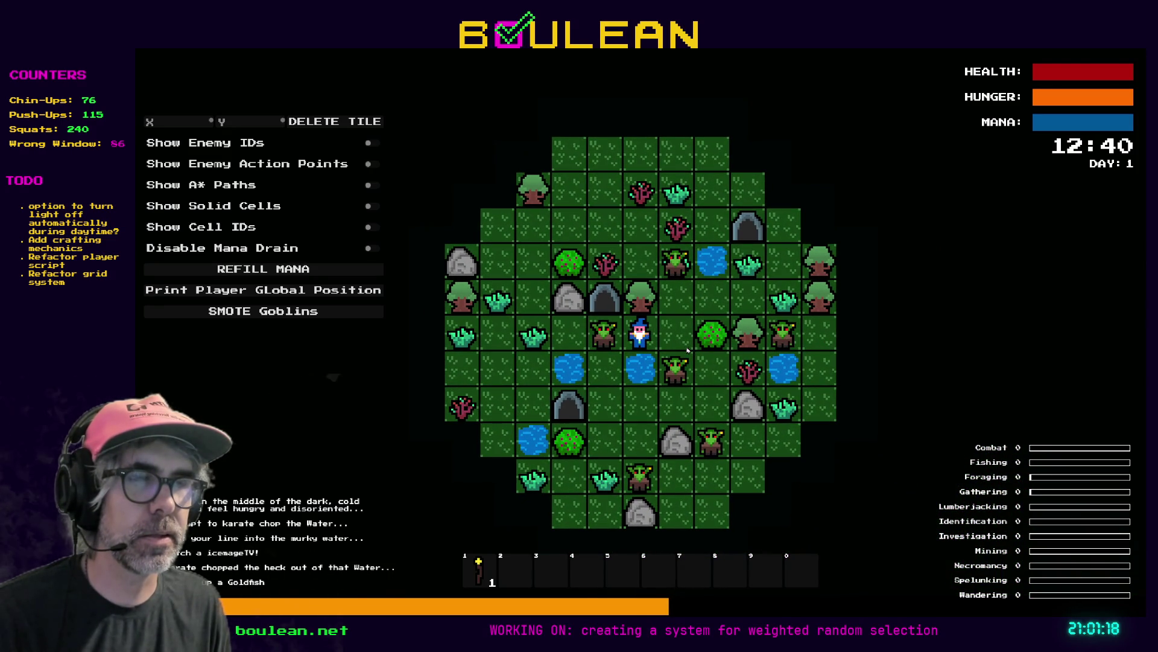
pyautogui.press('Down')
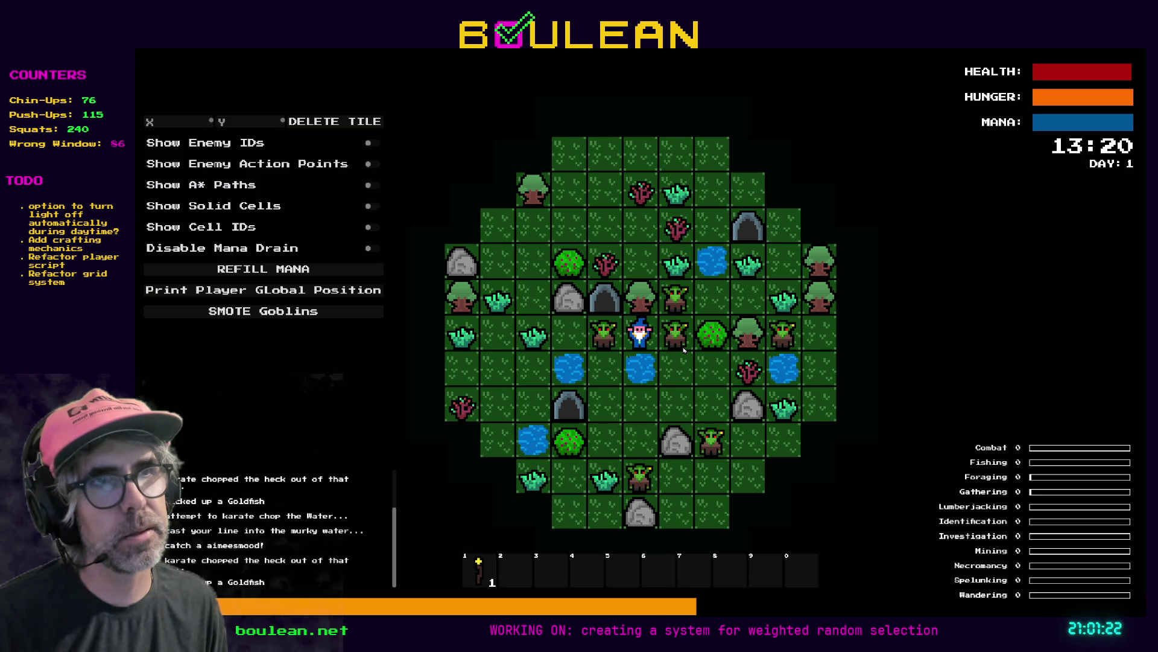
pyautogui.press('Down')
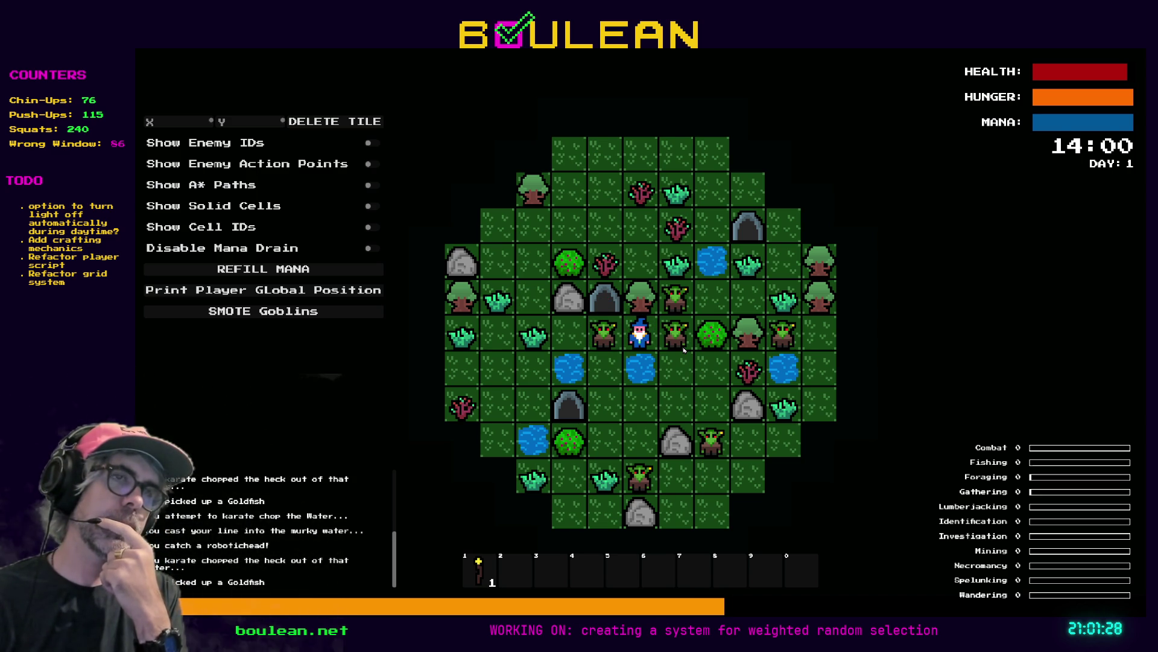
pyautogui.press('Down')
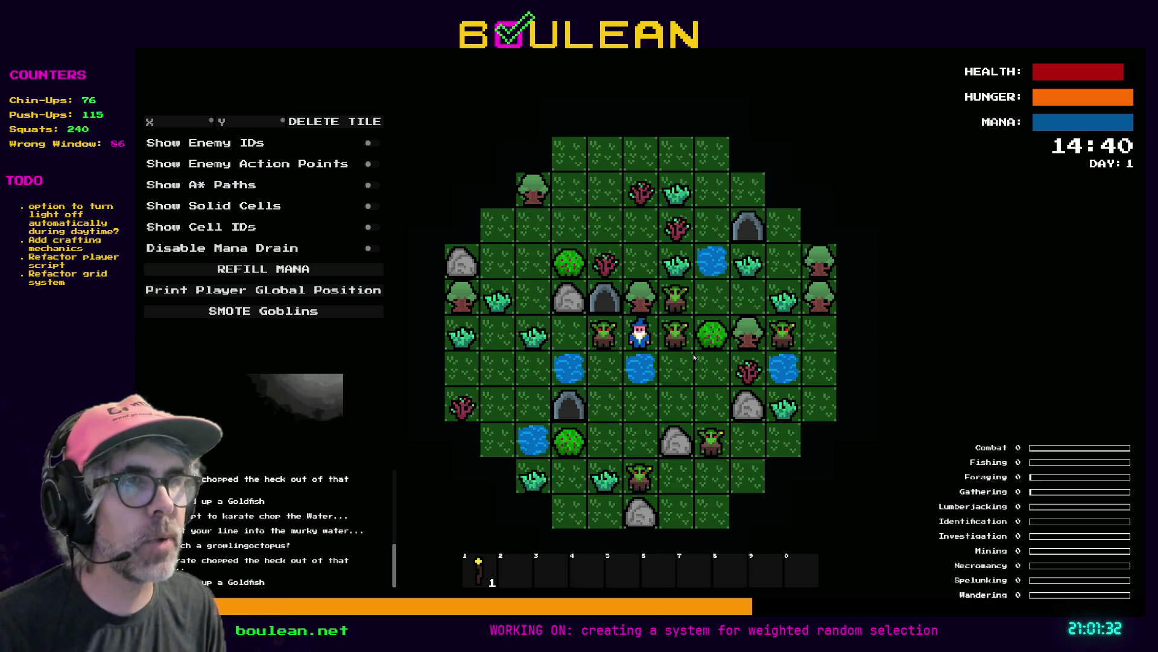
pyautogui.press('Escape')
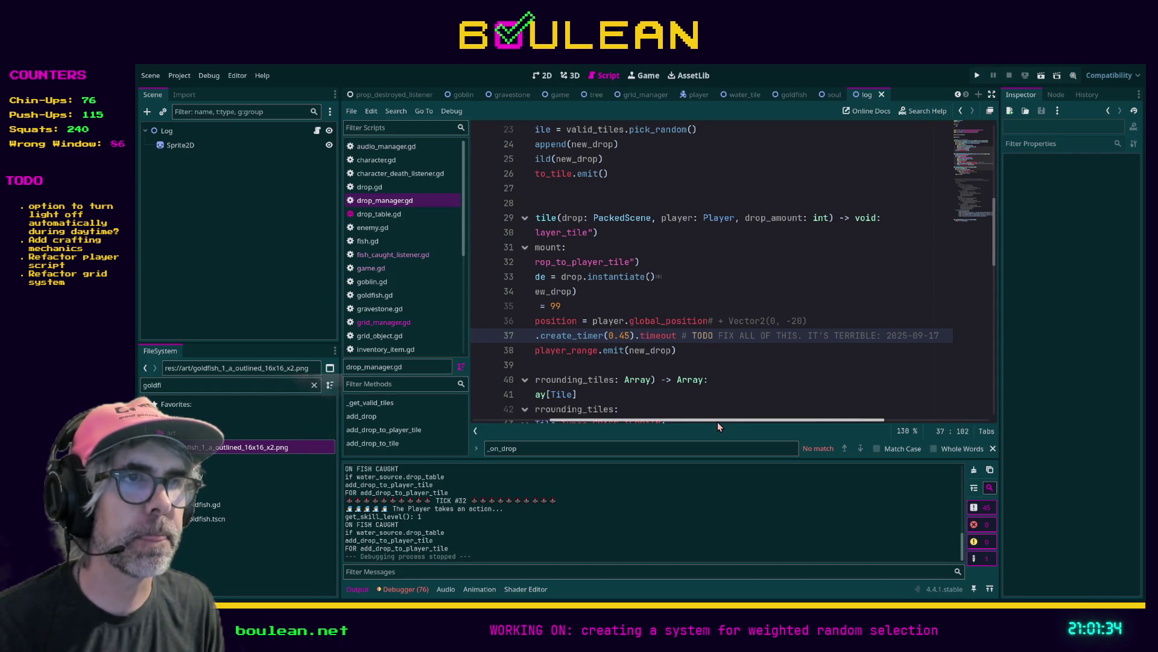
# Move the 0.45-second await line above add_child in drop_manager.gd, save, and run the game
pyautogui.moveTo(709, 424); pyautogui.dragTo(612, 420)
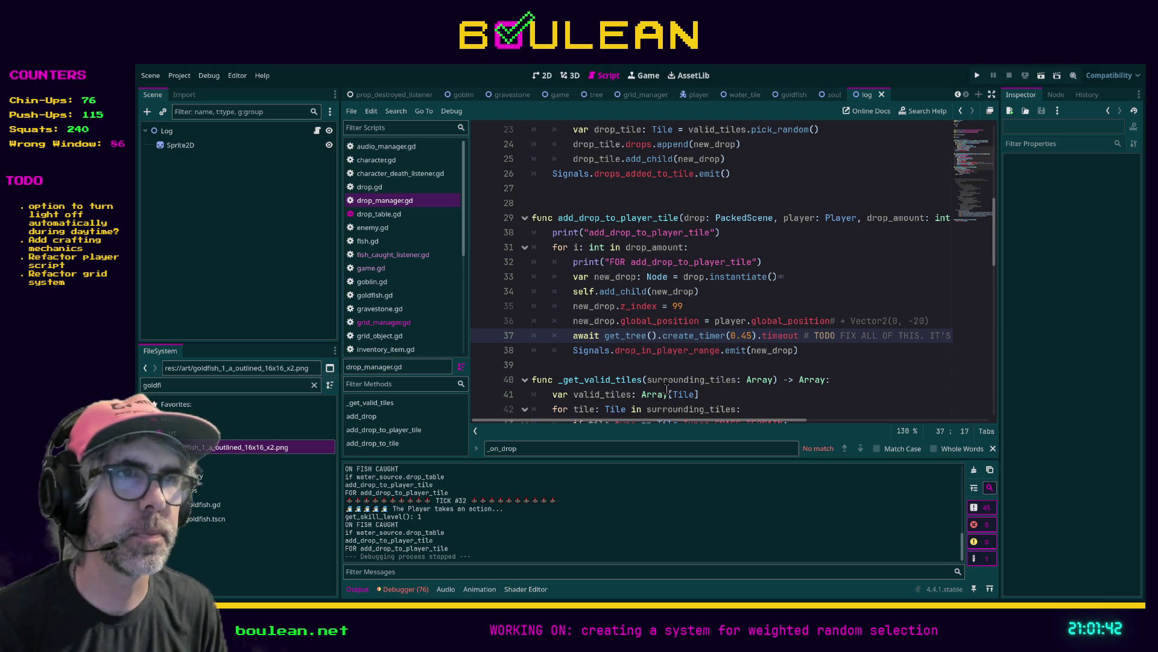
pyautogui.hotkey('alt', 'Up')
pyautogui.hotkey('alt', 'Up')
pyautogui.hotkey('alt', 'Up')
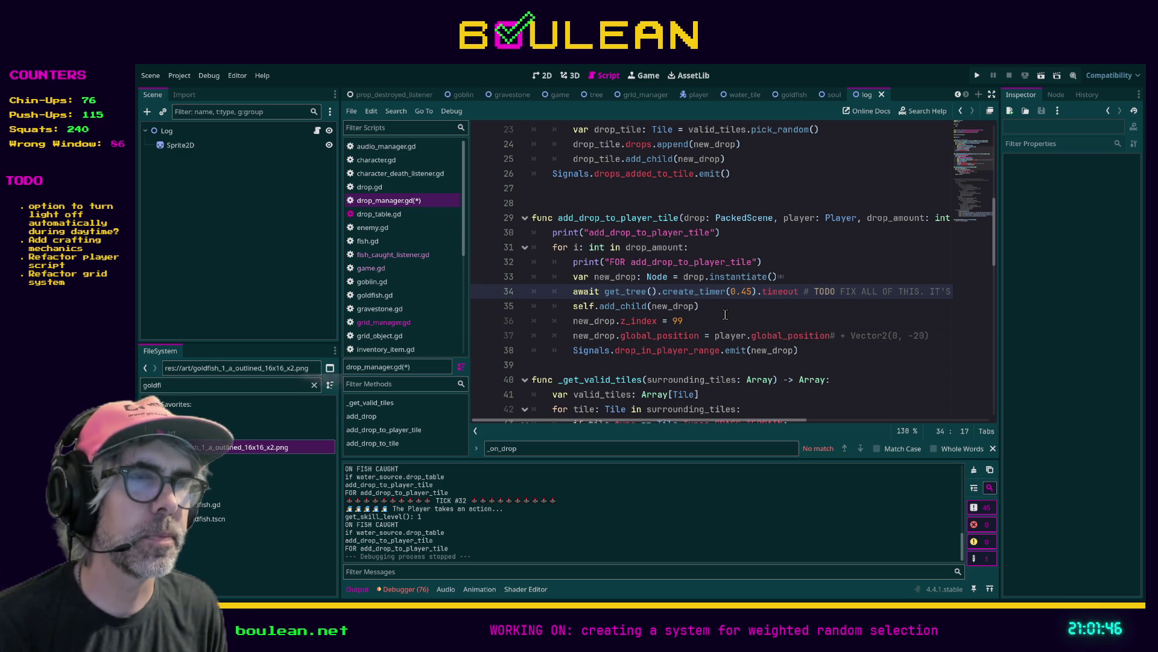
pyautogui.click(726, 313)
pyautogui.hotkey('ctrl', 's')
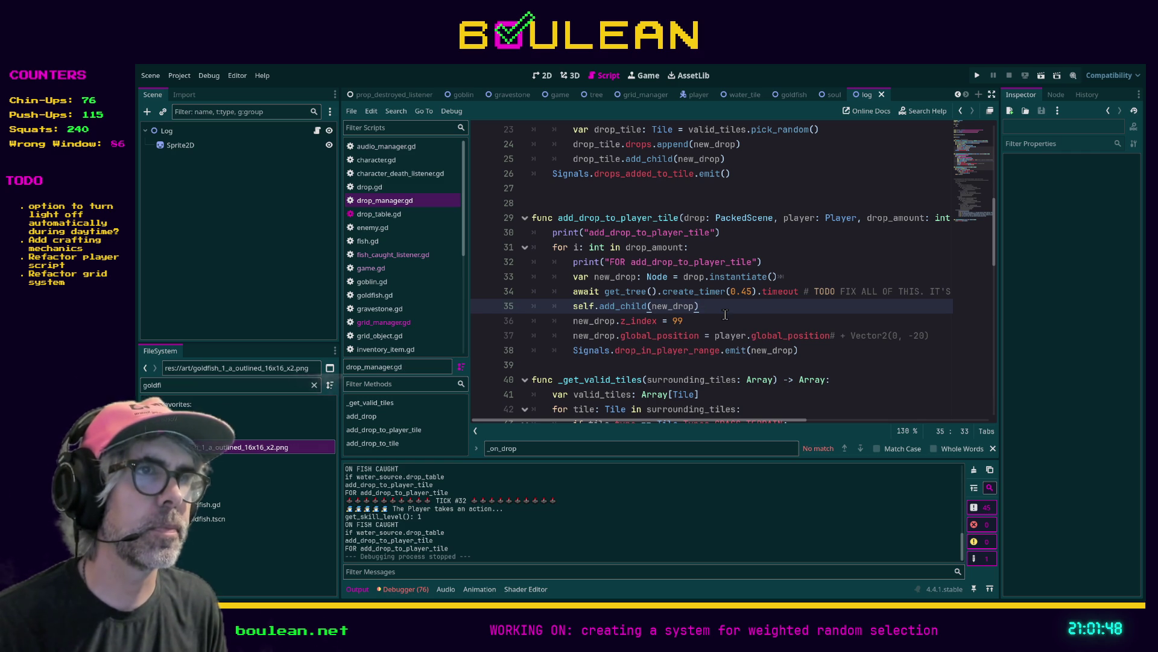
pyautogui.press('F5')
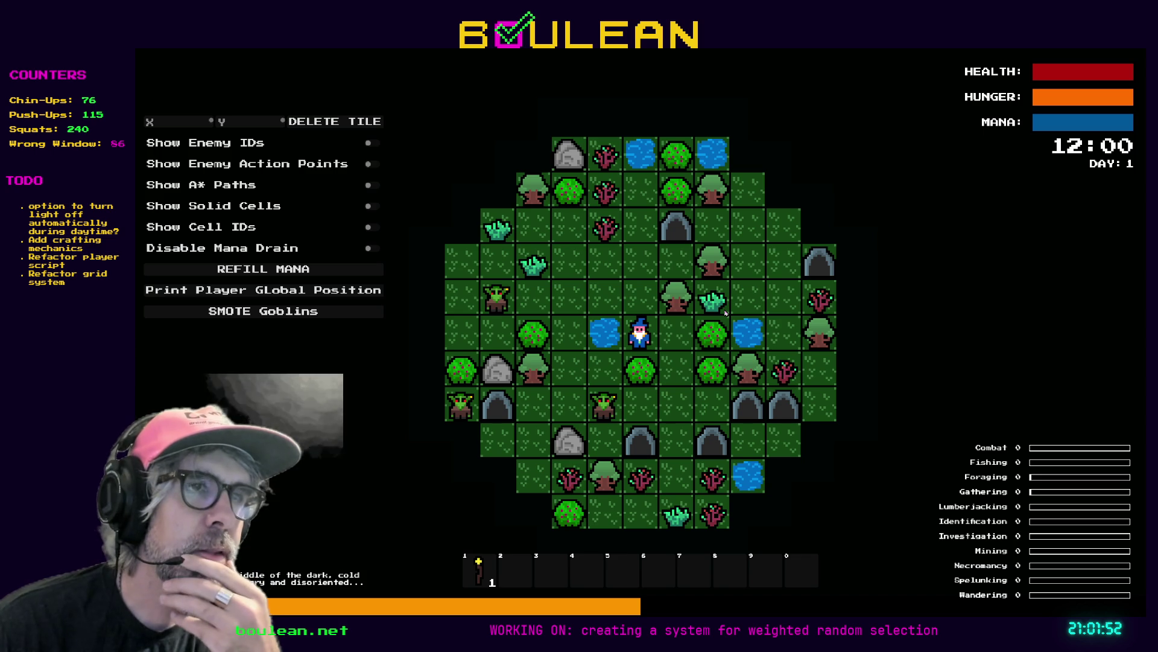
# Fish the water to the wizard's left five times for a goldfish, then smite all goblins
pyautogui.press('Left')
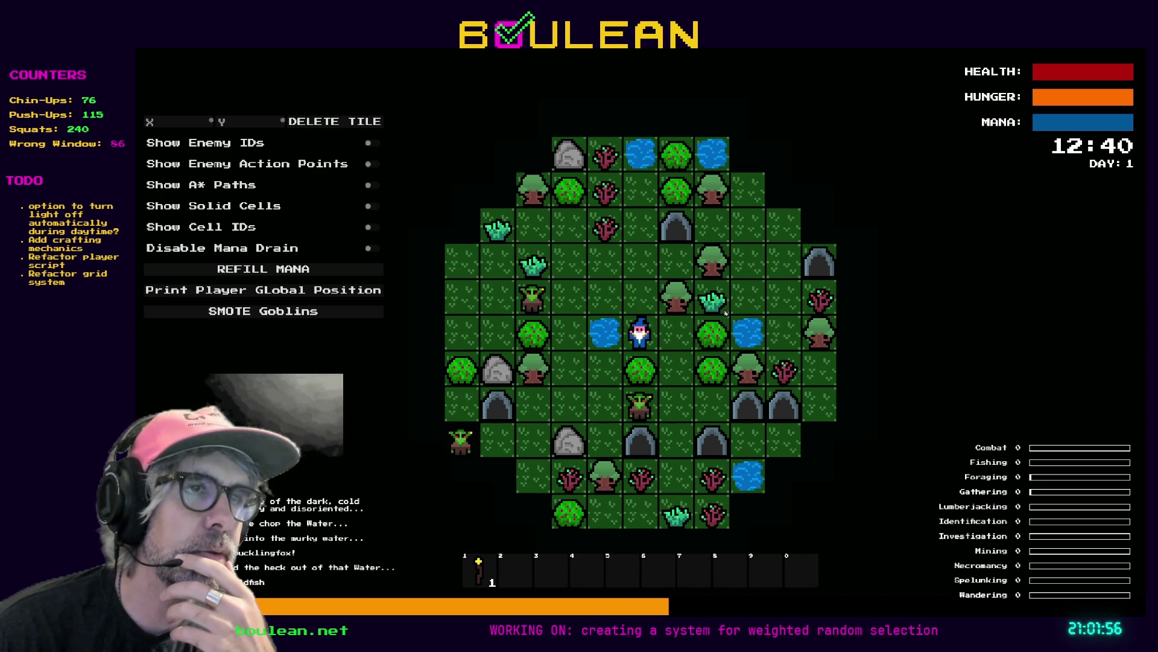
pyautogui.press('Left')
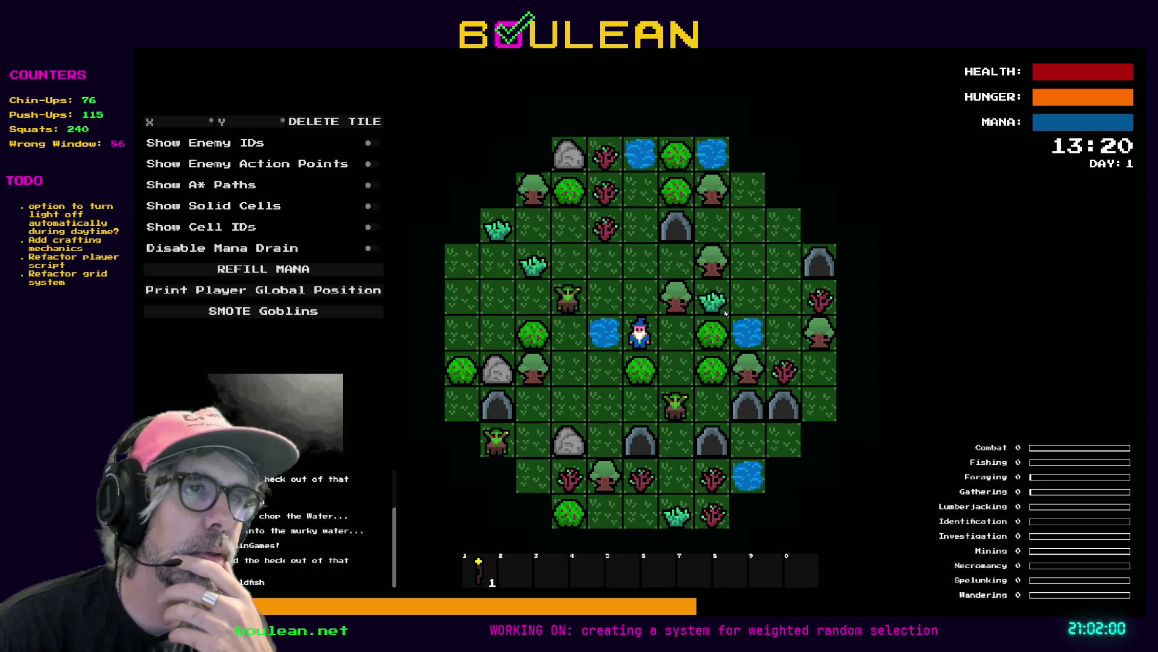
pyautogui.press('Left')
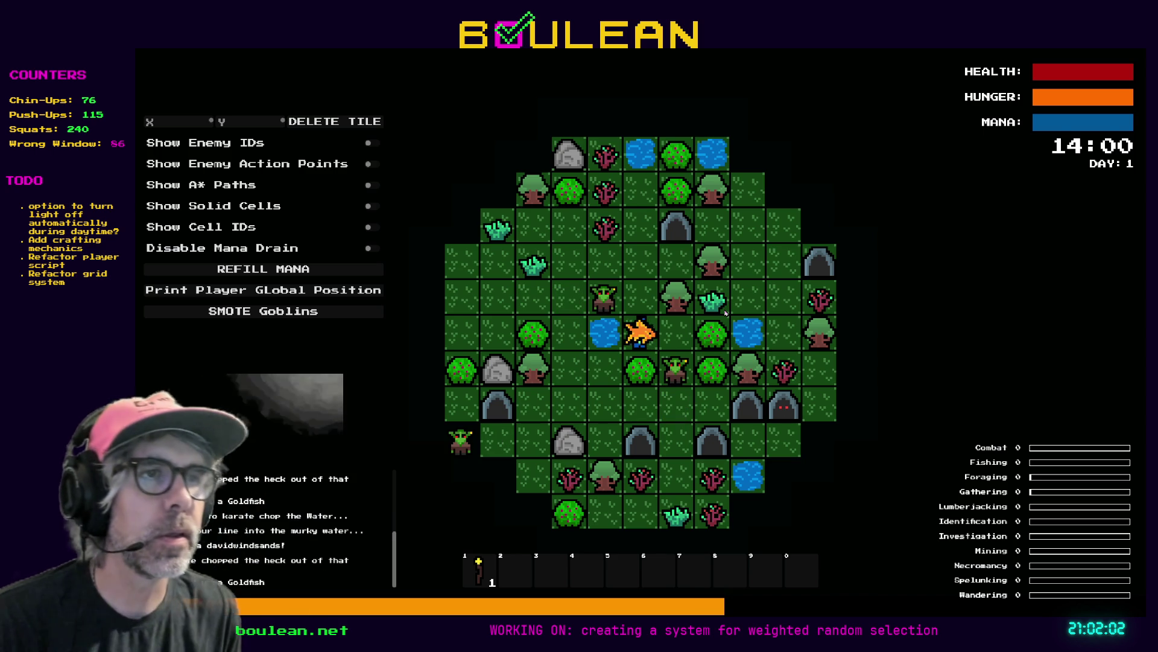
pyautogui.scroll(1, 631, 351)
pyautogui.scroll(1, 631, 352)
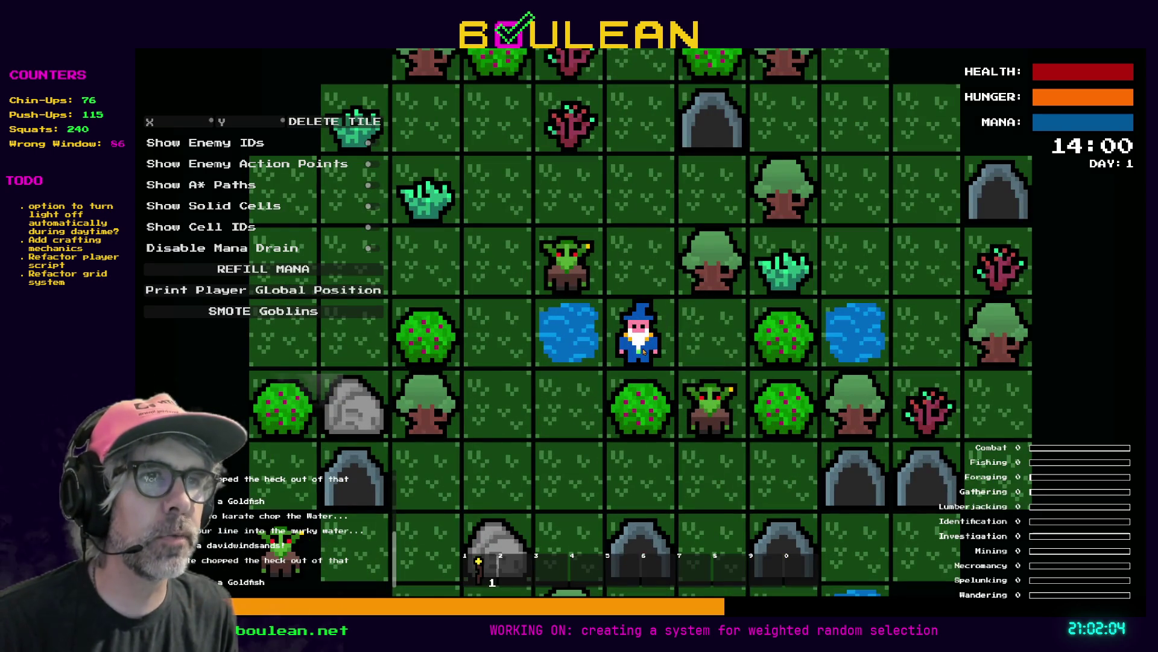
pyautogui.press('Left')
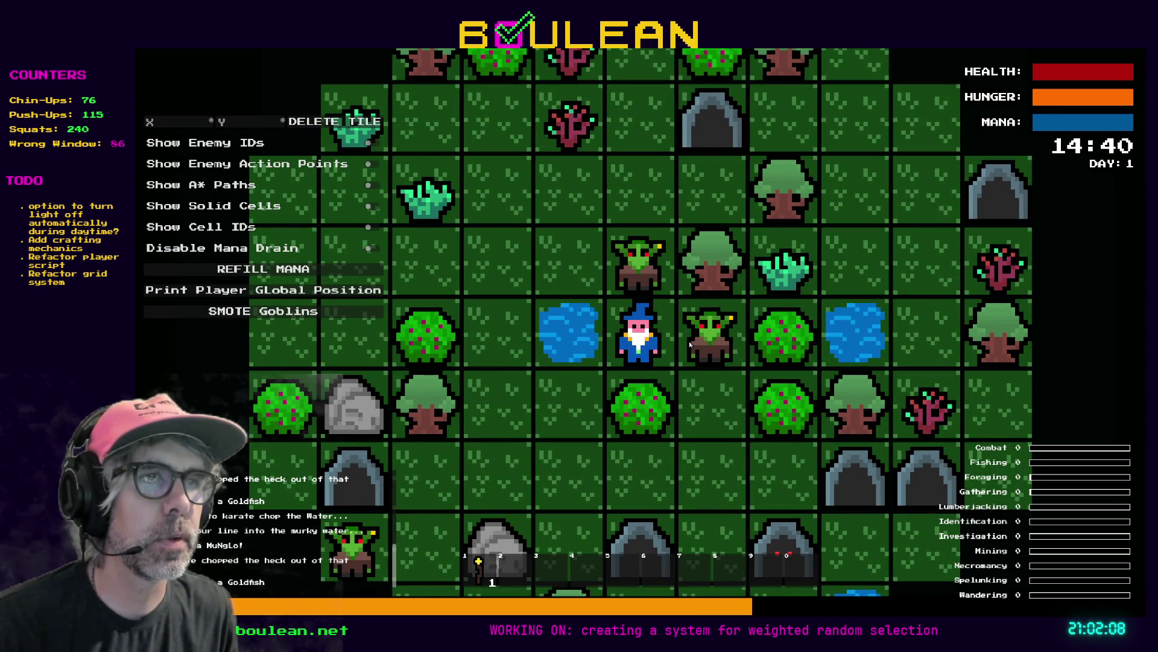
pyautogui.press('Left')
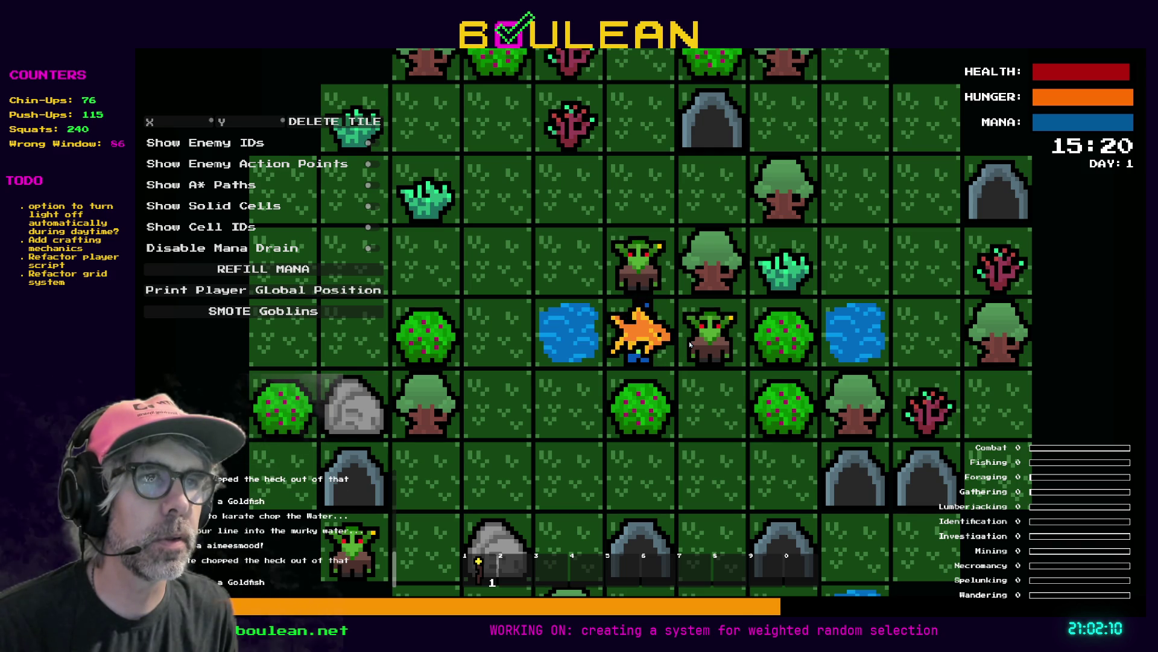
pyautogui.click(292, 309)
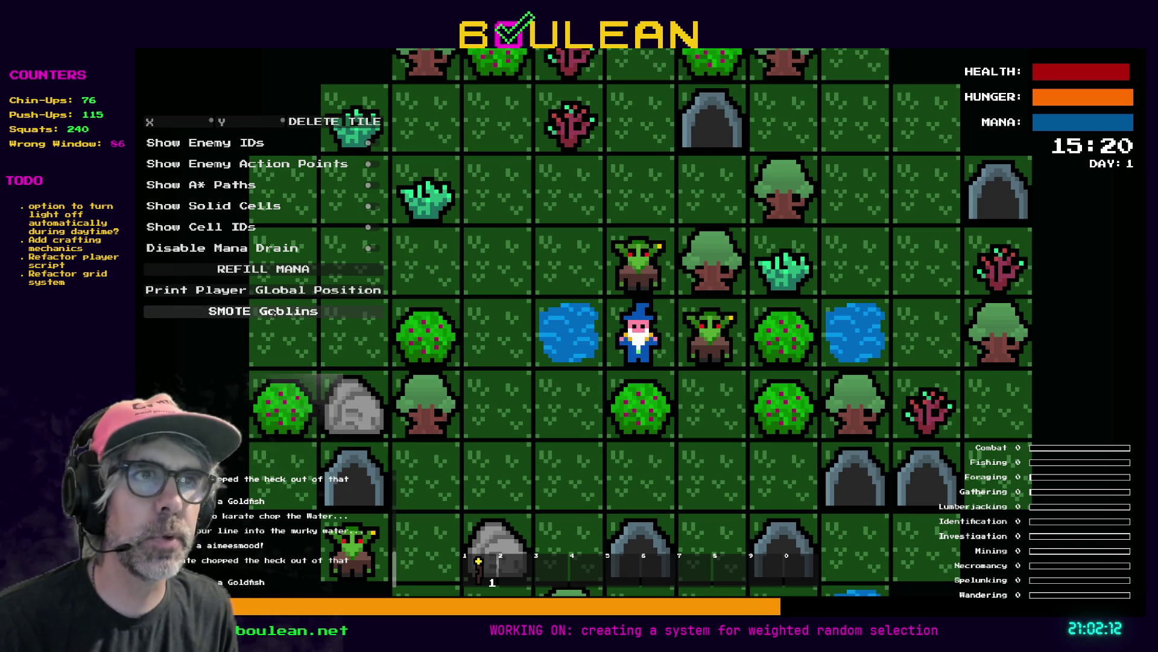
# Fish the water below, then chop the tree to the right and collect its log
pyautogui.press('Up')
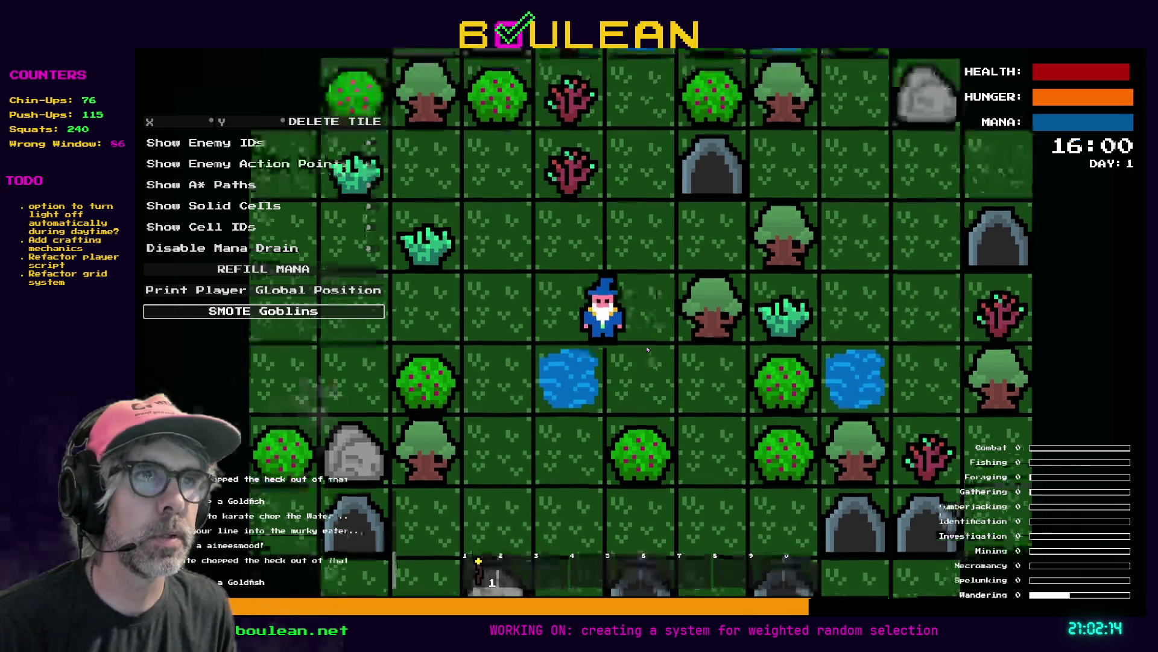
pyautogui.press('Left')
pyautogui.press('Down')
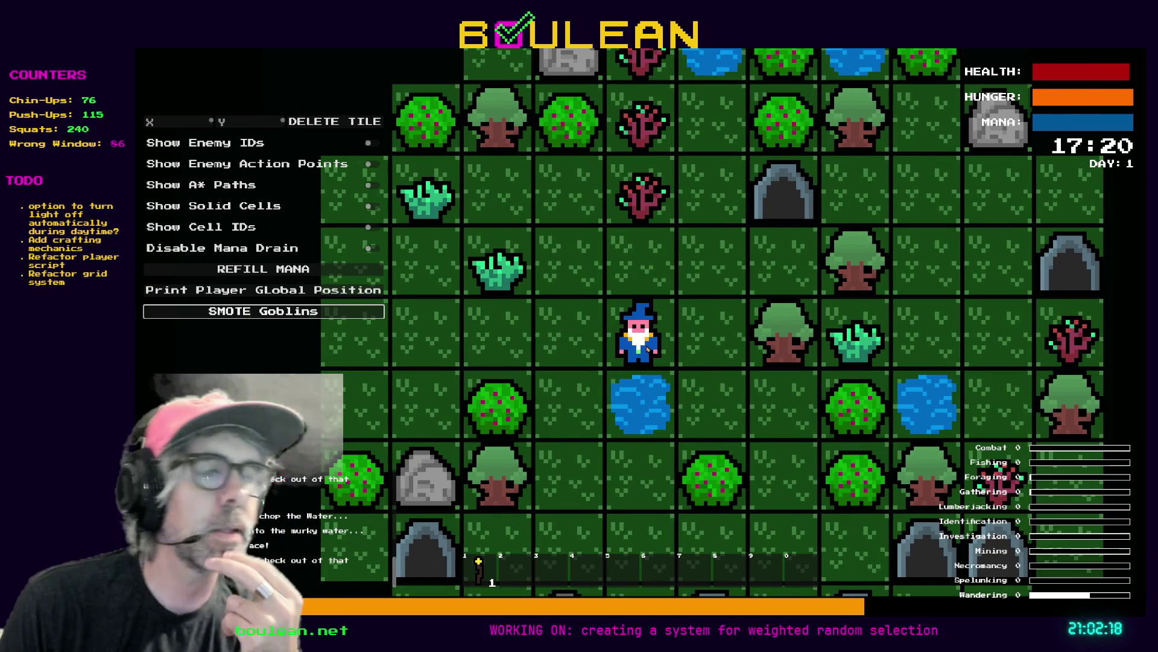
pyautogui.press('Right')
pyautogui.press('Right')
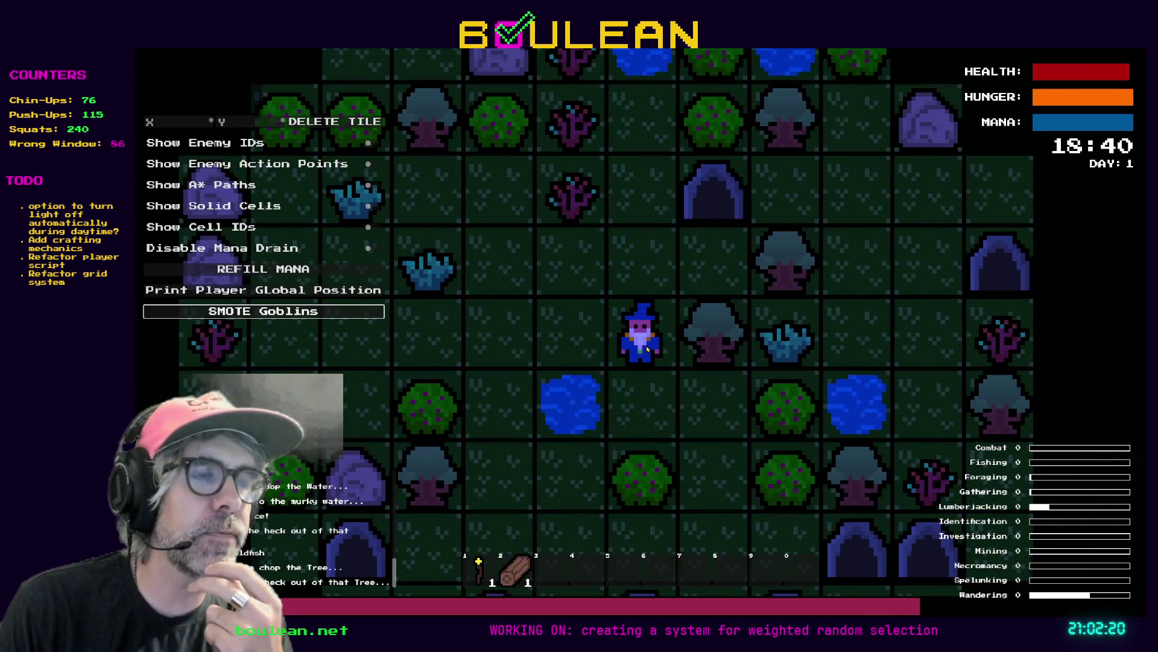
pyautogui.press('Right')
pyautogui.press('Right')
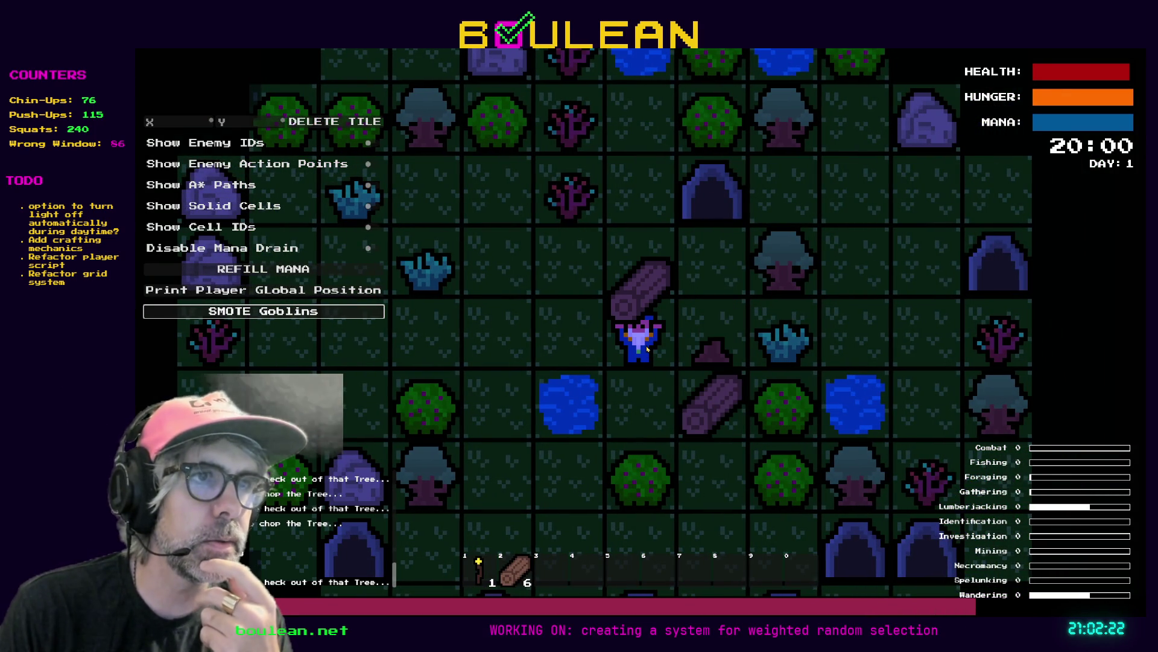
pyautogui.press('Down')
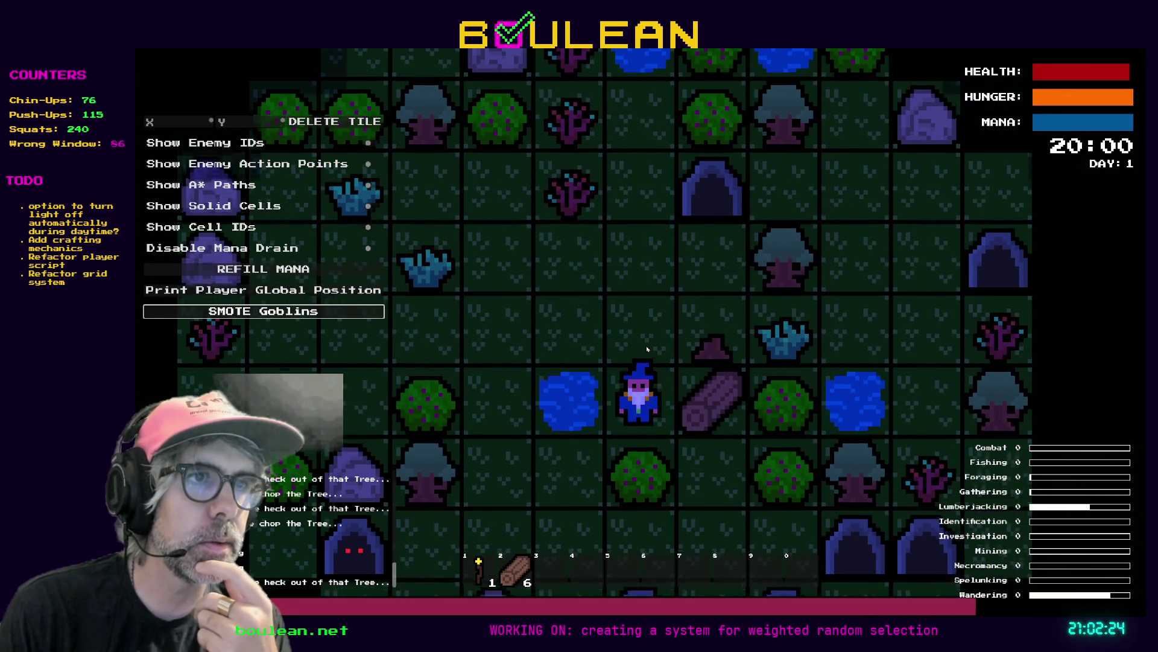
pyautogui.press('Right')
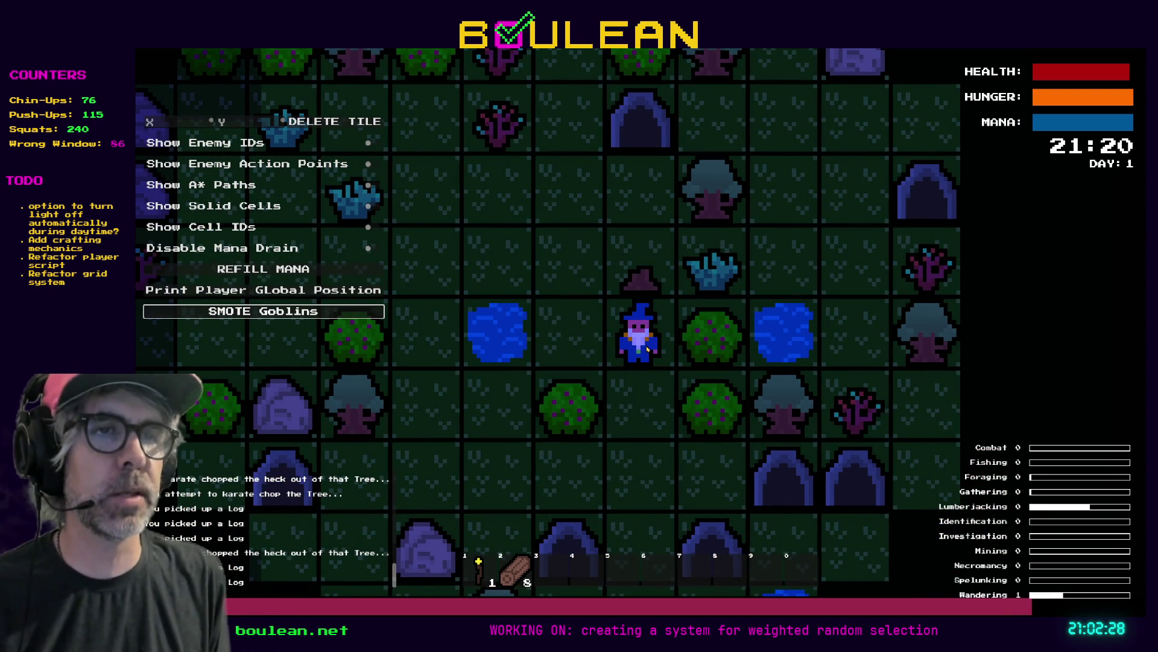
# Wander at nightfall, fish the water above and to the right, then stop the game
pyautogui.press('Left')
pyautogui.press('Left')
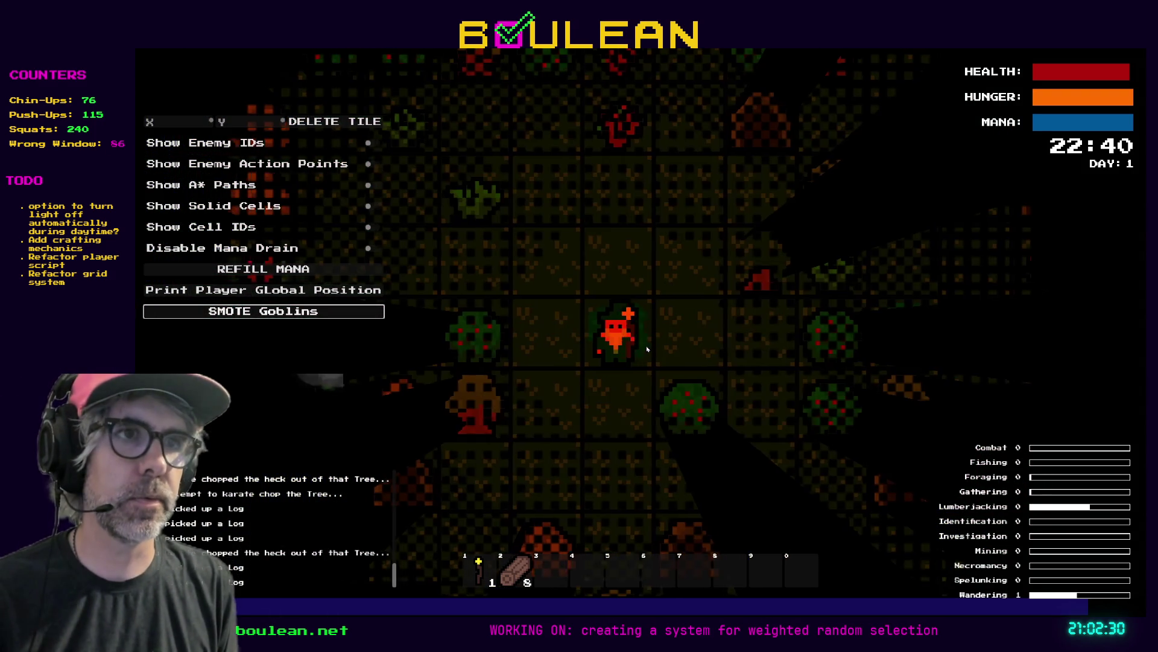
pyautogui.press('Left')
pyautogui.press('Right')
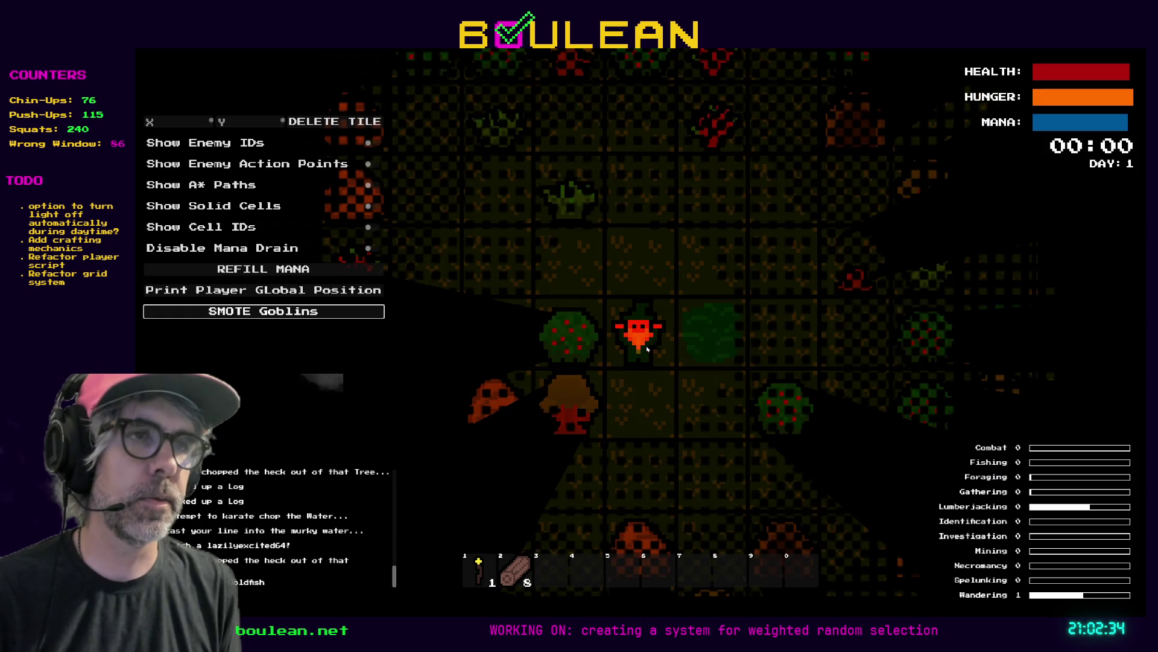
pyautogui.press('Down')
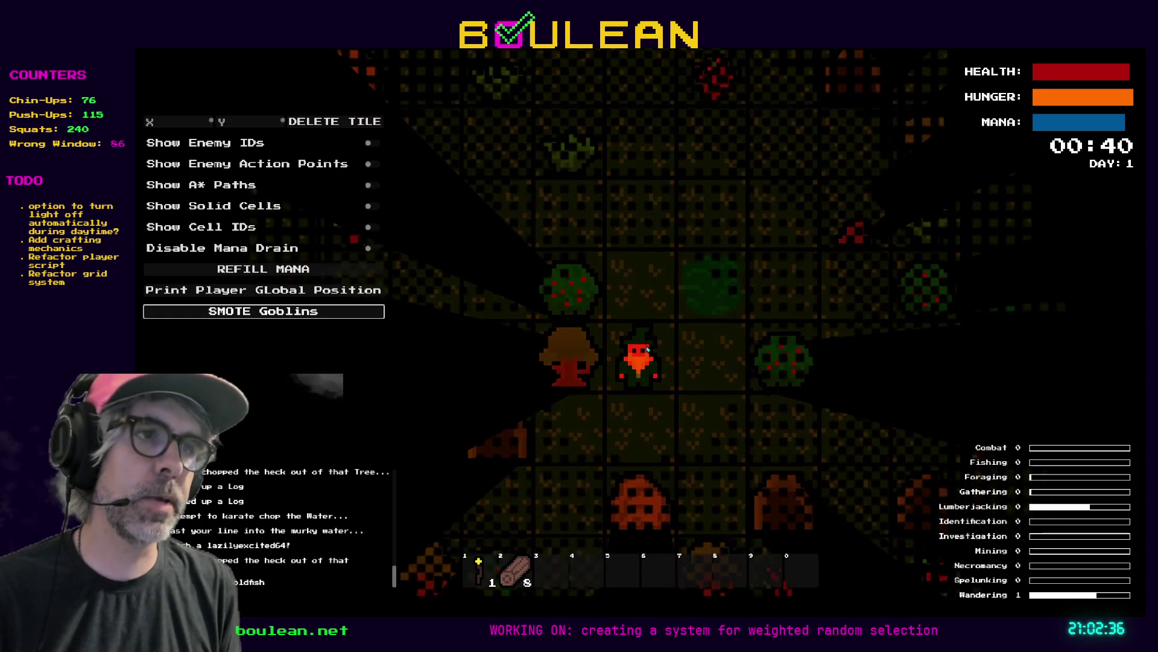
pyautogui.press('Right')
pyautogui.press('Up')
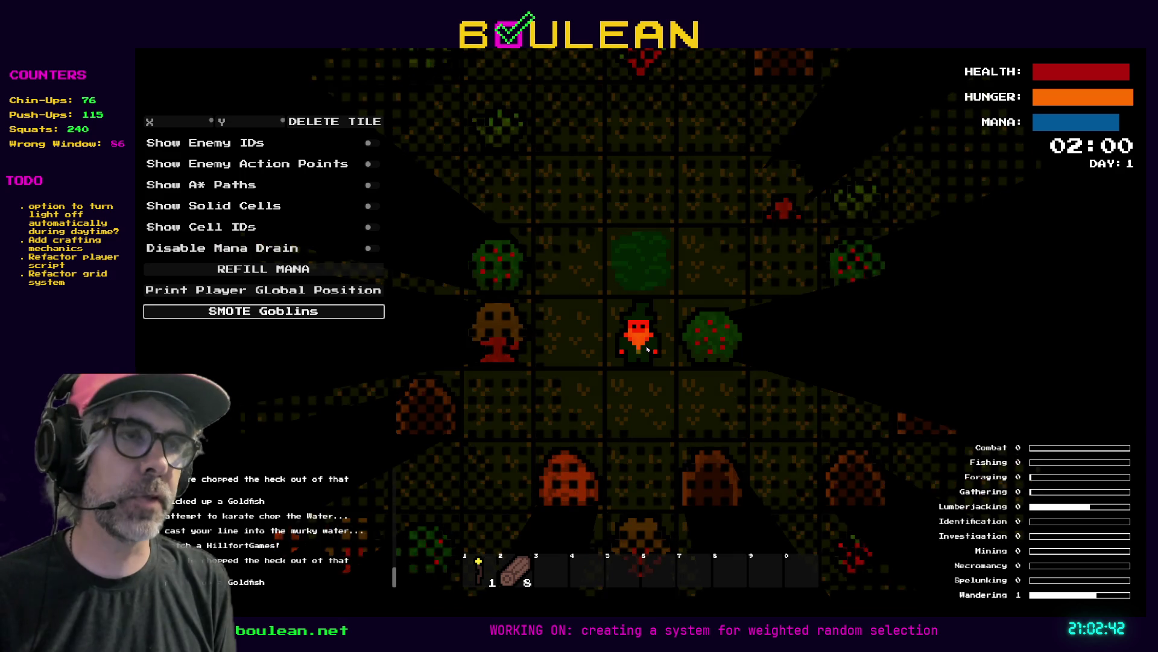
pyautogui.press('Left')
pyautogui.press('Up')
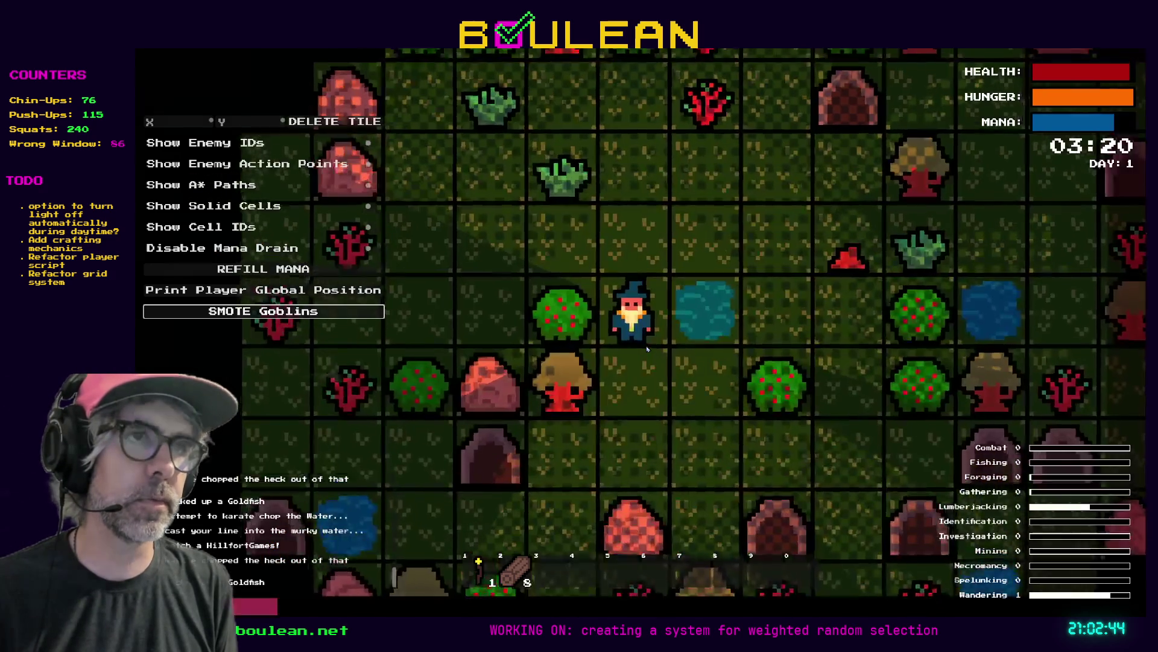
pyautogui.press('Right')
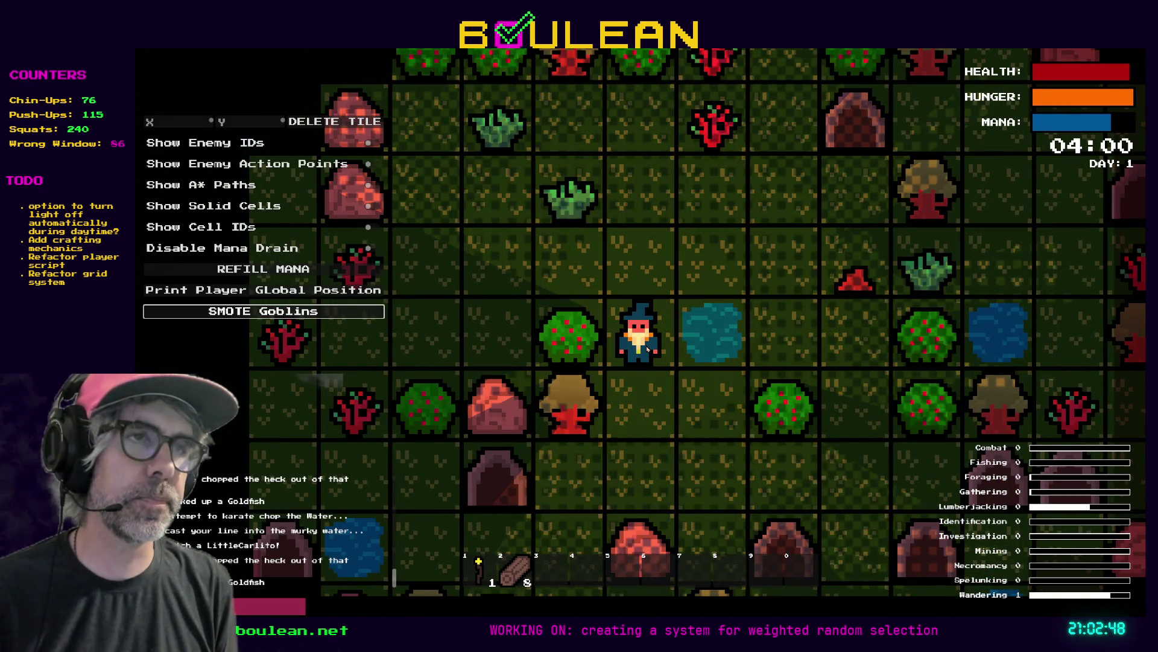
pyautogui.press('F8')
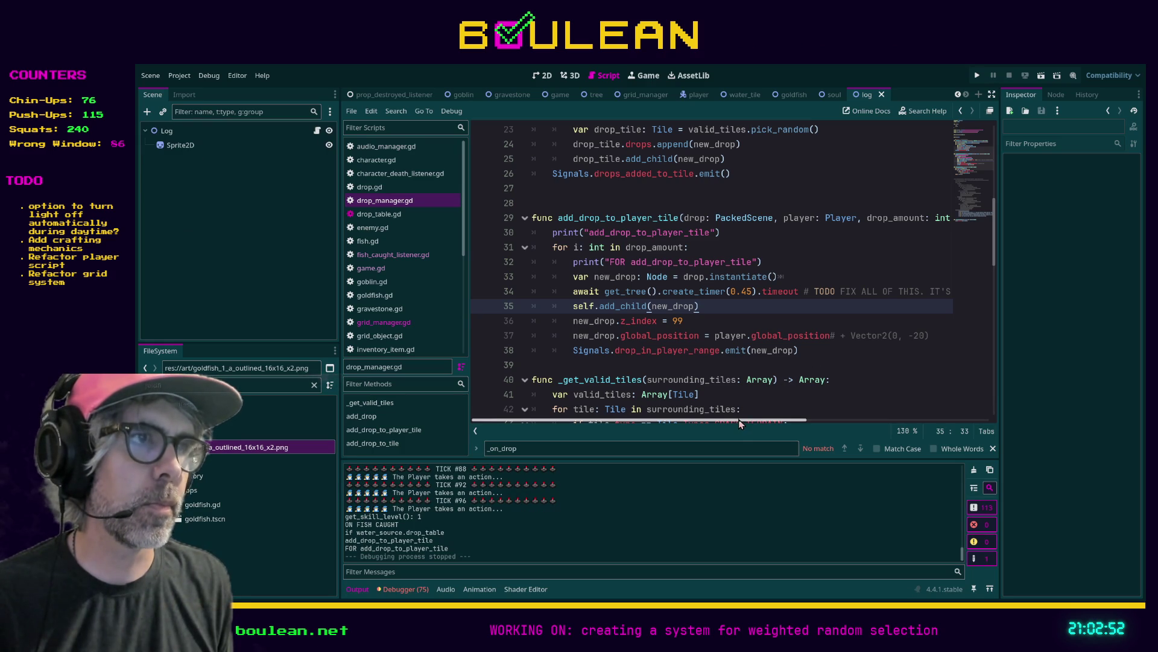
# Scroll the script editor, then switch to the goldfish sprite in Aseprite
pyautogui.moveTo(740, 424)
pyautogui.mouseDown()
pyautogui.moveTo(775, 422)
pyautogui.moveTo(741, 422)
pyautogui.mouseUp()
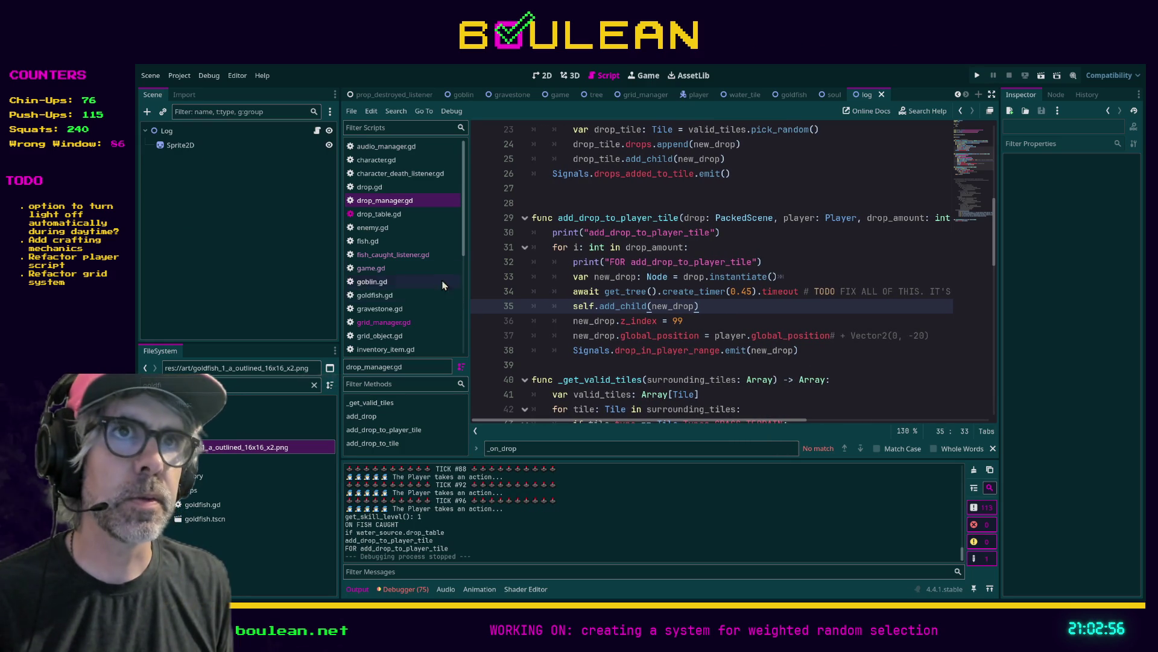
pyautogui.scroll(-3, 414, 245)
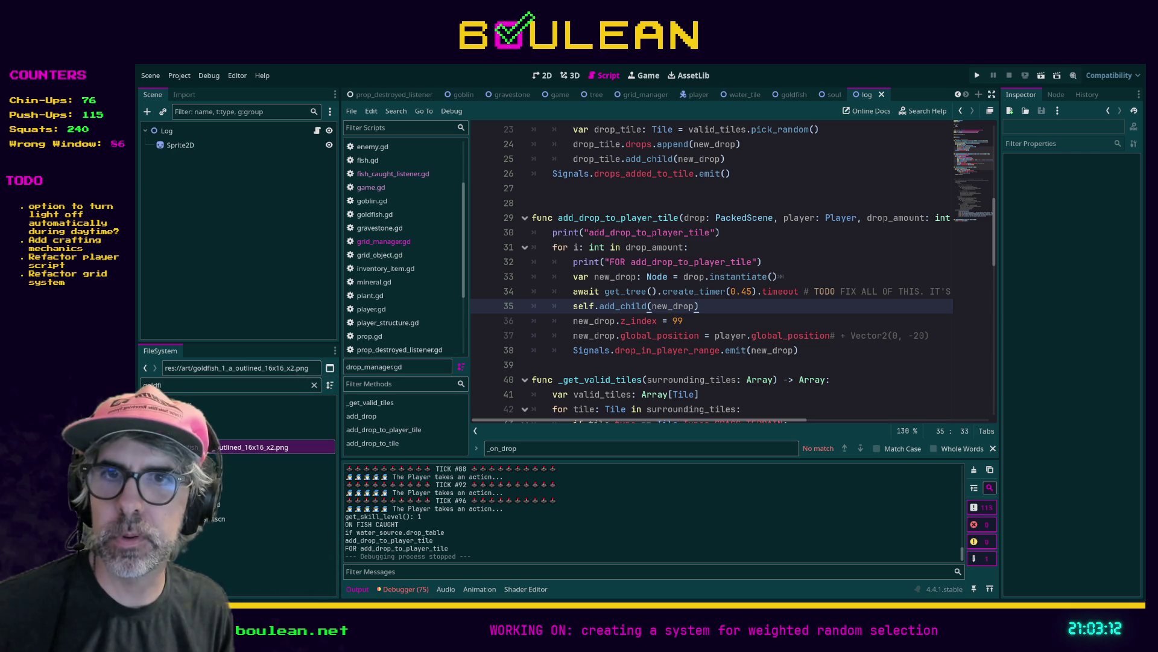
pyautogui.hotkey('alt', 'Tab')
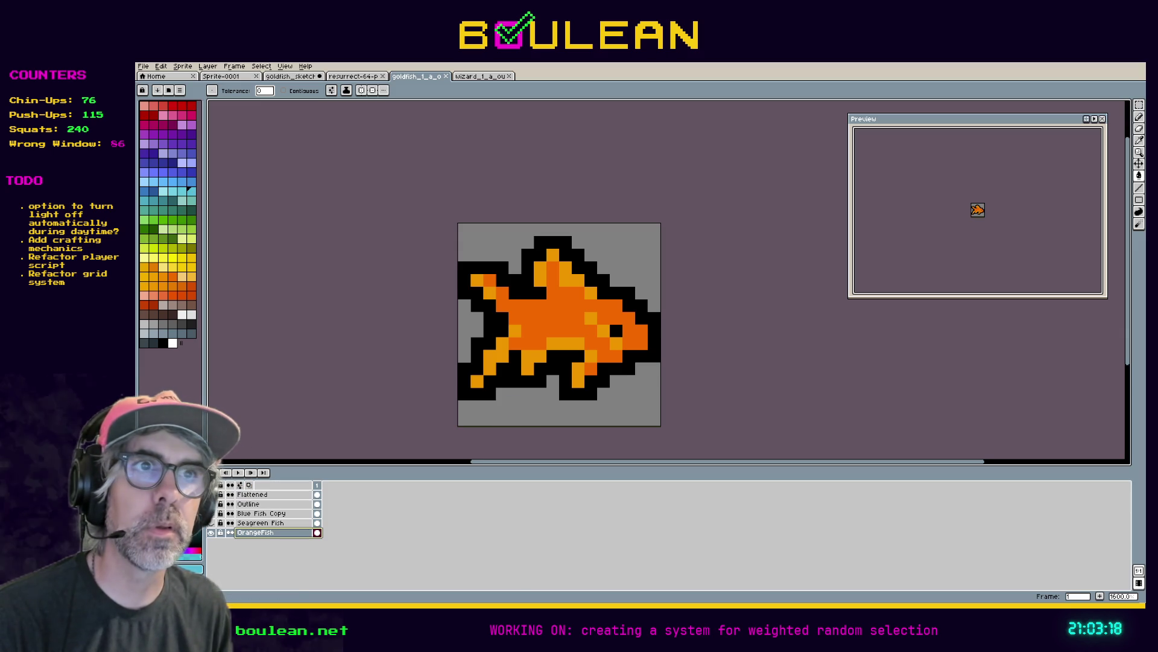
# Fill the grey background around the goldfish cyan and add a new layer named BORDER
pyautogui.click(616, 255)
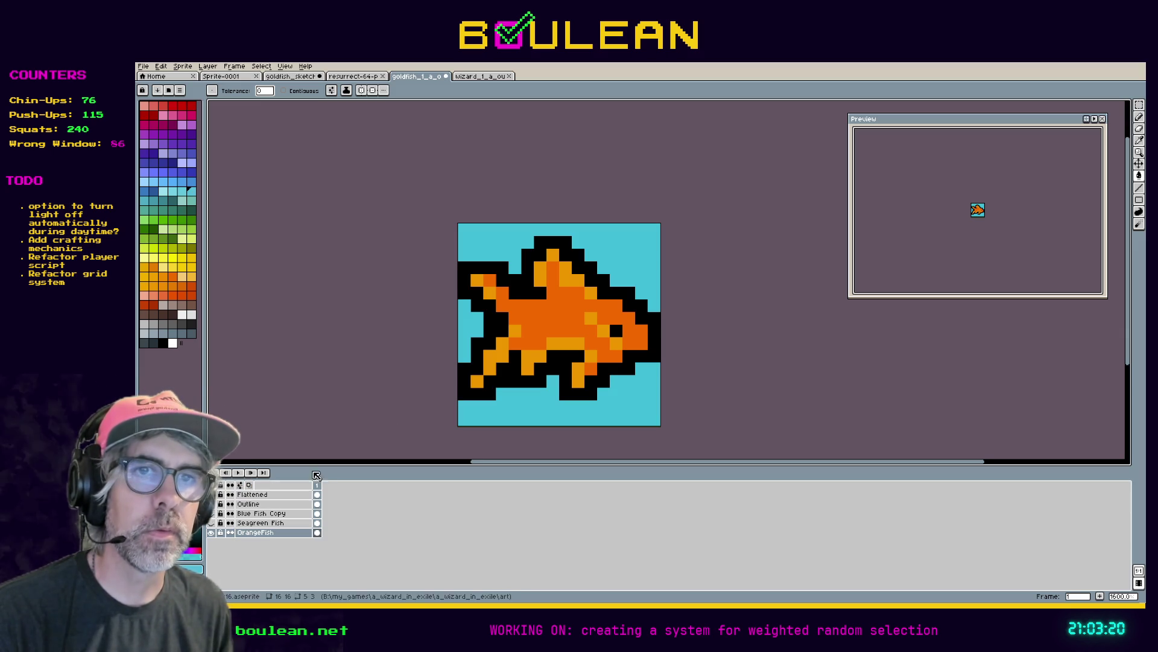
pyautogui.rightClick(267, 526)
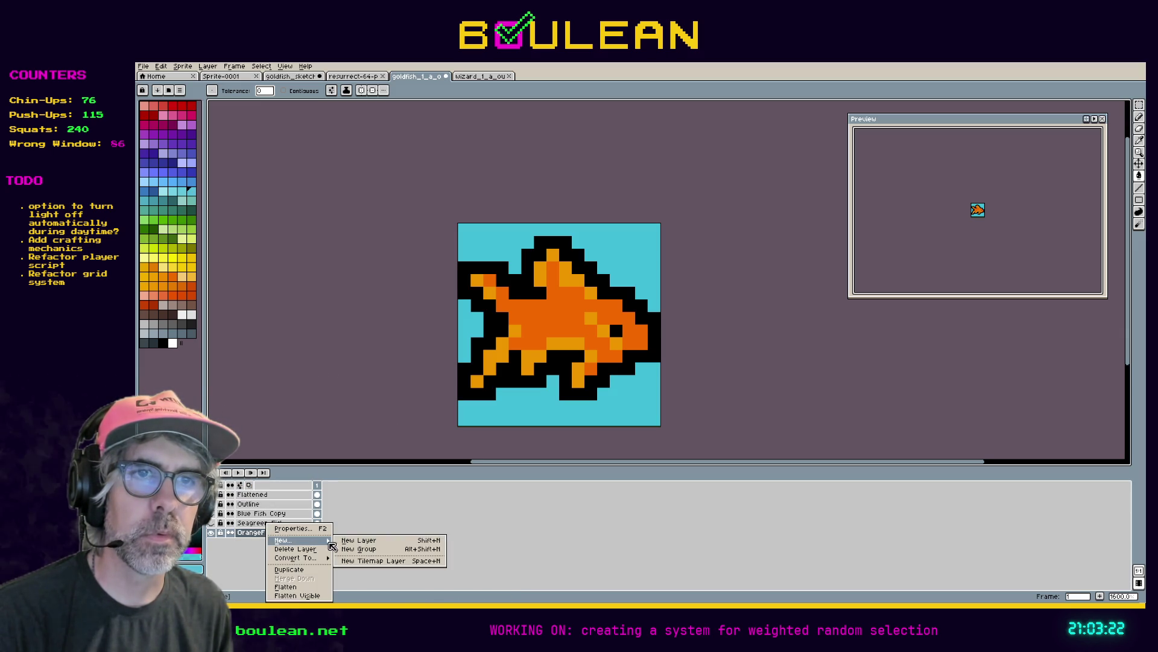
pyautogui.click(356, 540)
pyautogui.doubleClick(288, 534)
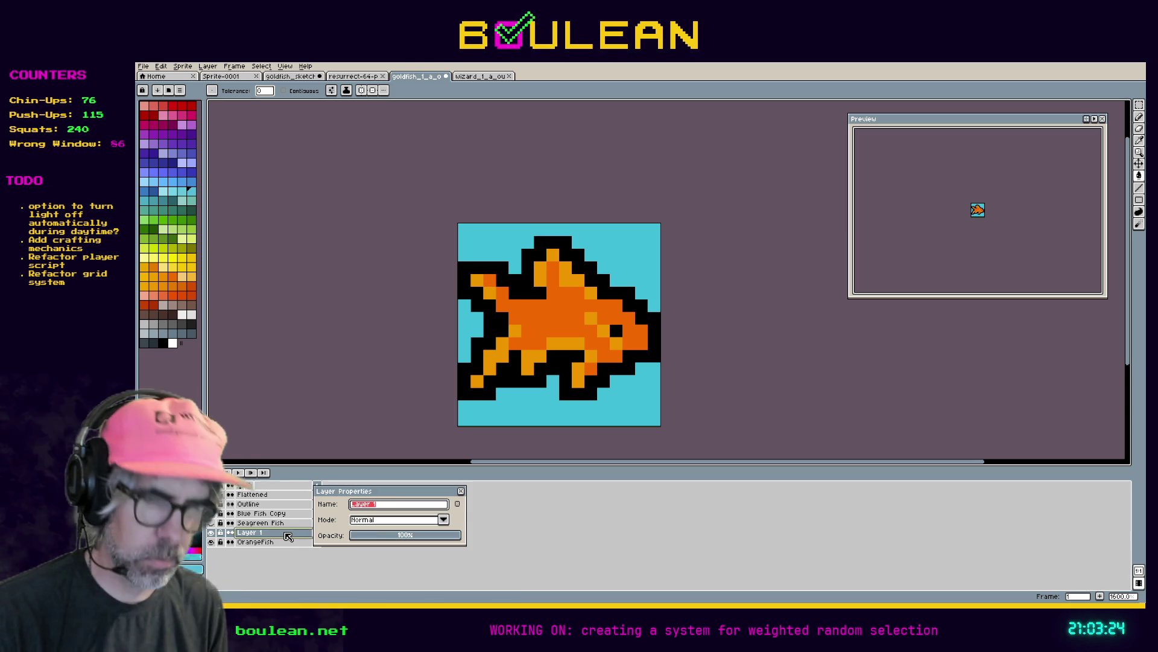
pyautogui.write('BORDER')
pyautogui.press('Return')
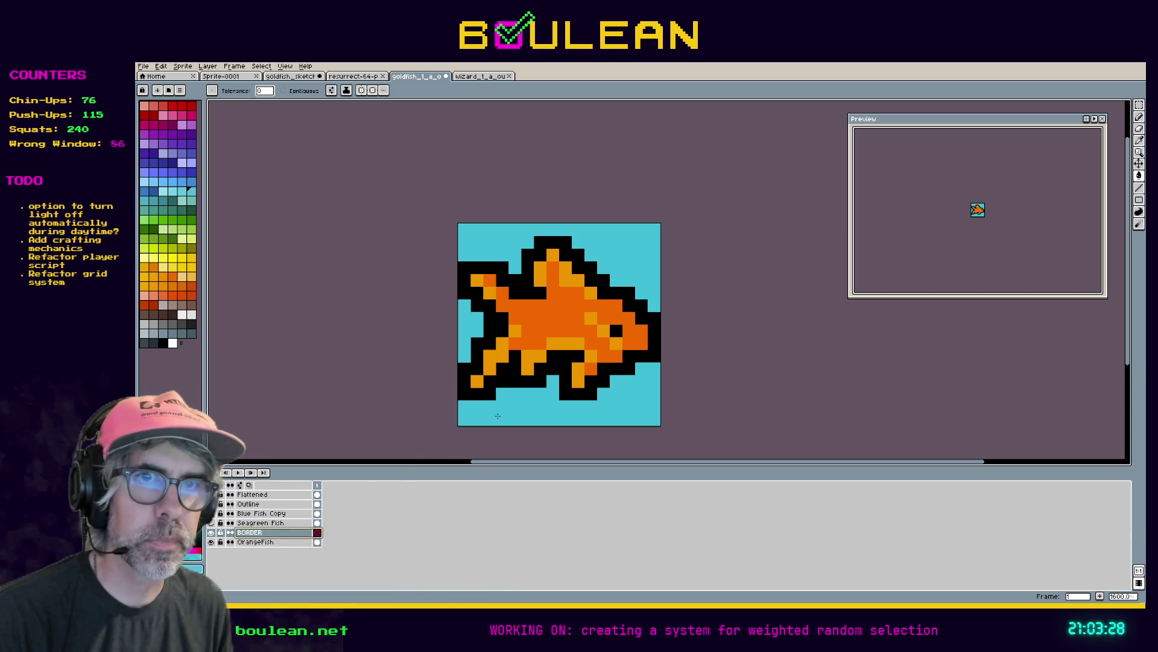
# Select the BORDER layer, check the OrangeFish layer's visibility, and undo the rename and cyan fill
pyautogui.press('b')
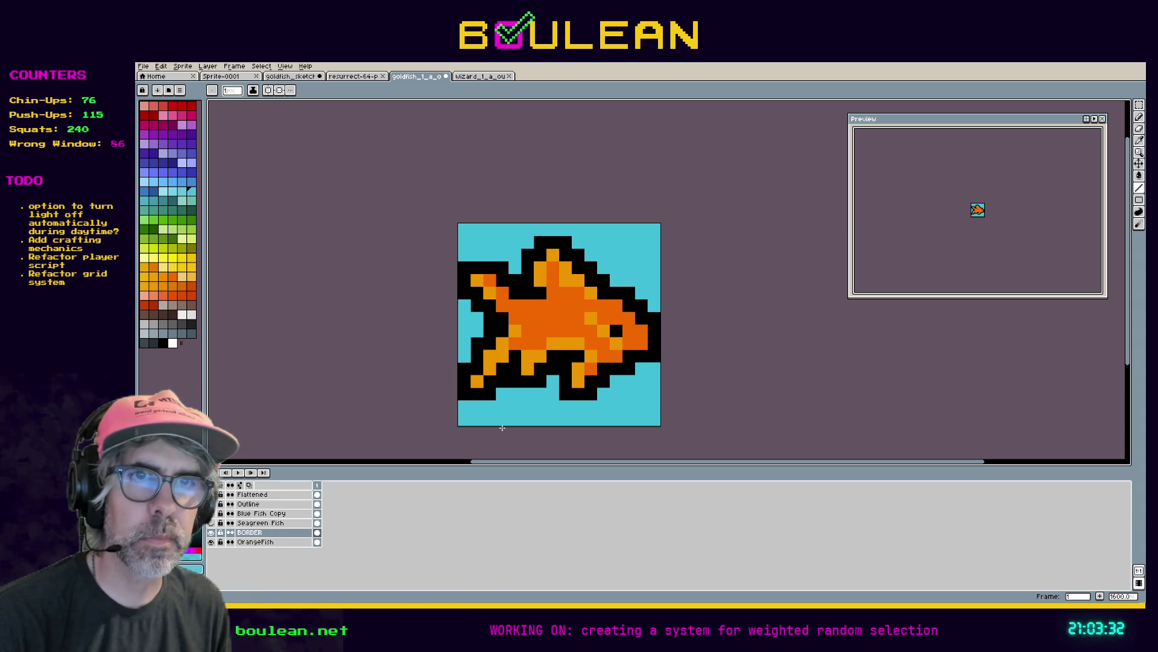
pyautogui.click(254, 535)
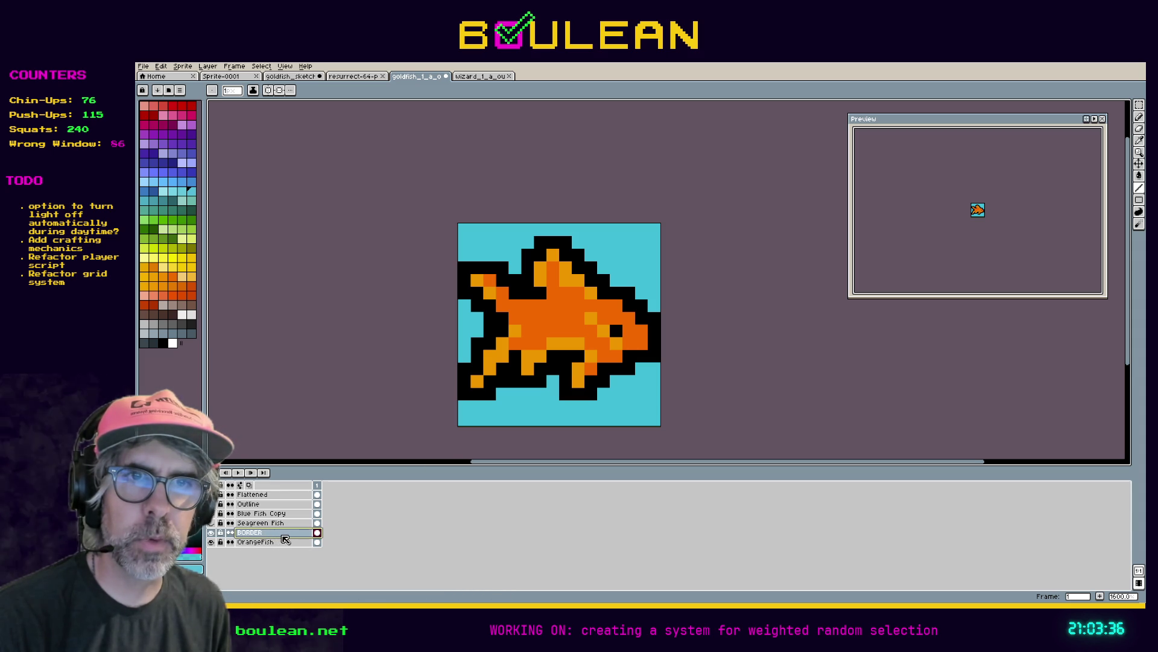
pyautogui.click(211, 543)
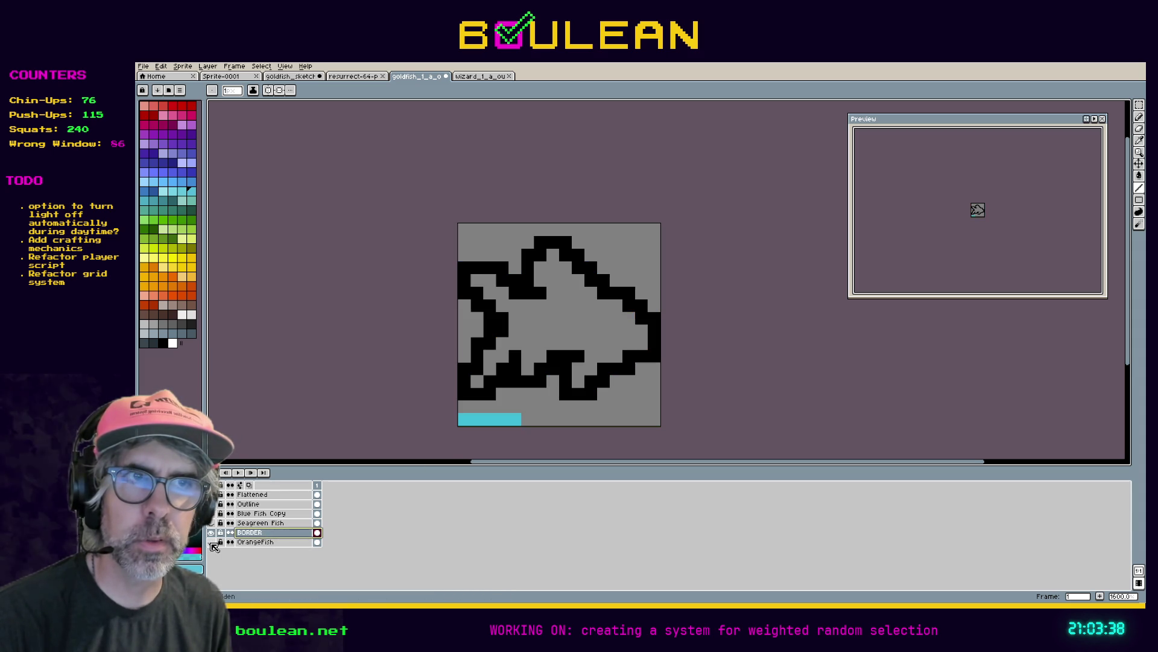
pyautogui.click(212, 542)
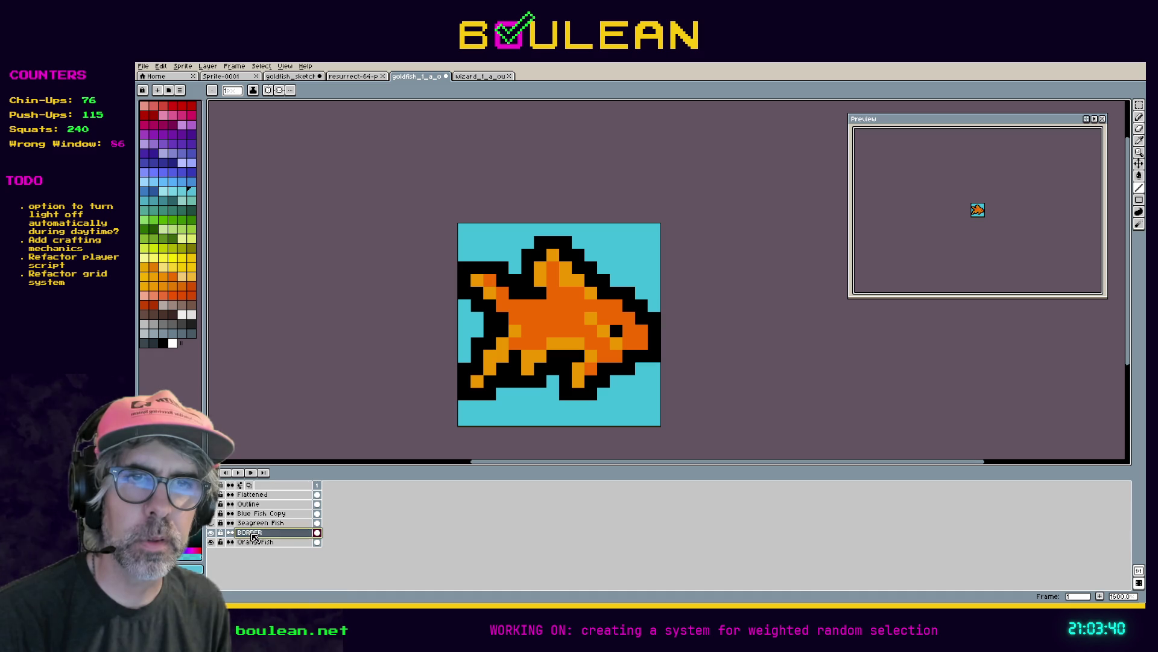
pyautogui.hotkey('ctrl', 'z')
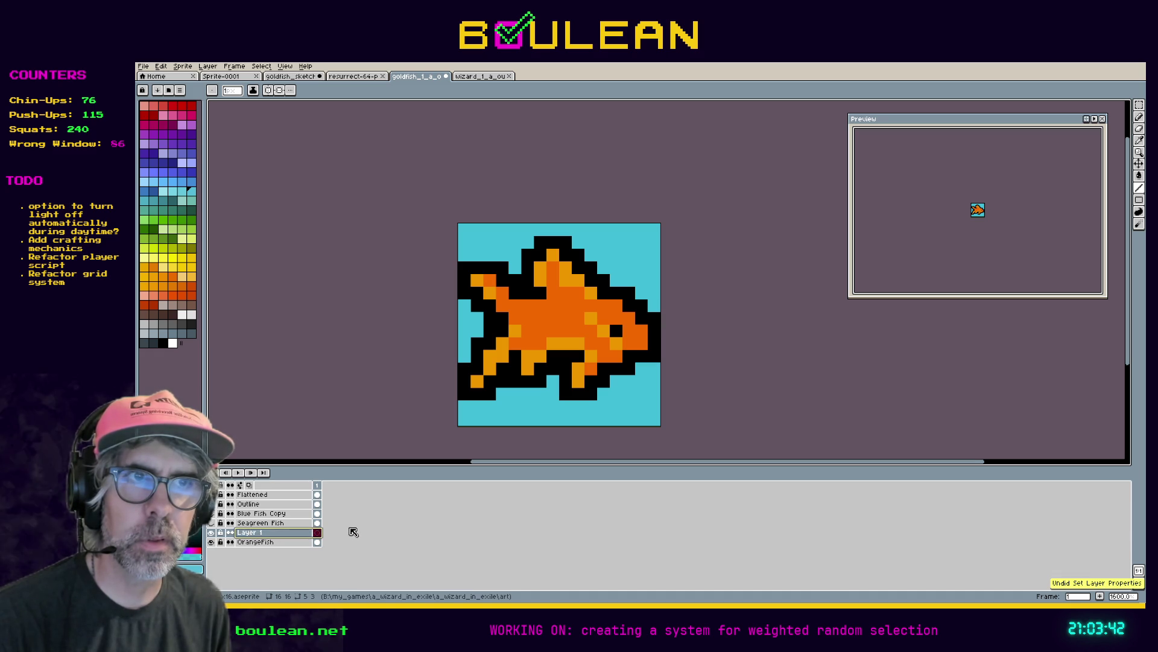
pyautogui.hotkey('ctrl', 'z')
pyautogui.hotkey('ctrl', 'z')
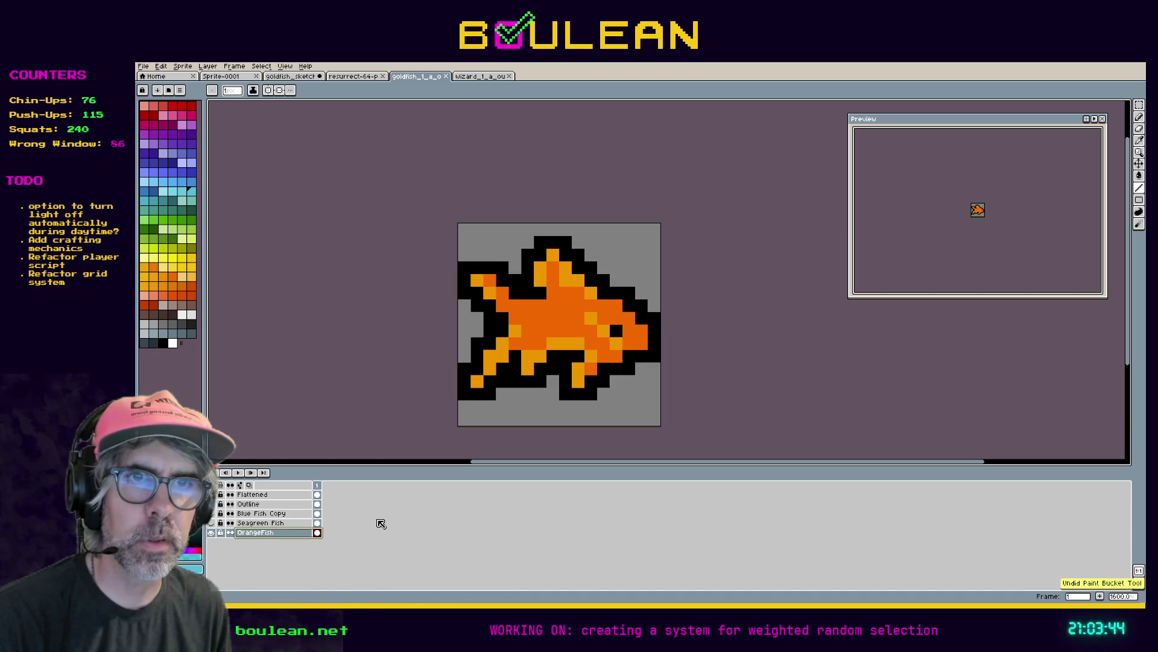
# Add a layer named BACKGROUND and move it below the OrangeFish layer
pyautogui.rightClick(266, 537)
pyautogui.moveTo(314, 543)
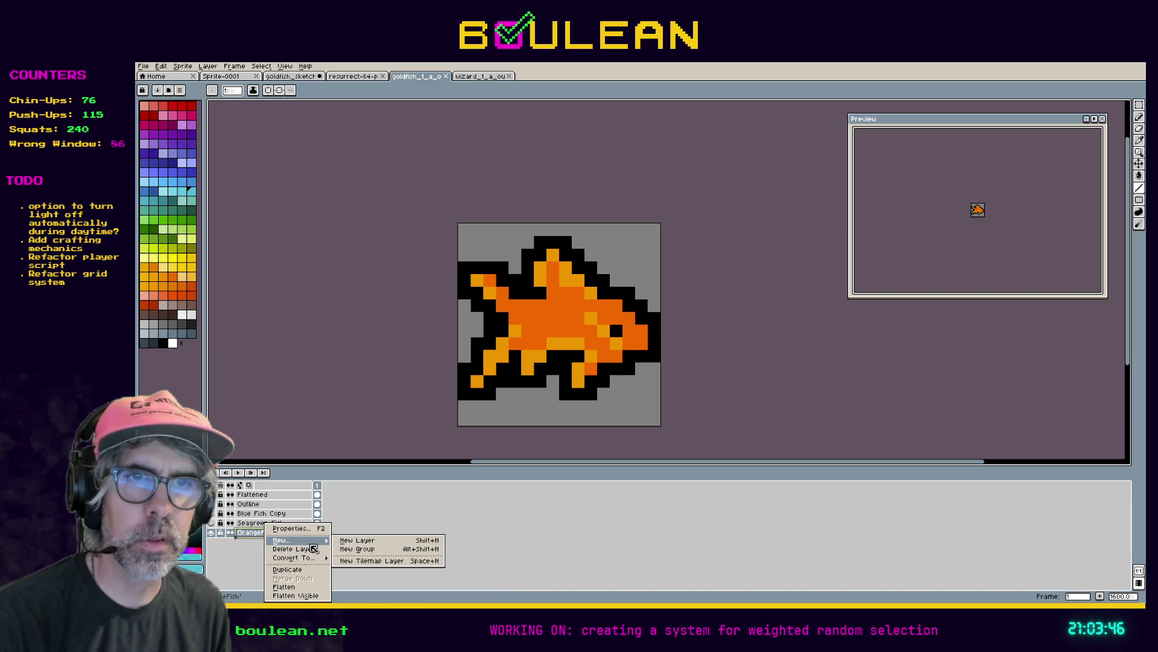
pyautogui.click(357, 540)
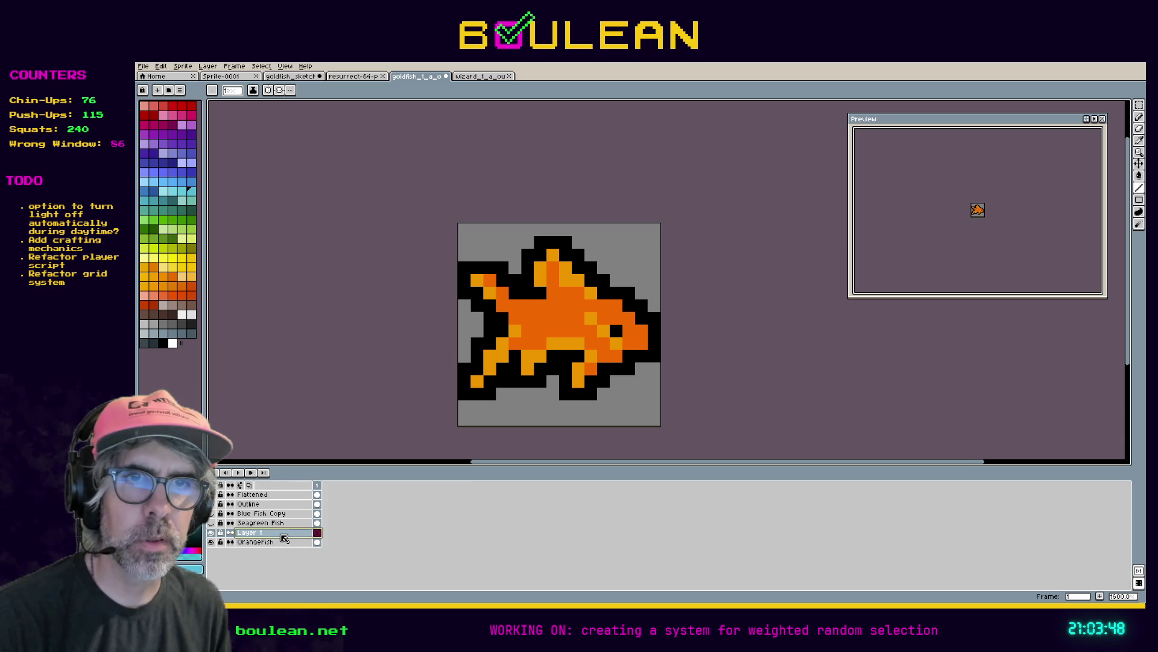
pyautogui.doubleClick(281, 533)
pyautogui.write('BACKGROUND')
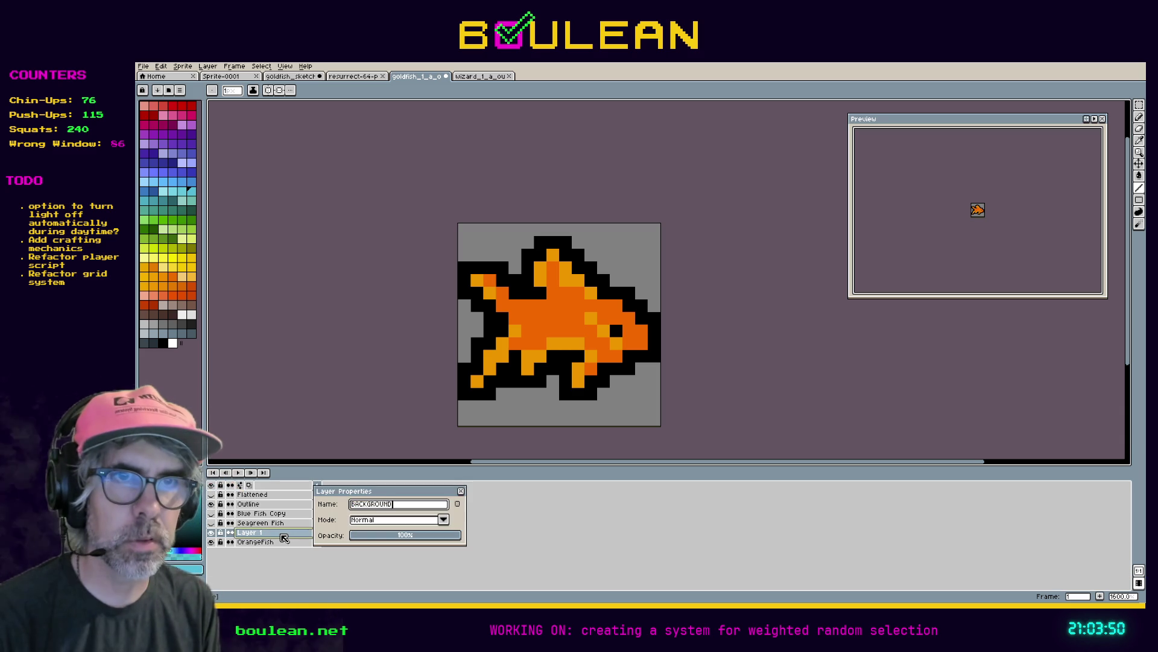
pyautogui.press('Return')
pyautogui.moveTo(283, 537); pyautogui.dragTo(283, 549)
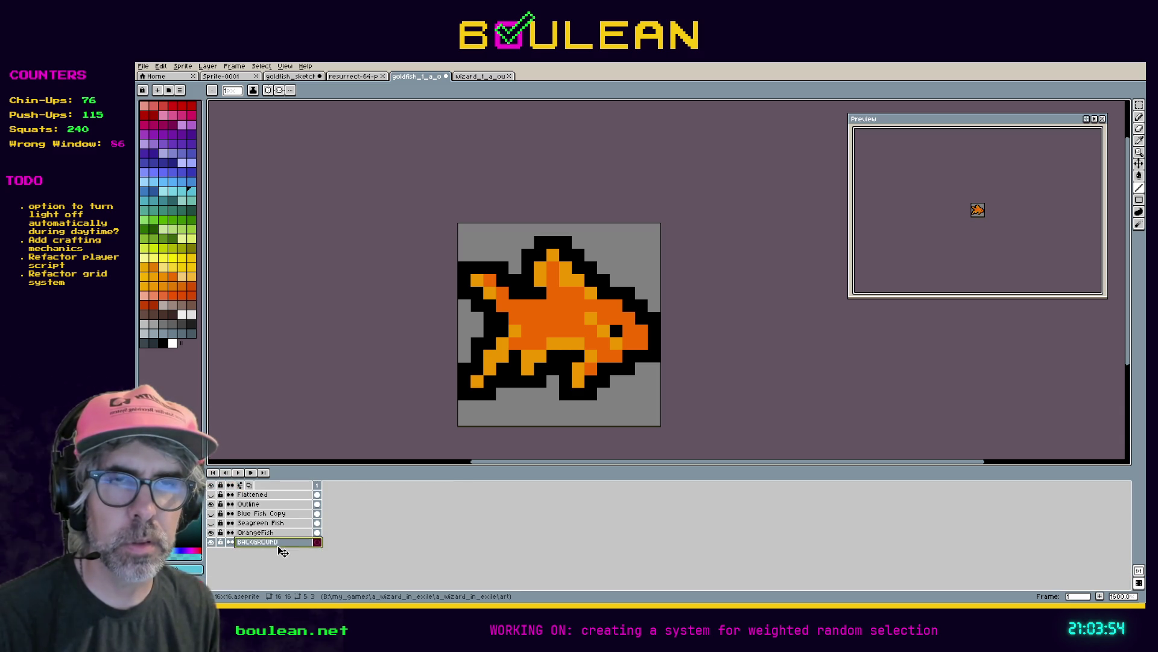
# Add a FRAME layer above the BACKGROUND layer
pyautogui.rightClick(284, 551)
pyautogui.moveTo(319, 545)
pyautogui.click(366, 546)
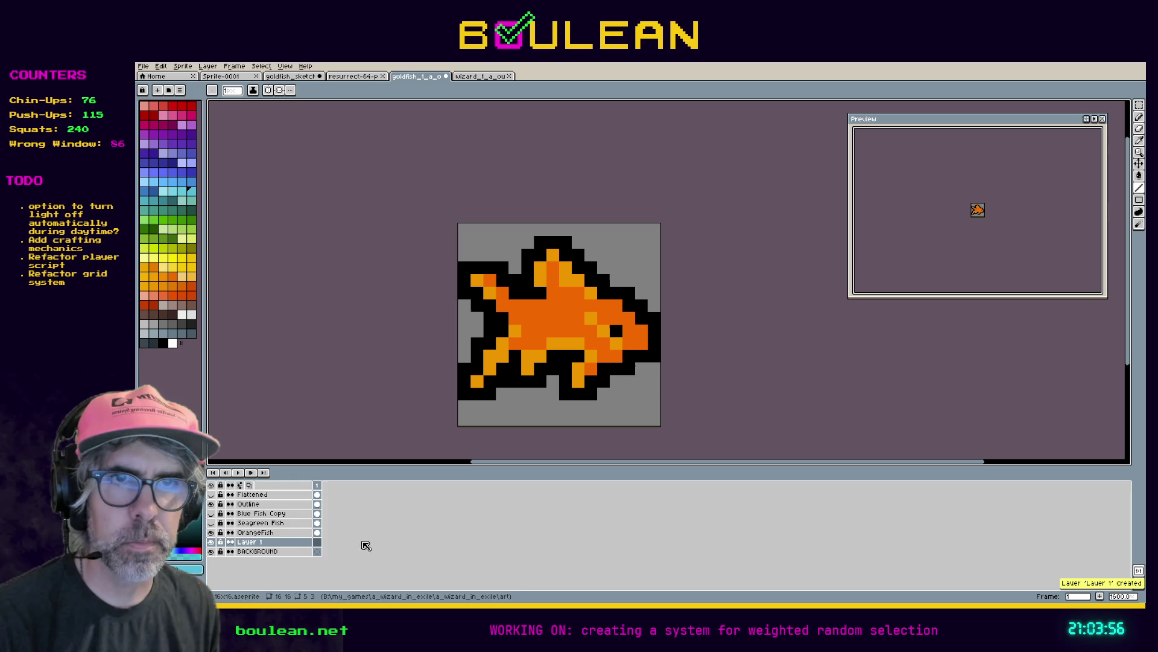
pyautogui.doubleClick(286, 542)
pyautogui.write('FR')
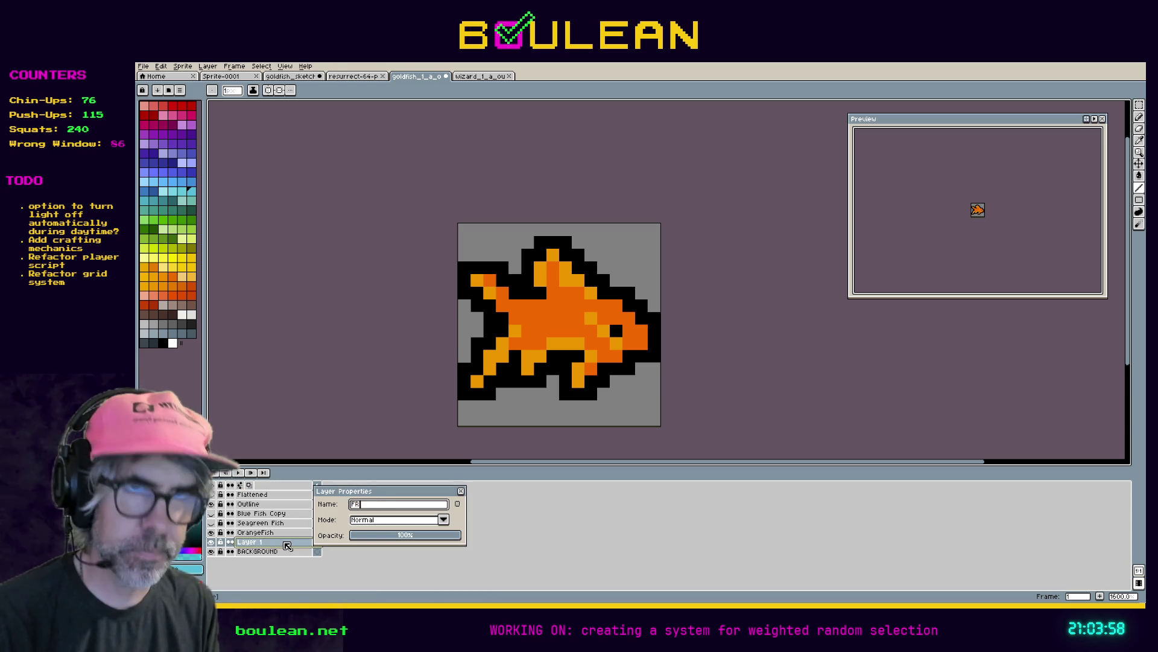
pyautogui.write('AME')
pyautogui.press('Return')
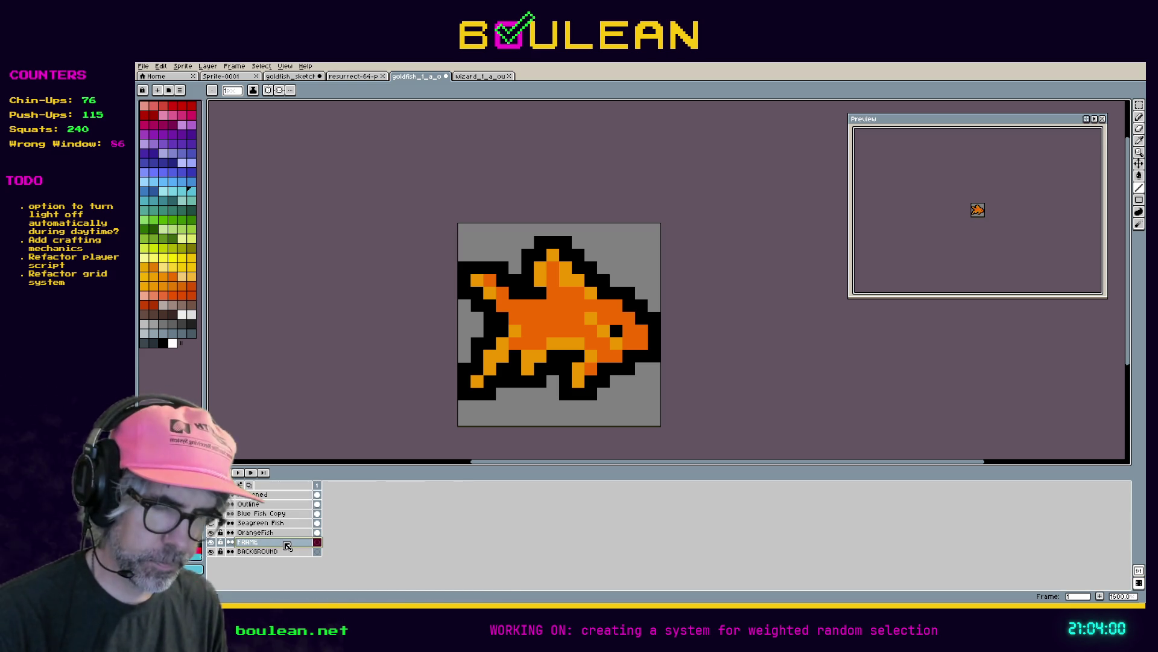
# Test a blue background fill, pick black, then sample the blue back from the sprite
pyautogui.click(153, 190)
pyautogui.press('g')
pyautogui.click(545, 401)
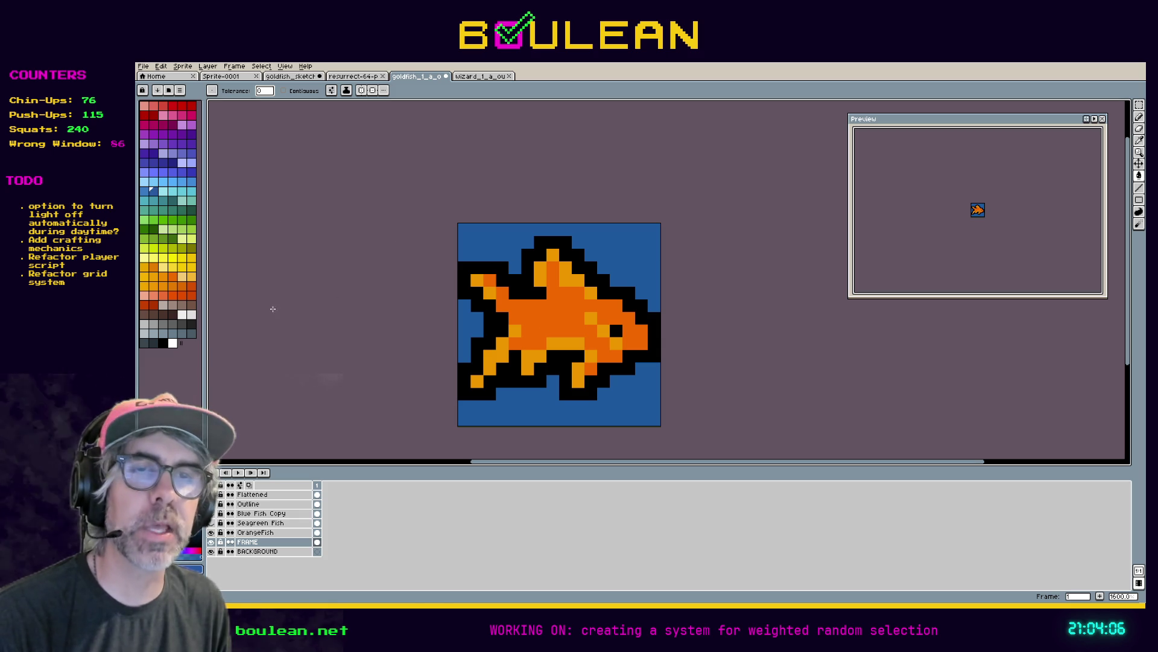
pyautogui.click(163, 342)
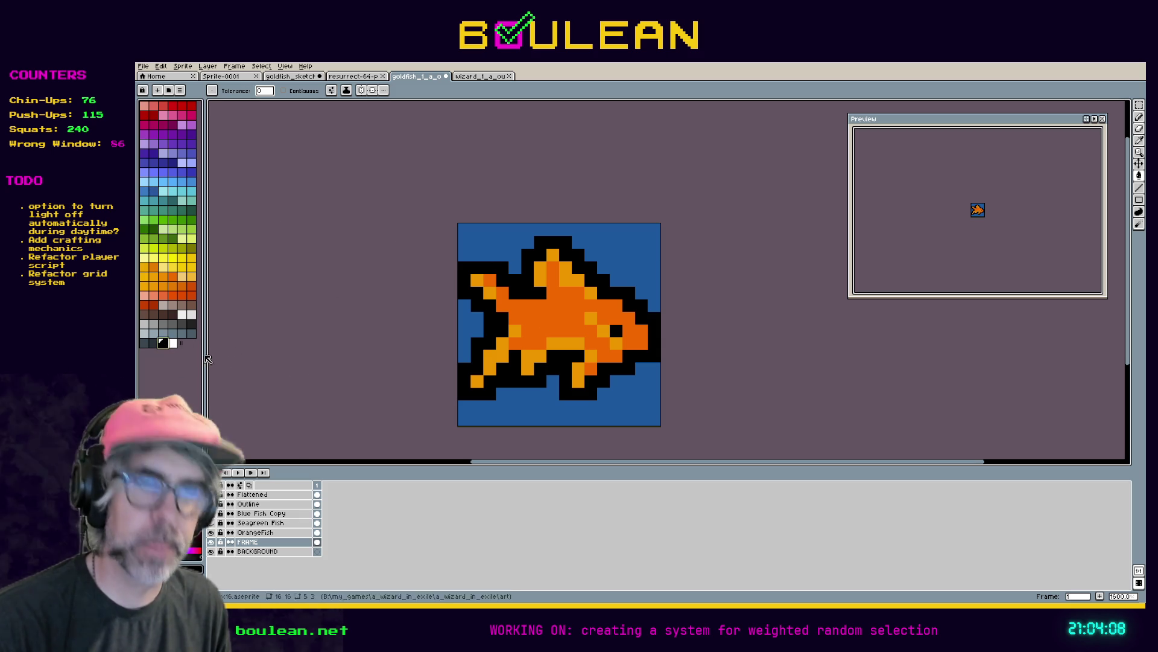
pyautogui.press('b')
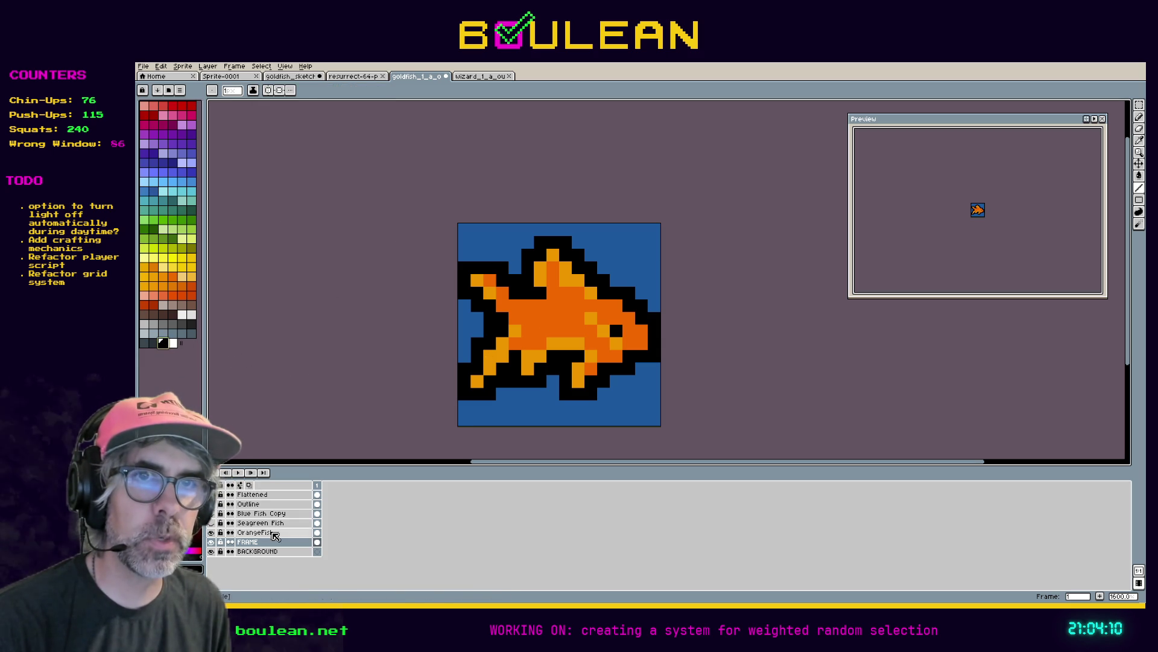
pyautogui.click(270, 554)
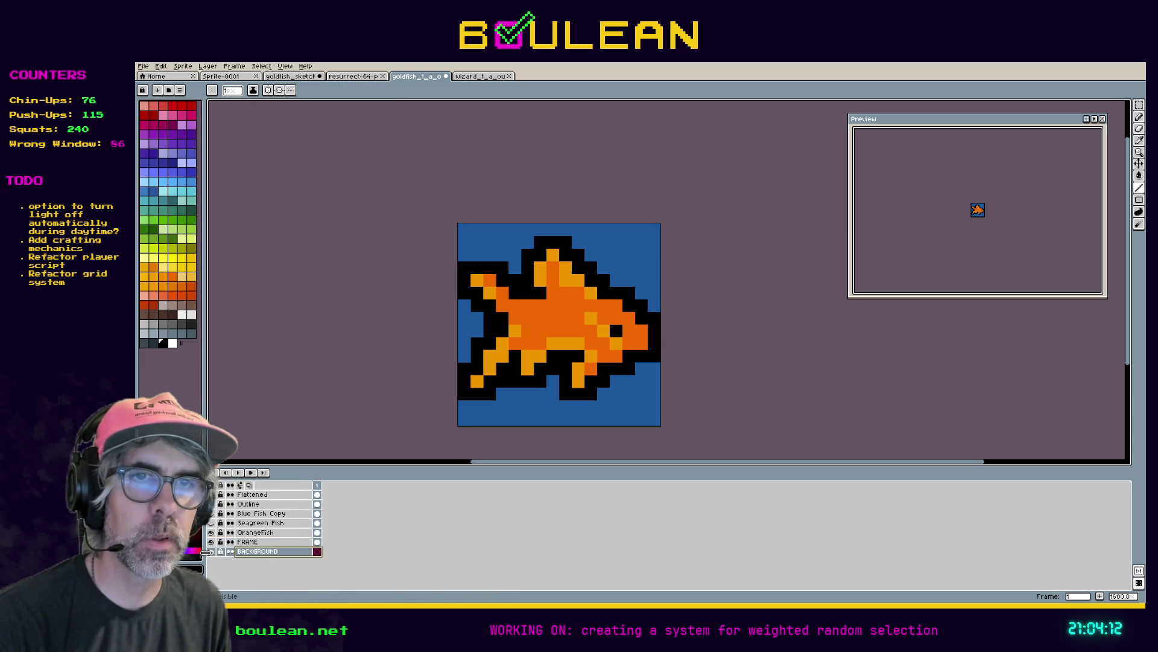
pyautogui.click(211, 552)
pyautogui.click(211, 553)
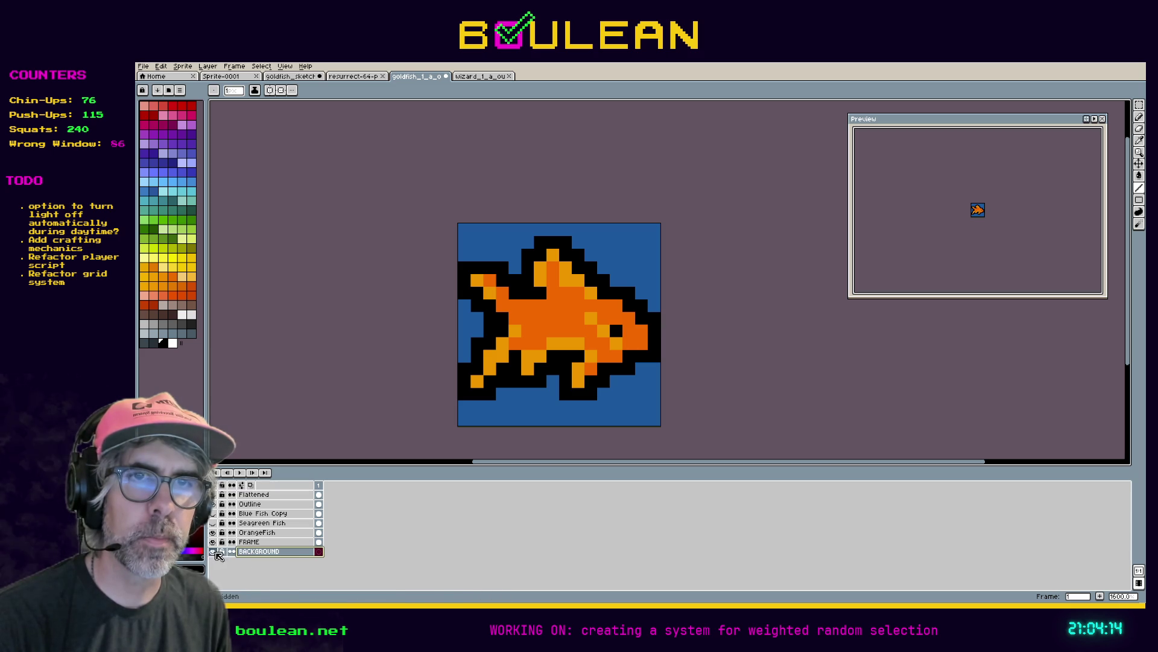
pyautogui.press('i')
pyautogui.click(514, 405)
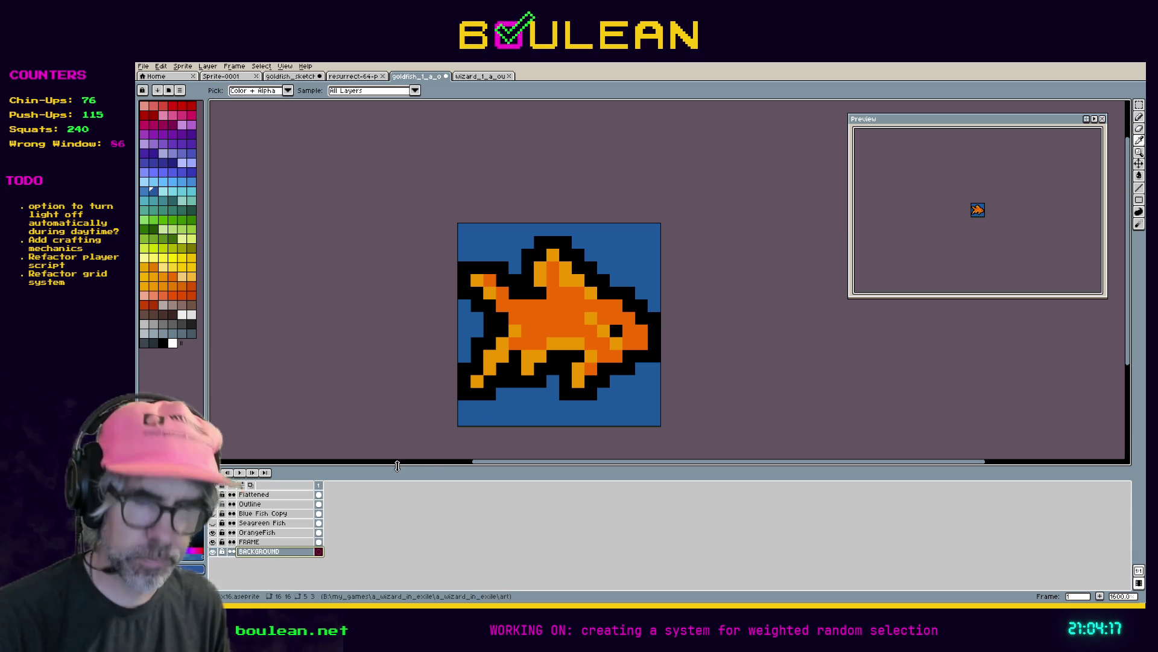
# Refill the BACKGROUND layer blue, then undo and try a grey-blue fill instead
pyautogui.click(304, 538)
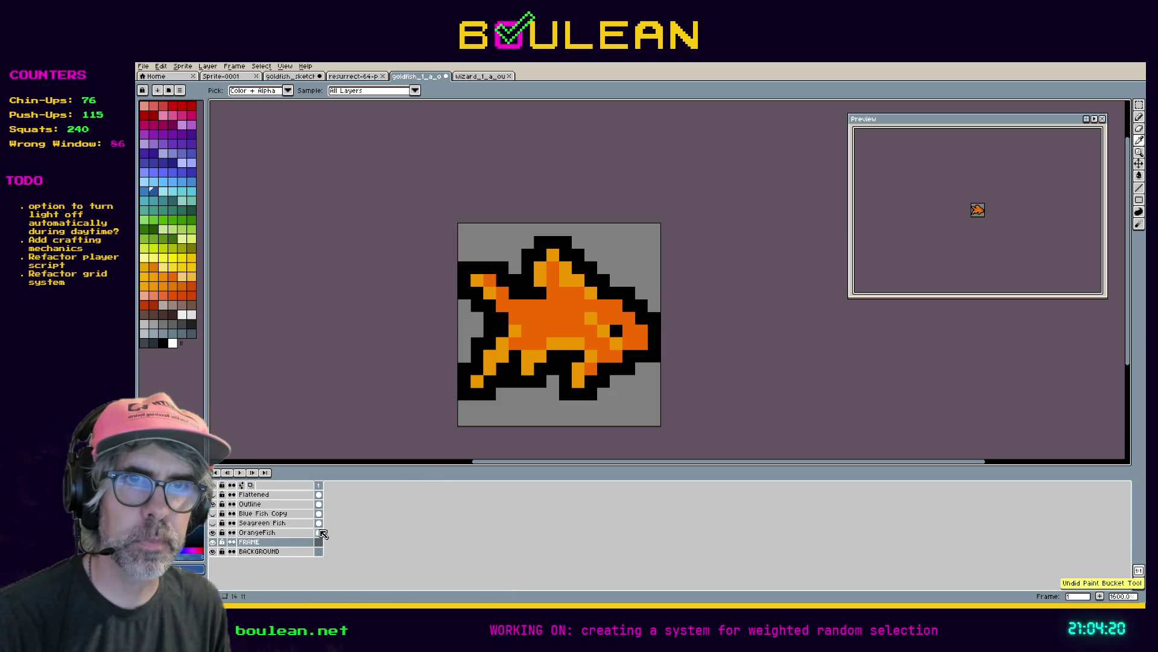
pyautogui.press('g')
pyautogui.click(289, 551)
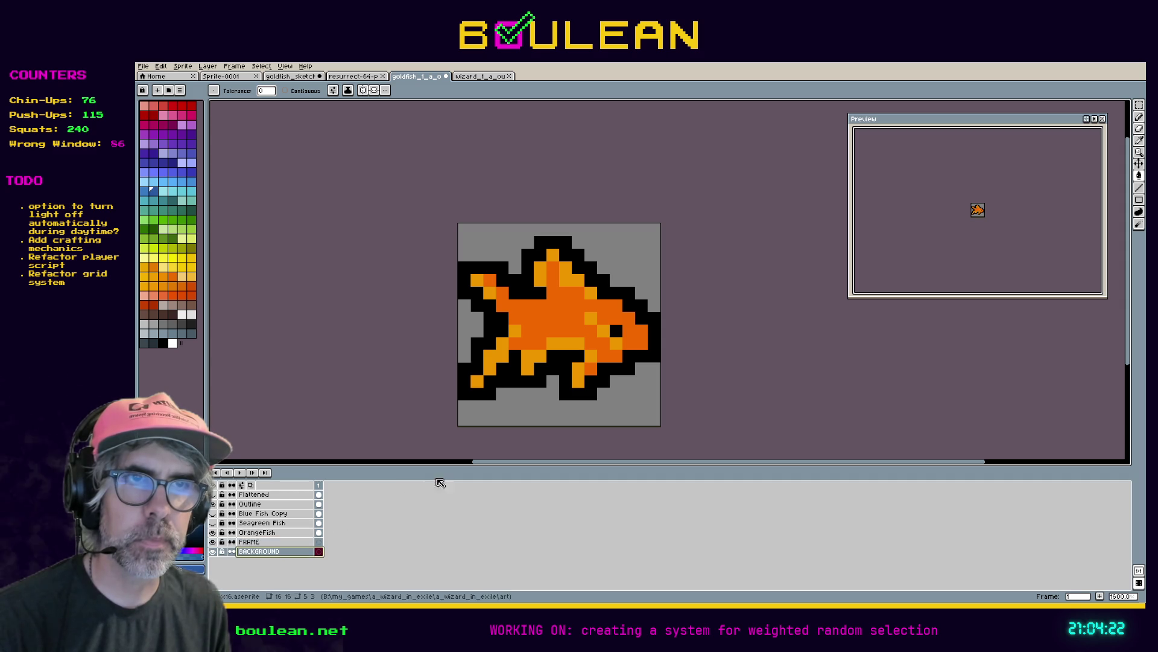
pyautogui.click(521, 407)
pyautogui.click(275, 542)
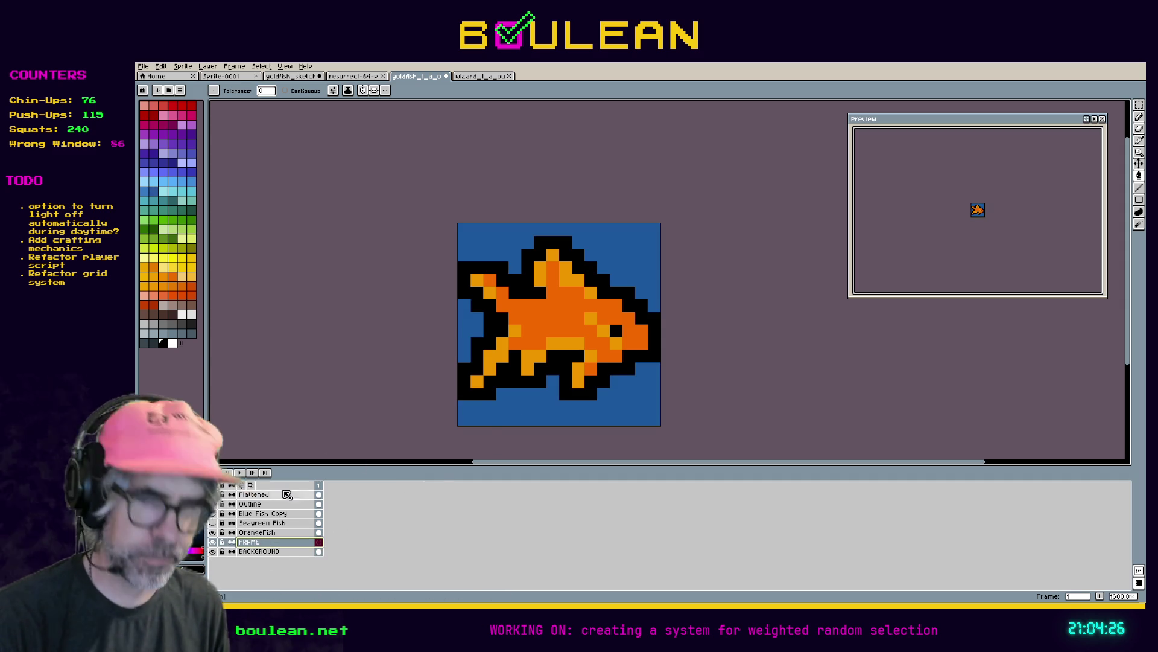
pyautogui.press('b')
pyautogui.hotkey('ctrl', 'z')
pyautogui.press('g')
pyautogui.click(616, 382)
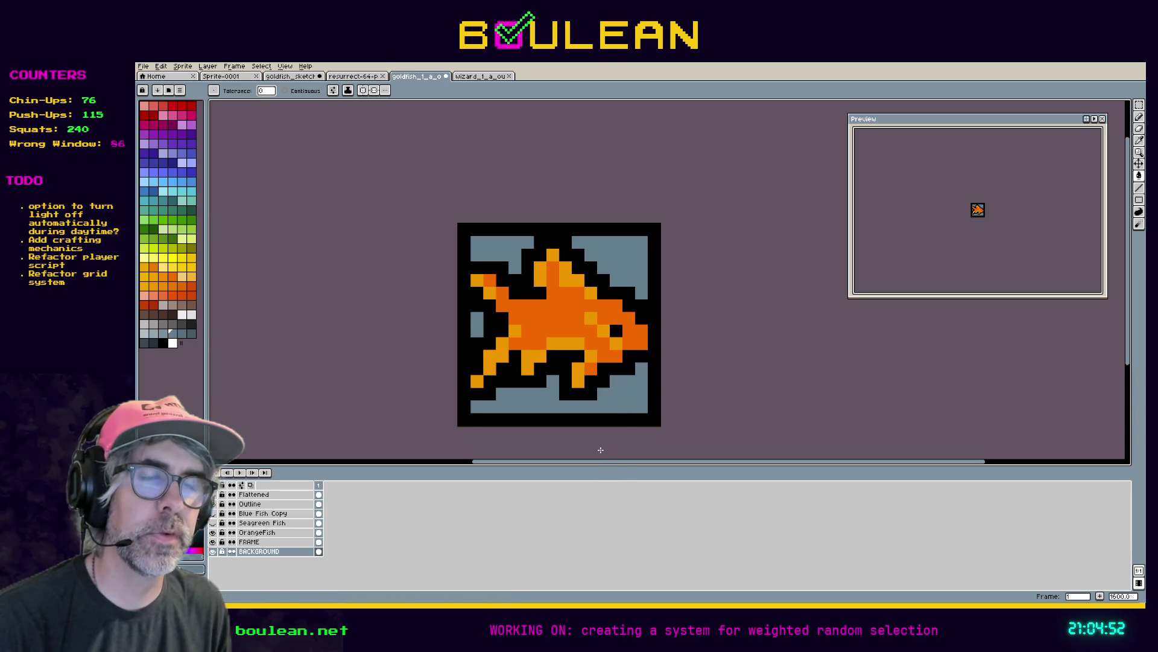
# Hide the BACKGROUND and FRAME layers and switch back to Godot
pyautogui.click(213, 551)
pyautogui.click(214, 542)
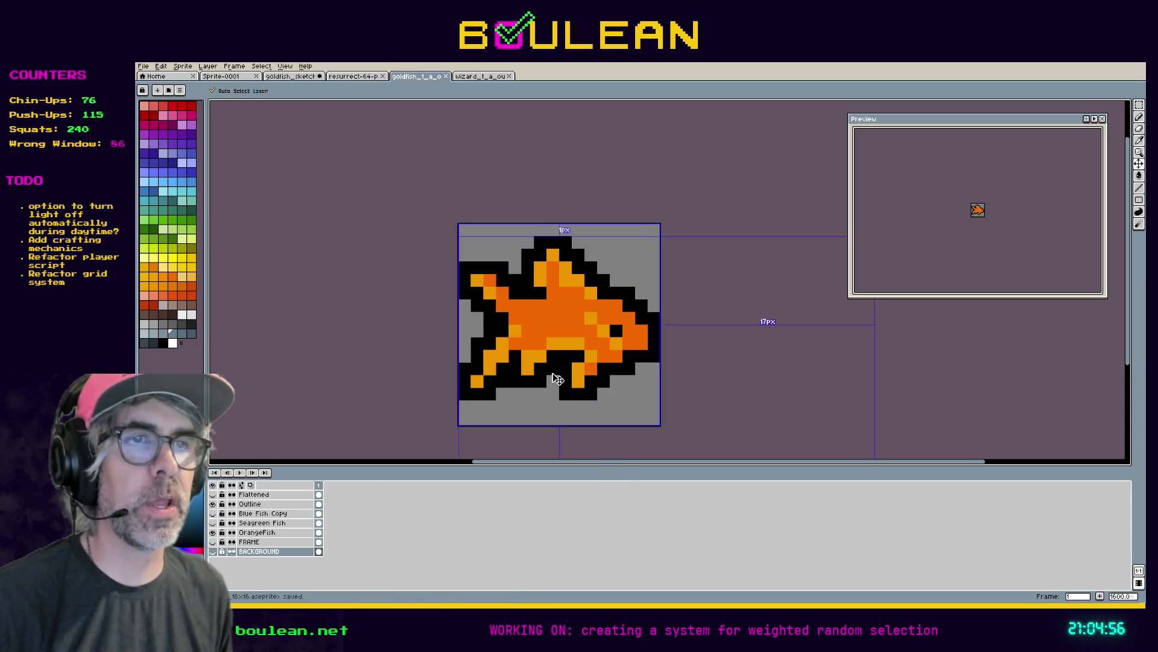
pyautogui.hotkey('alt', 'Tab')
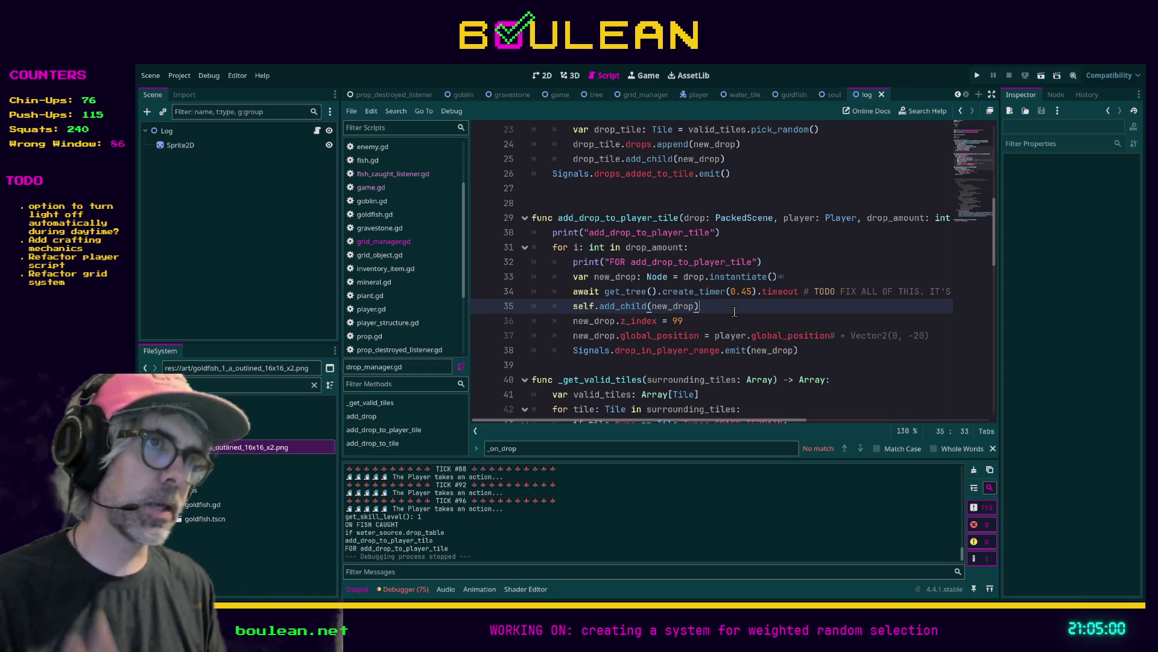
# Run the game with F5, chop the tree beside the wizard for logs, and hit the goblin twice
pyautogui.press('F5')
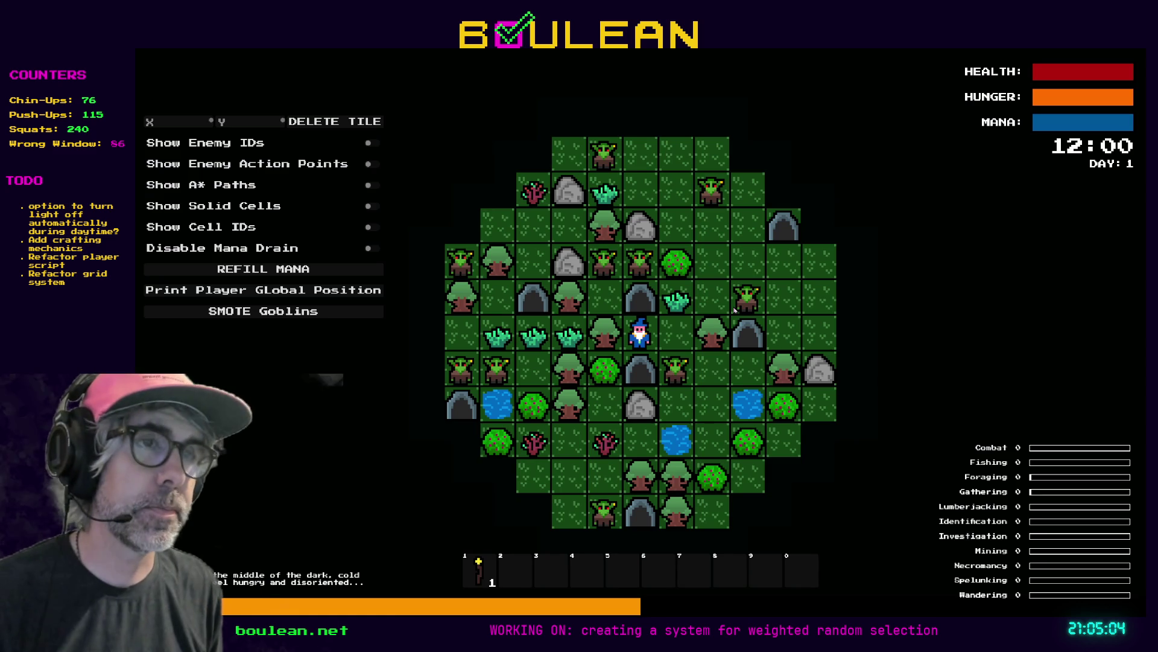
pyautogui.press('Left')
pyautogui.press('Left')
pyautogui.press('Left')
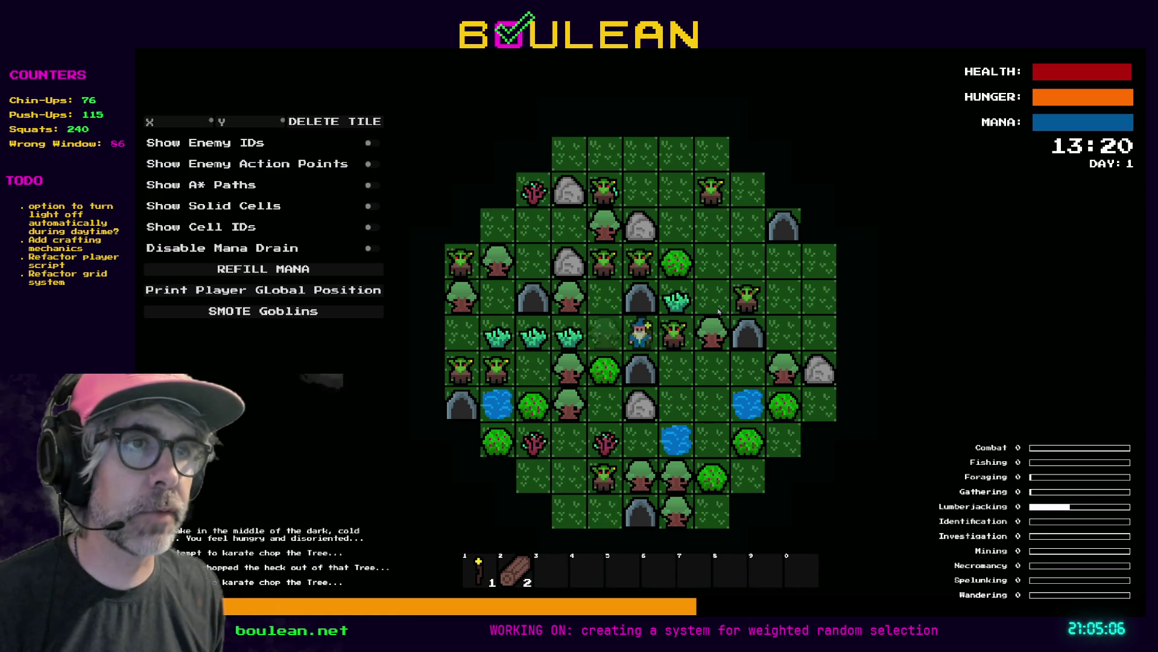
pyautogui.press('Left')
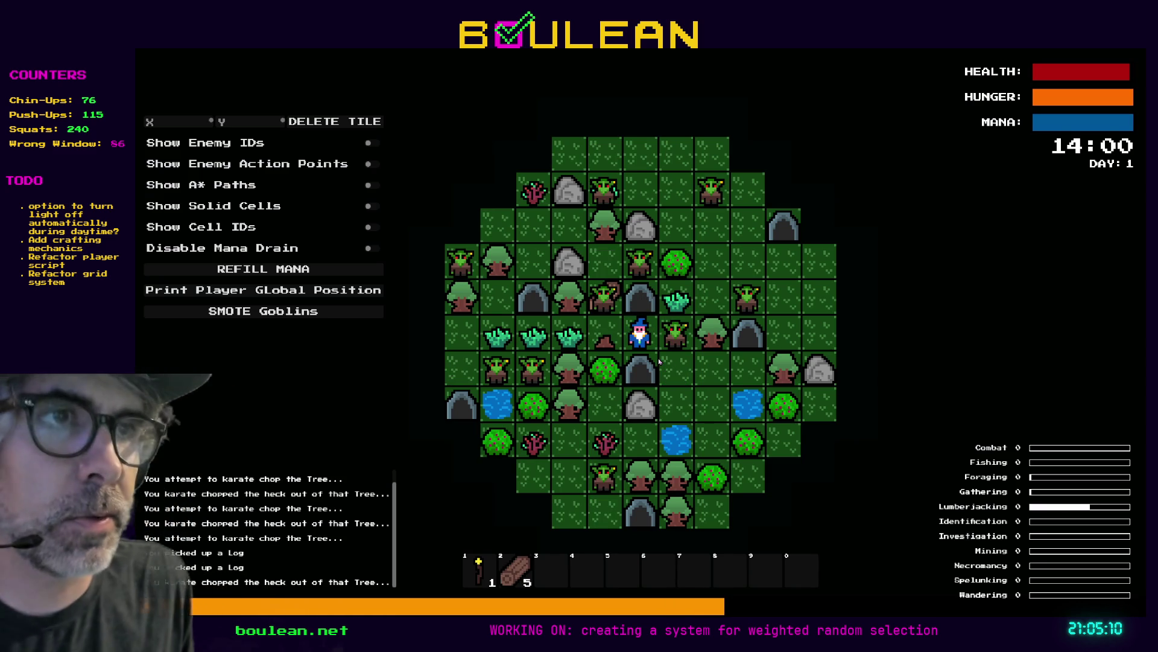
pyautogui.press('Left')
pyautogui.press('Left')
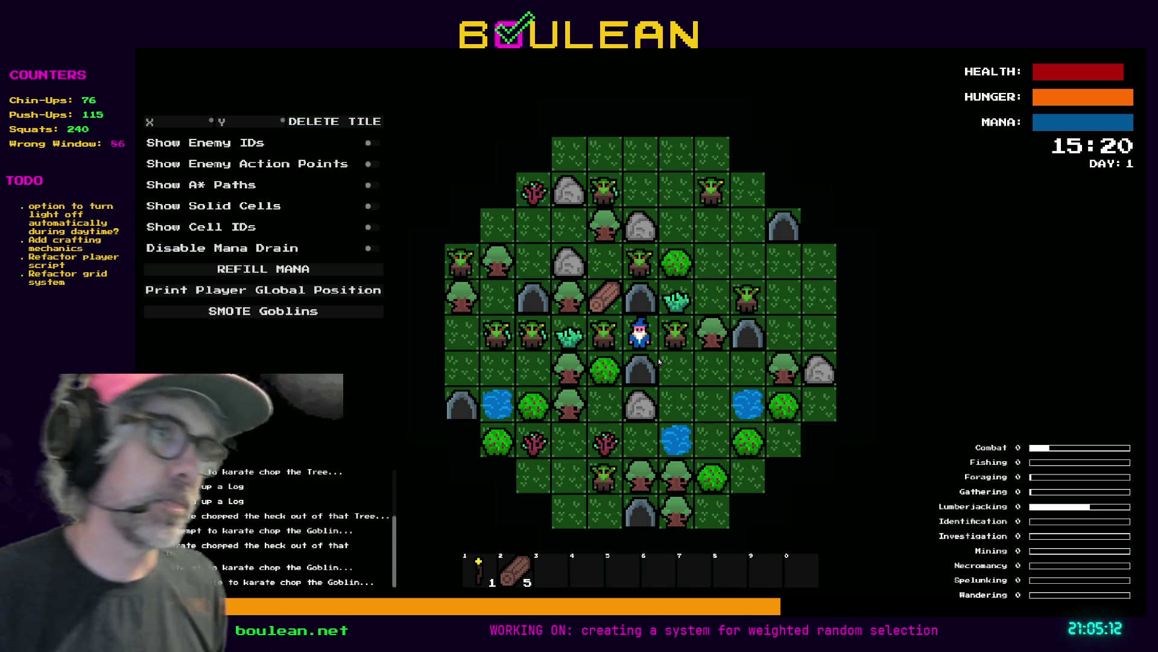
pyautogui.press('Left')
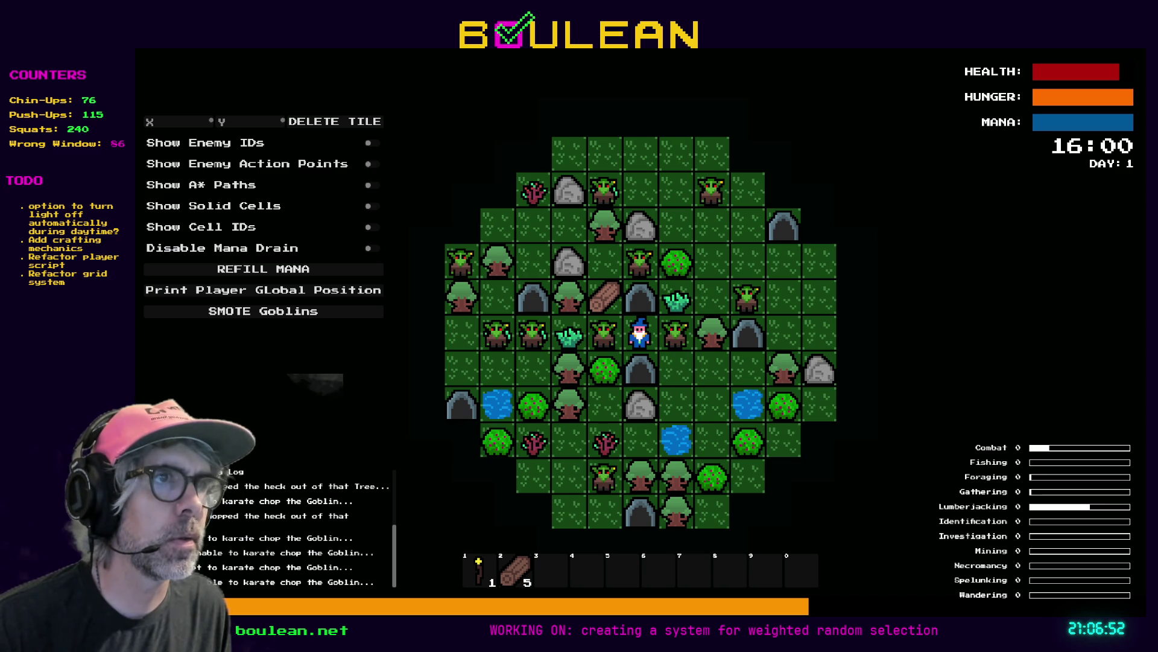
# Switch to Aseprite to look at the goldfish sprite
pyautogui.hotkey('alt', 'Tab')
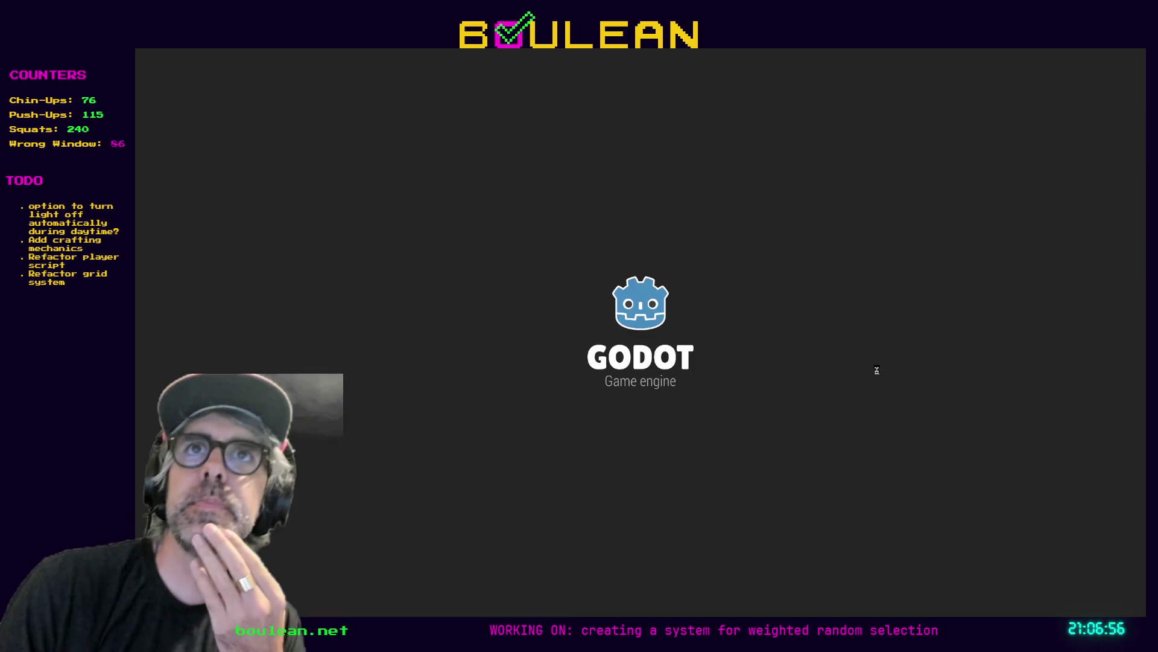
# Relaunch the game, remove all goblins with SMOTE Goblins, and walk the wizard west
pyautogui.press('F5')
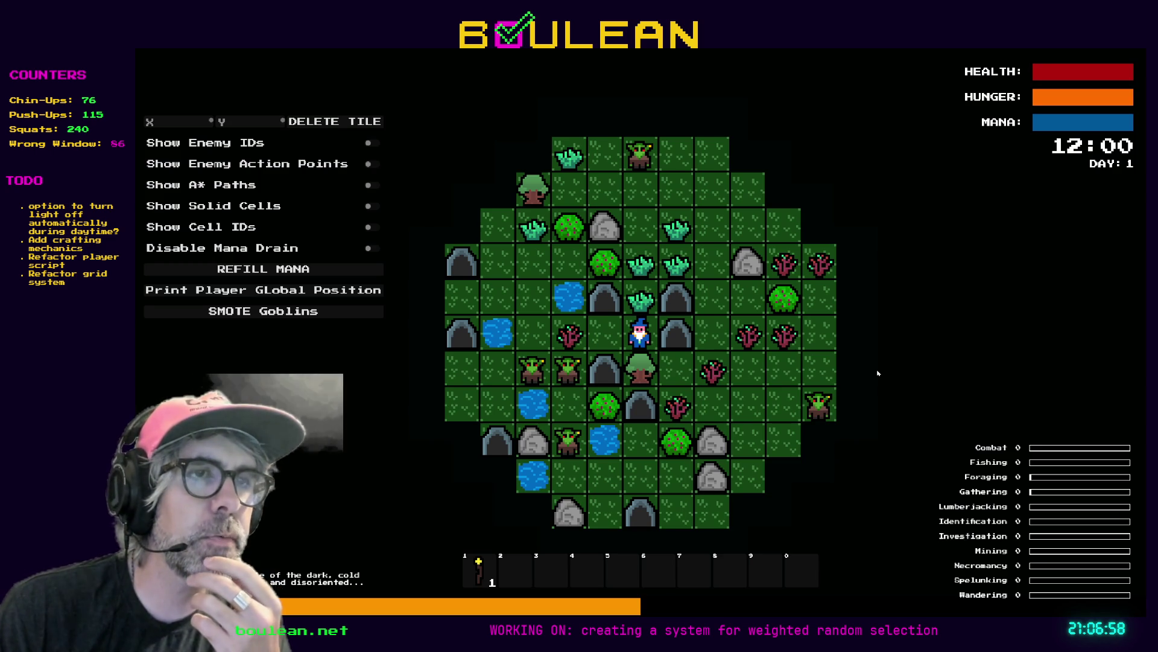
pyautogui.press('Left')
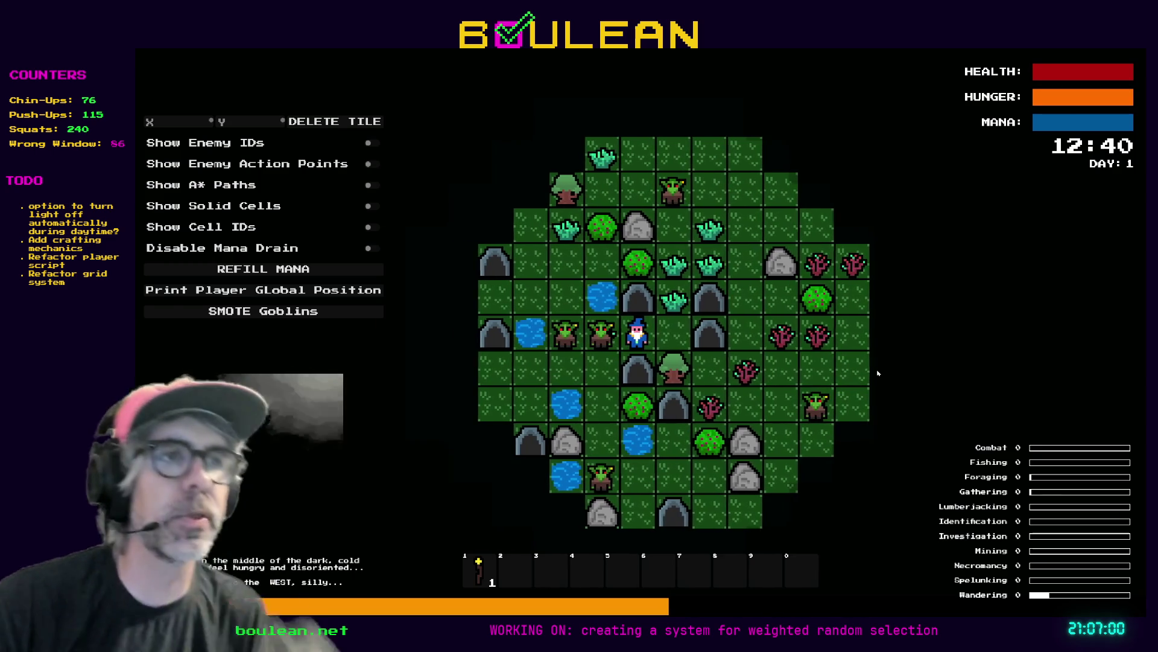
pyautogui.click(276, 315)
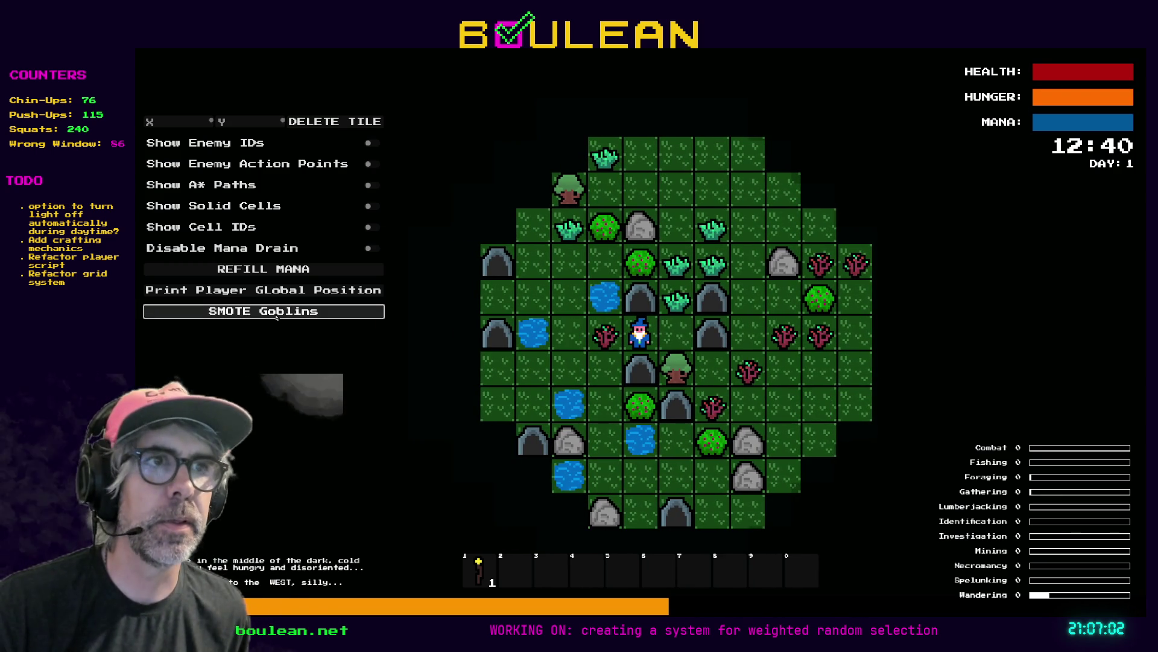
pyautogui.press('Left')
pyautogui.press('Left')
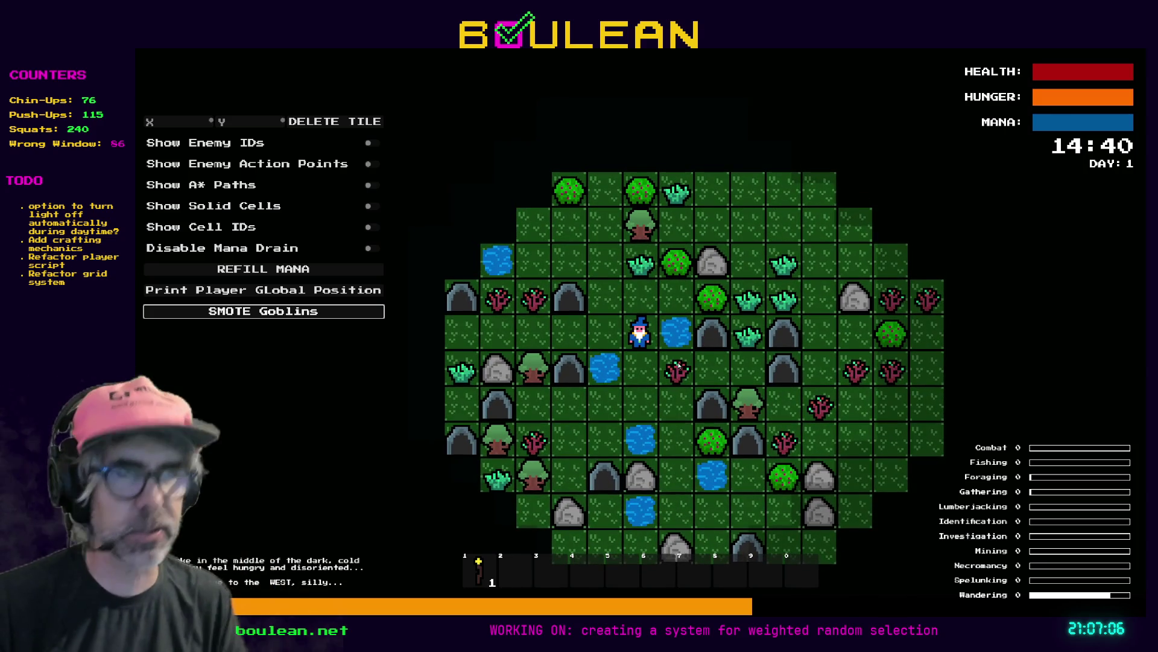
# Fish in the nearby water five times to test the goldfish drop, then switch to Aseprite
pyautogui.press('Right')
pyautogui.press('Right')
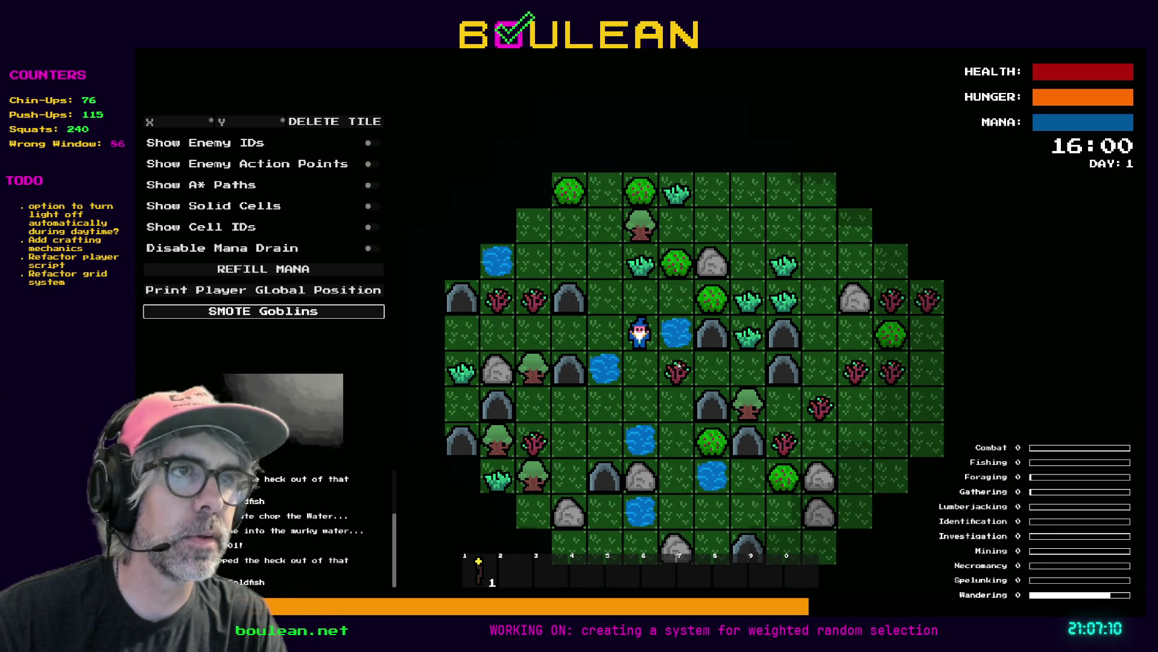
pyautogui.press('Right')
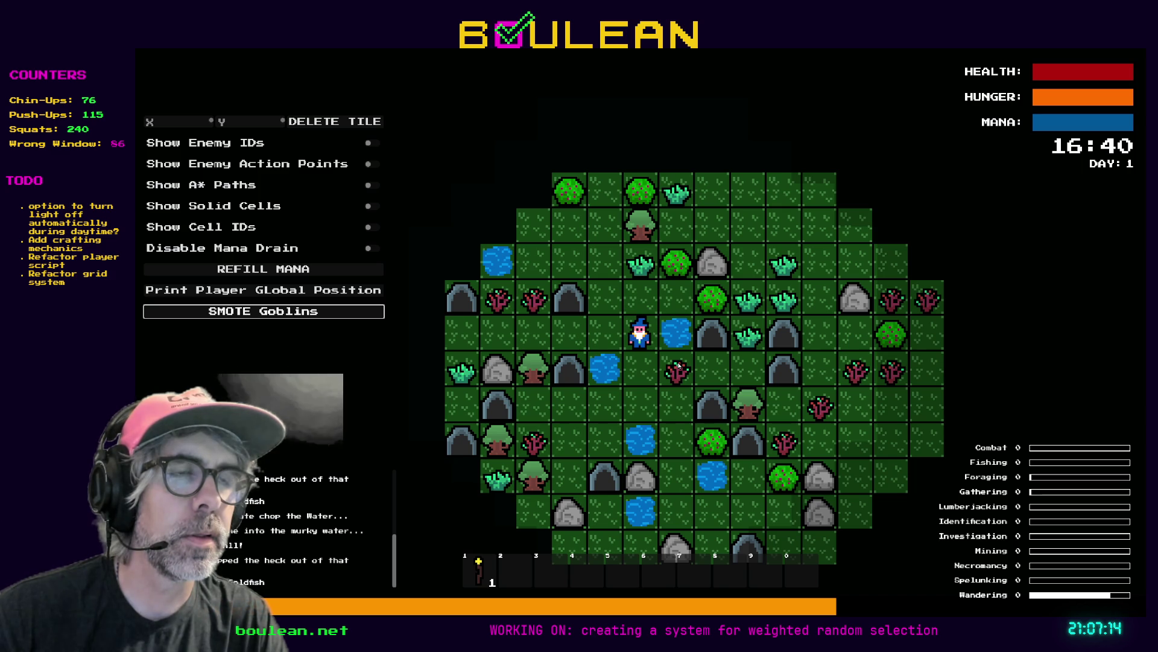
pyautogui.press('Right')
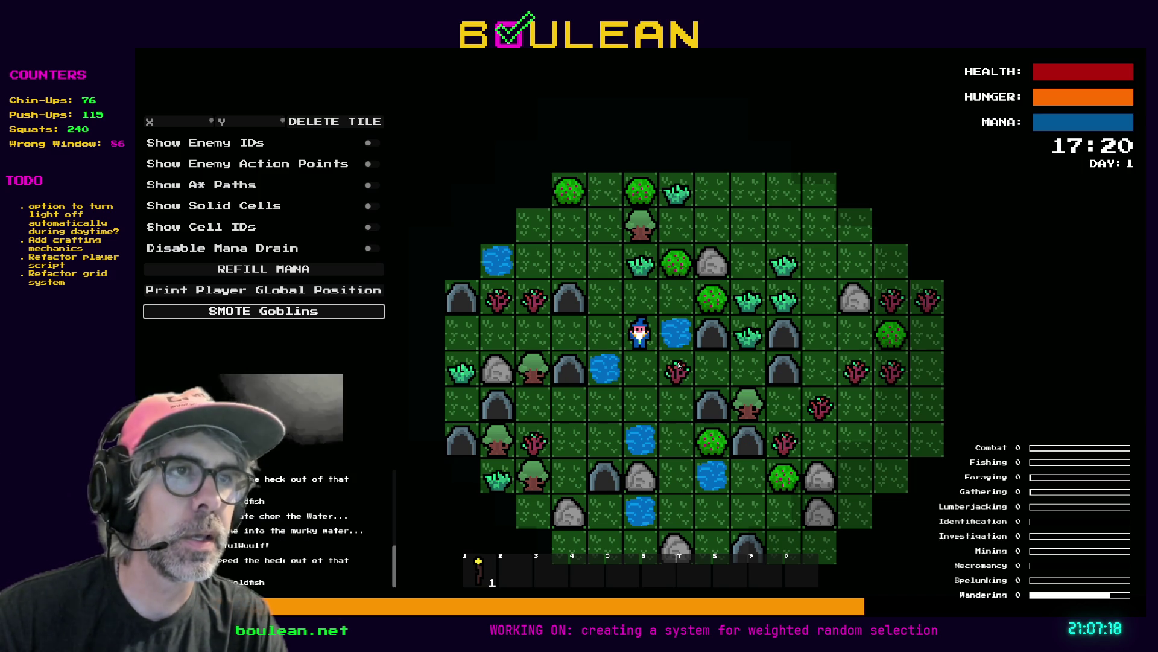
pyautogui.press('Right')
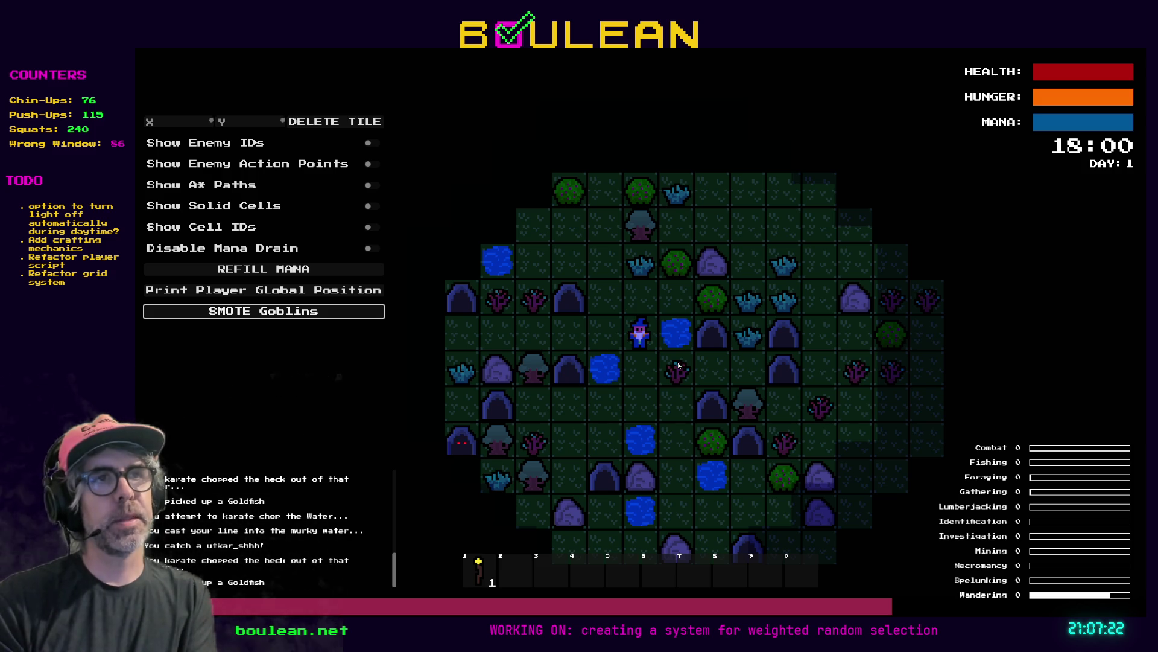
pyautogui.press('Right')
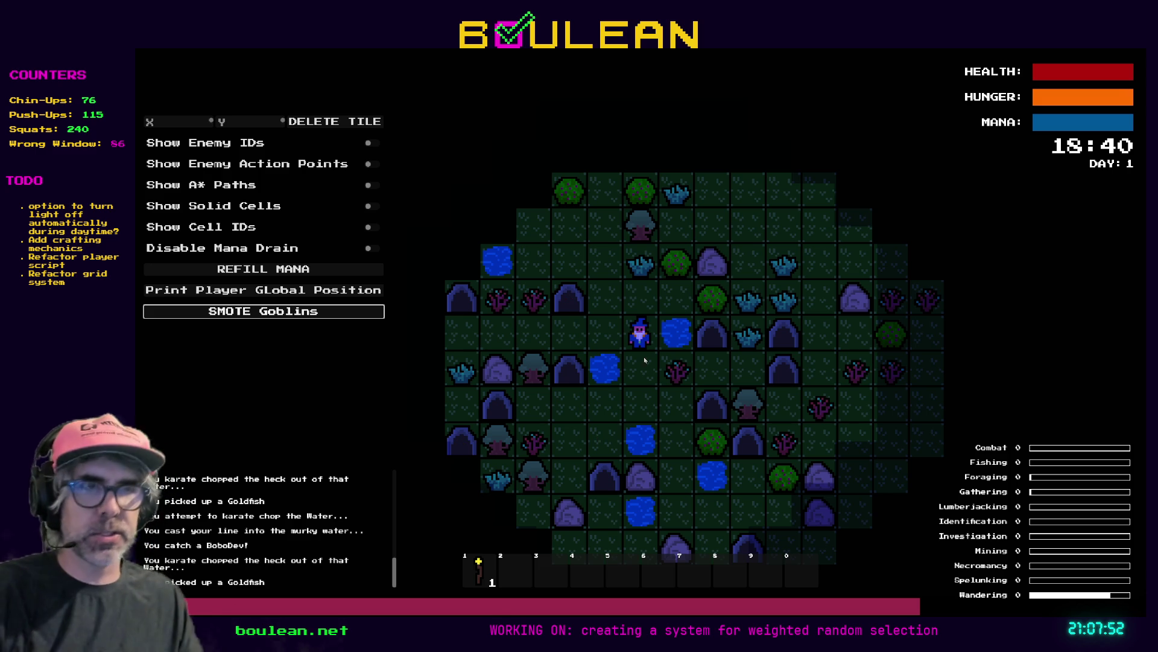
pyautogui.hotkey('alt', 'Tab')
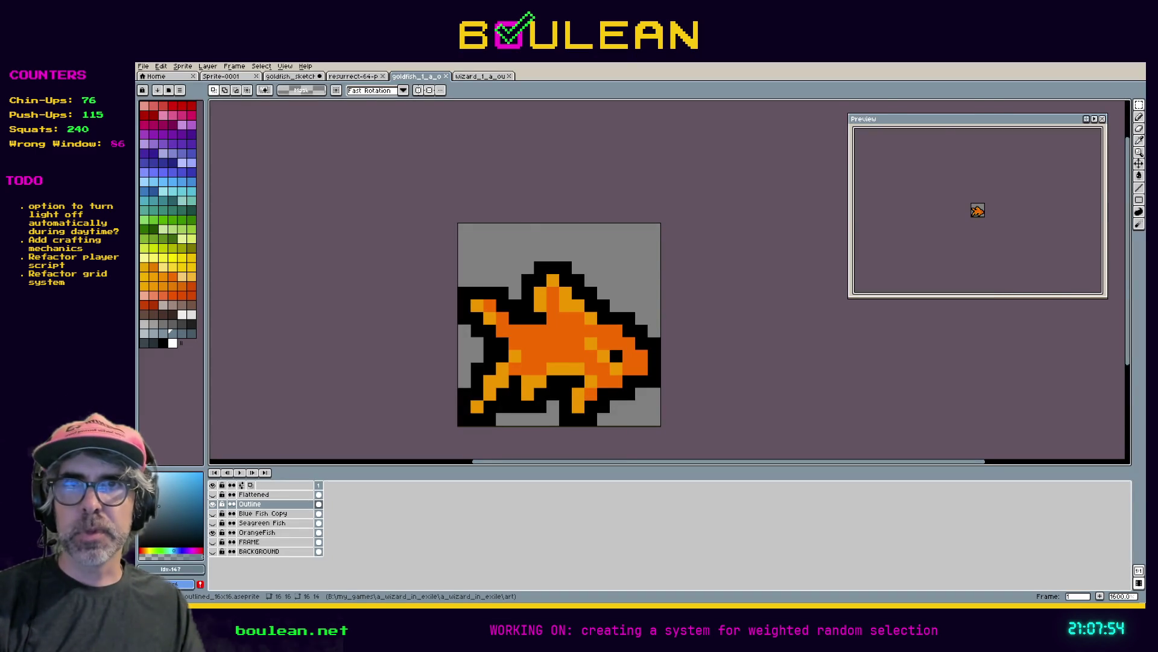
# Glance at the Godot script, then undo twice to put the outline back on the orange fish
pyautogui.hotkey('alt', 'Tab')
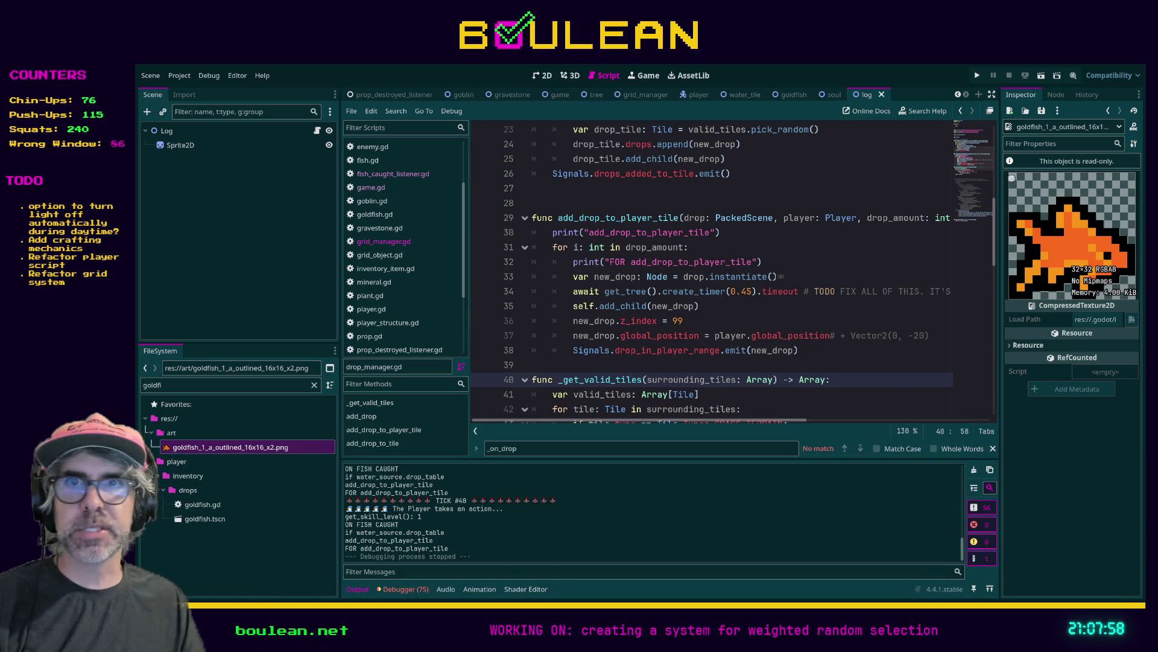
pyautogui.hotkey('alt', 'Tab')
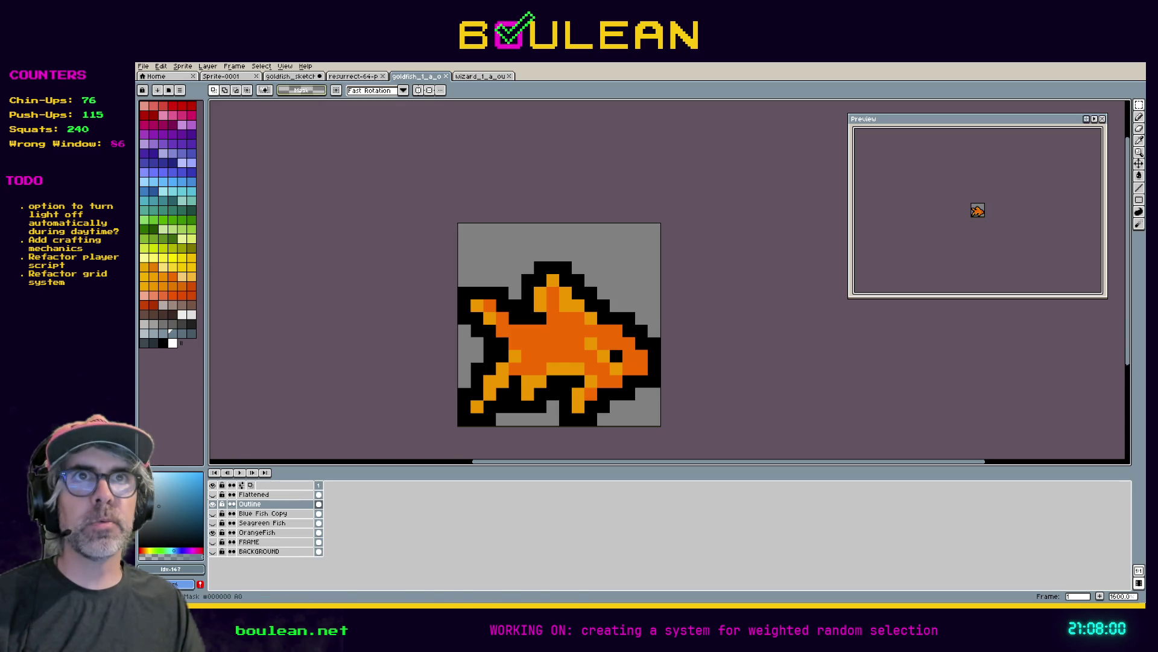
pyautogui.click(234, 66)
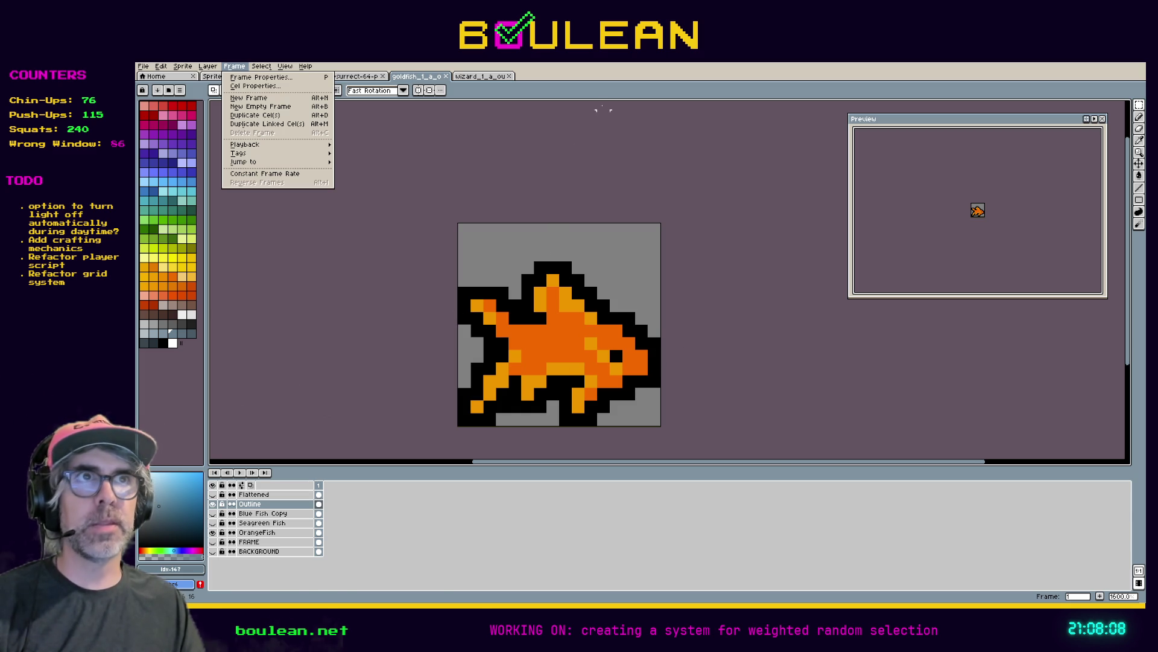
pyautogui.press('Escape')
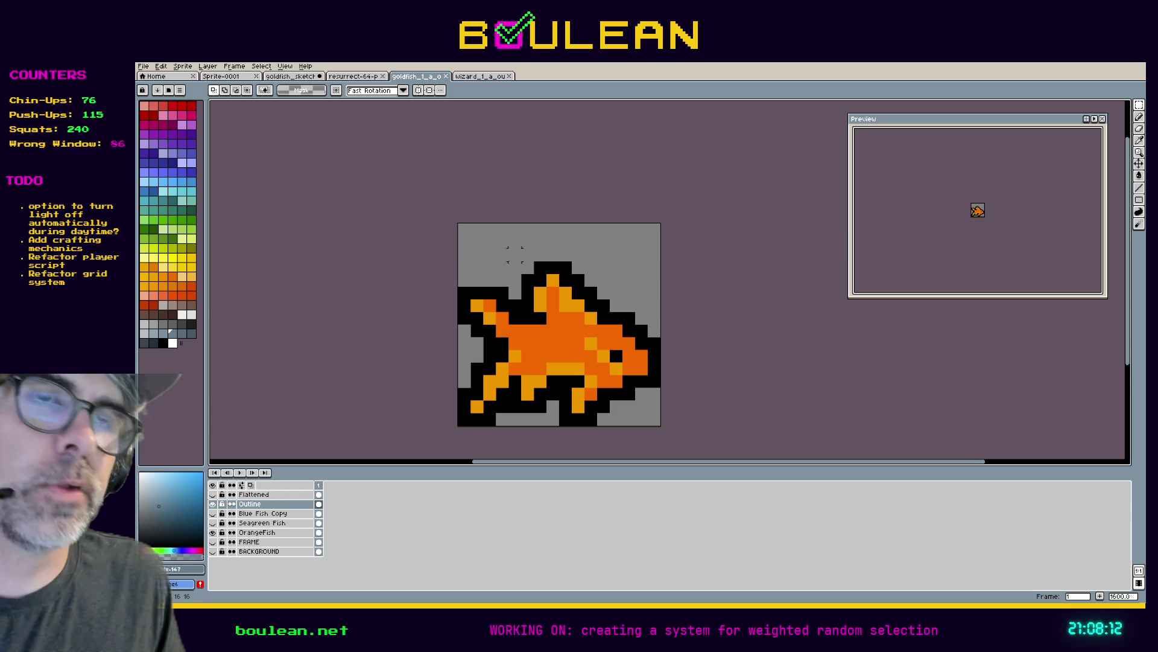
pyautogui.hotkey('ctrl', 'z')
pyautogui.hotkey('ctrl', 'z')
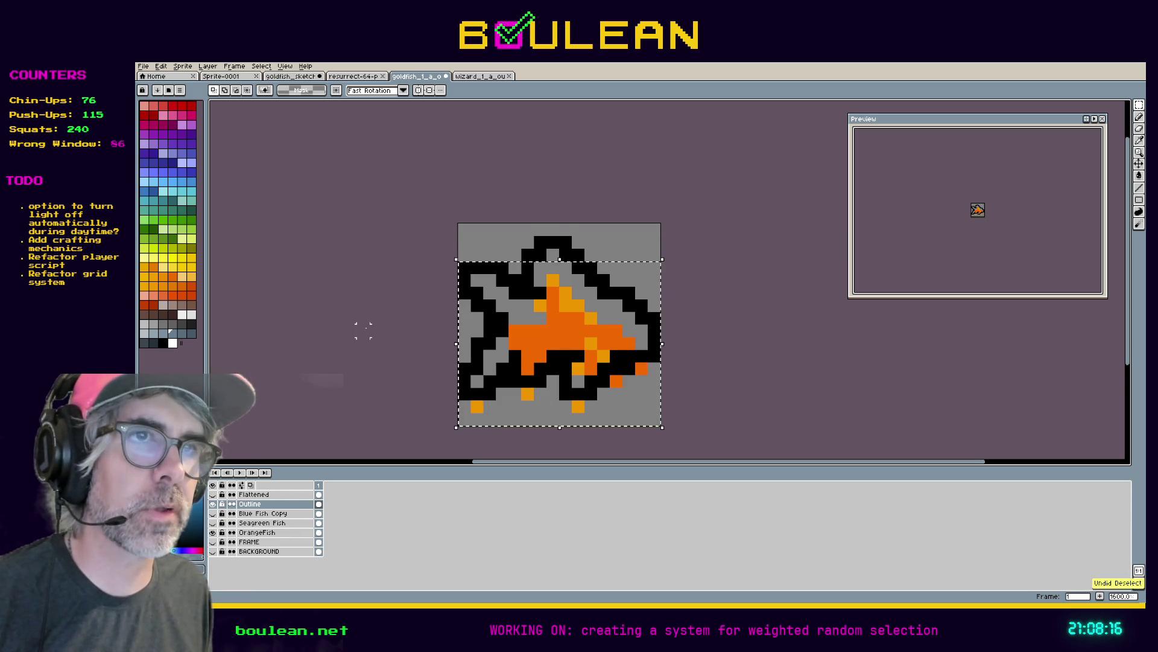
pyautogui.hotkey('ctrl', 'z')
pyautogui.hotkey('ctrl', 'z')
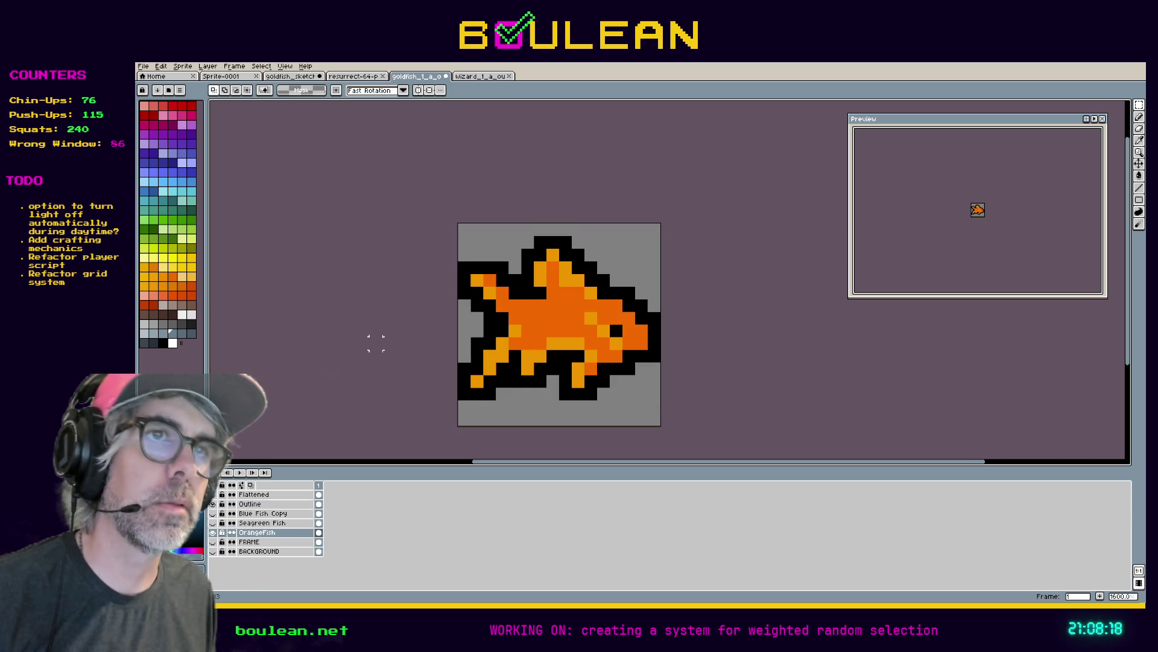
# Export the goldfish at 200% over goldfish_1_a_outlined_16x16_x2.png and return to Godot
pyautogui.click(145, 68)
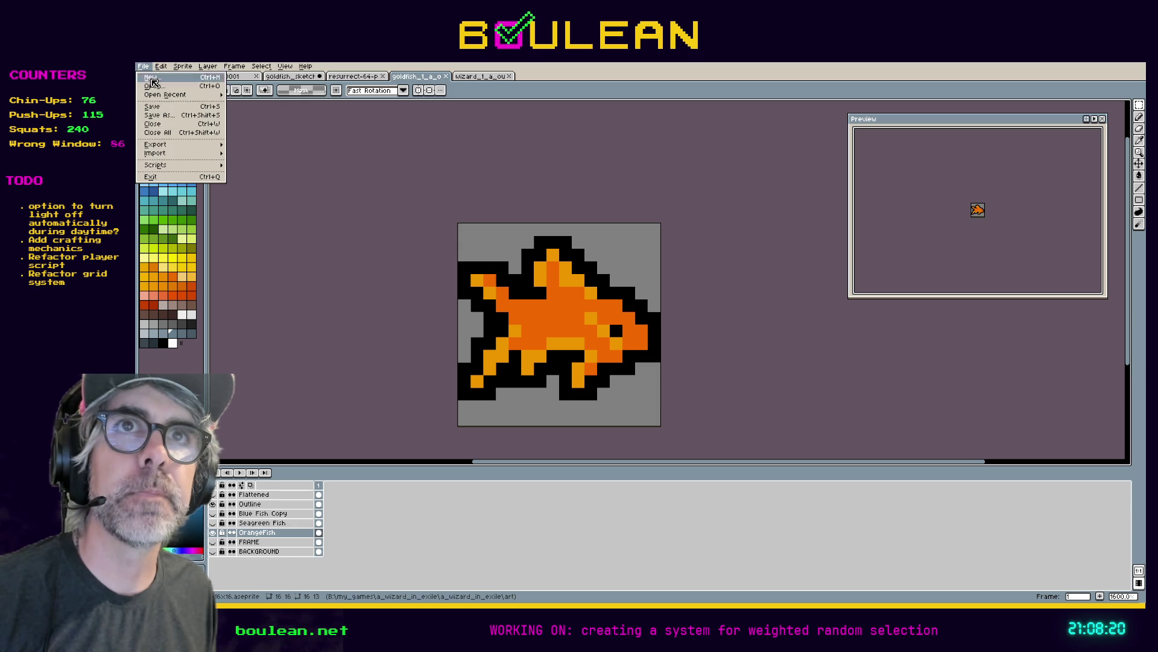
pyautogui.moveTo(155, 144)
pyautogui.click(253, 146)
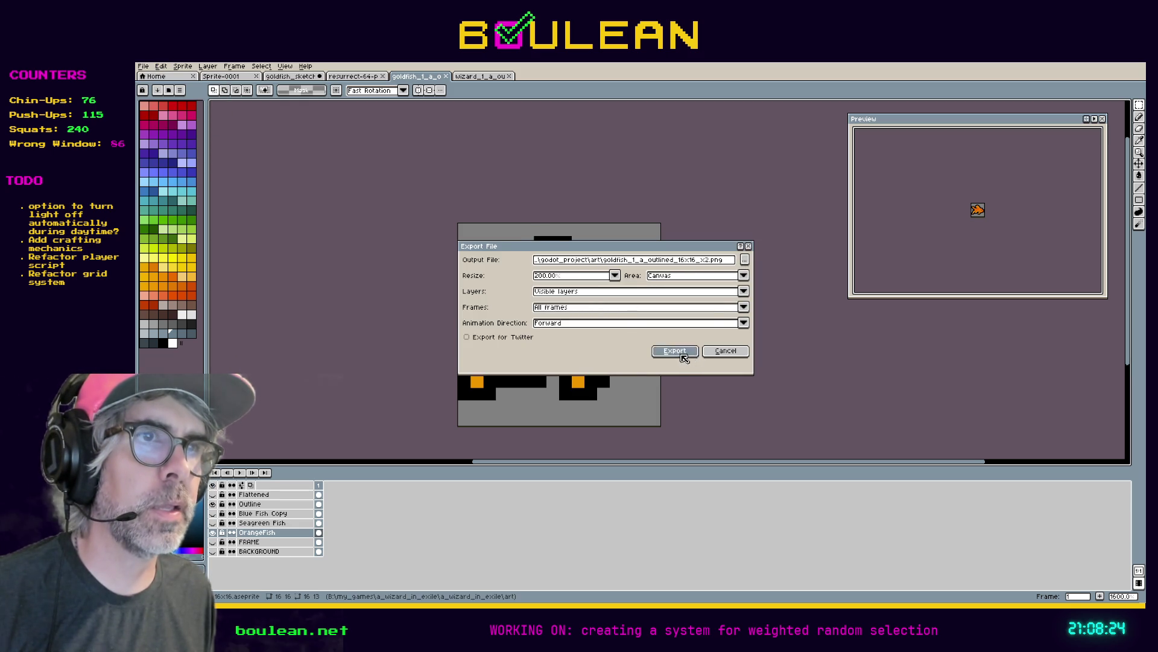
pyautogui.click(683, 357)
pyautogui.click(619, 357)
pyautogui.click(622, 375)
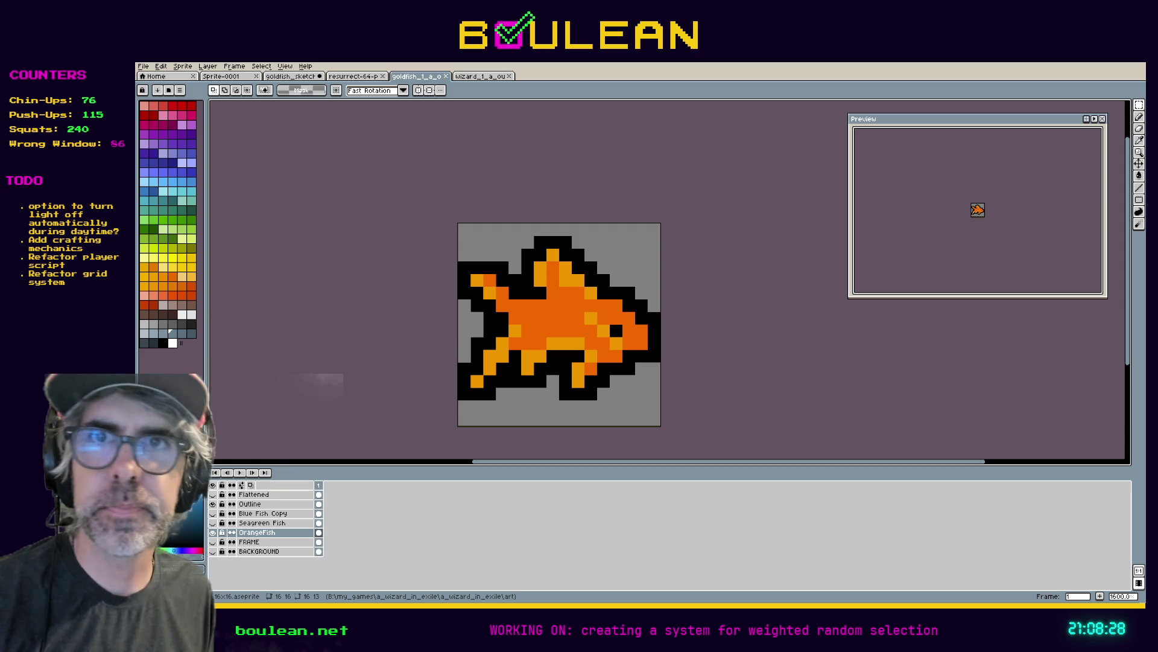
pyautogui.hotkey('alt', 'Tab')
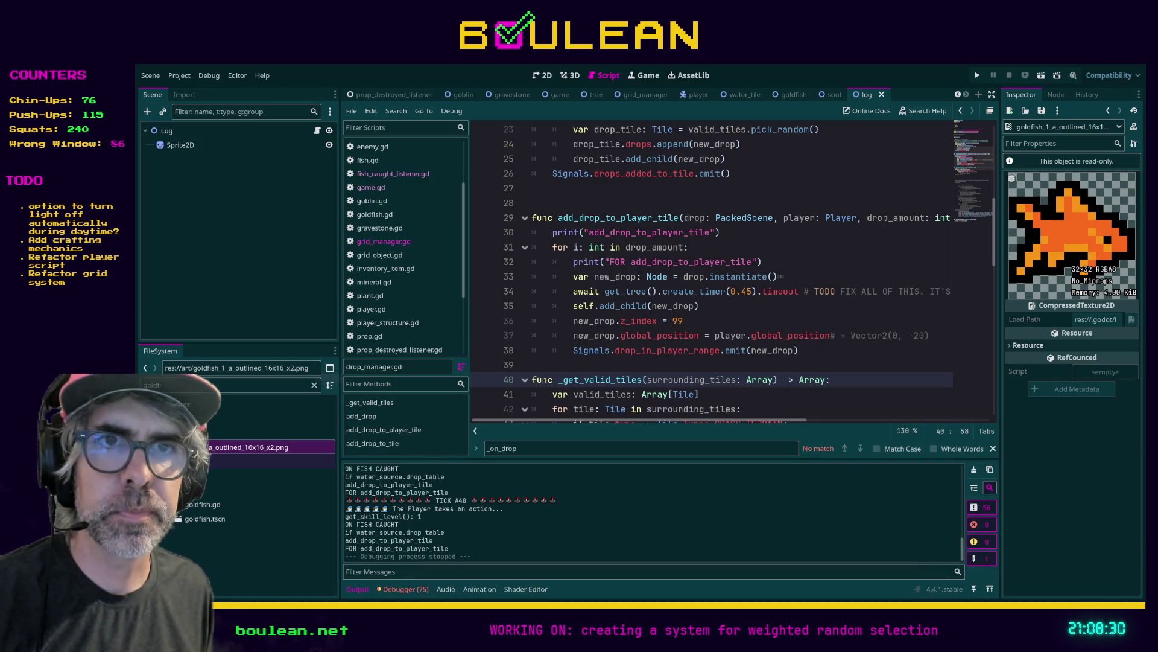
pyautogui.click(243, 453)
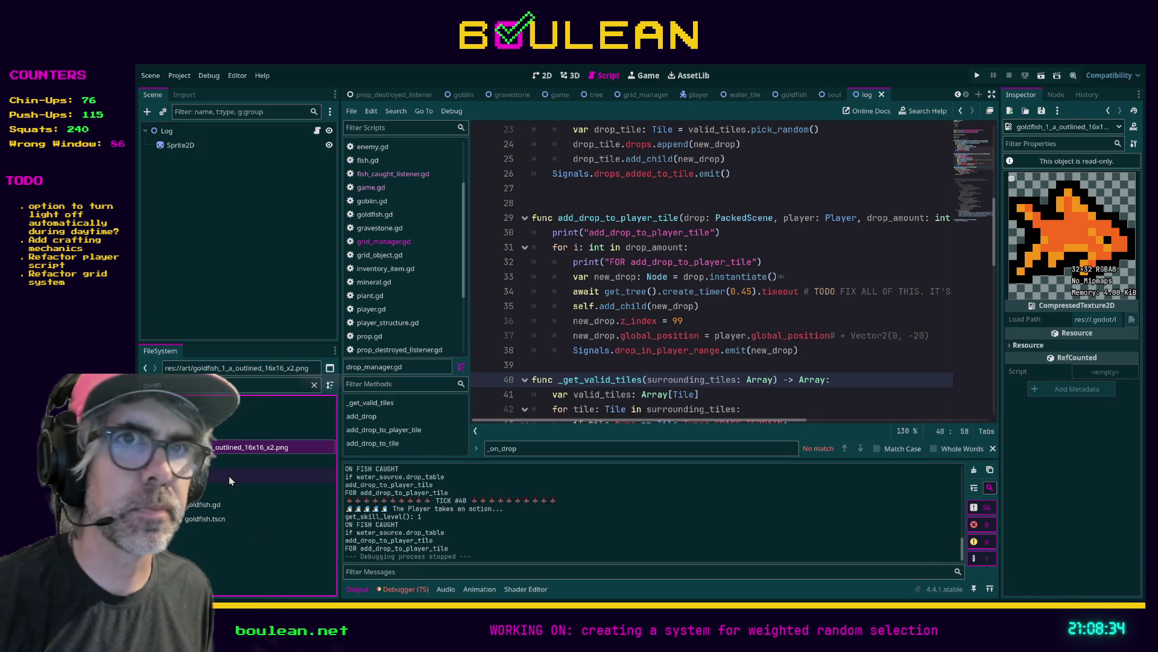
pyautogui.click(666, 350)
pyautogui.click(650, 379)
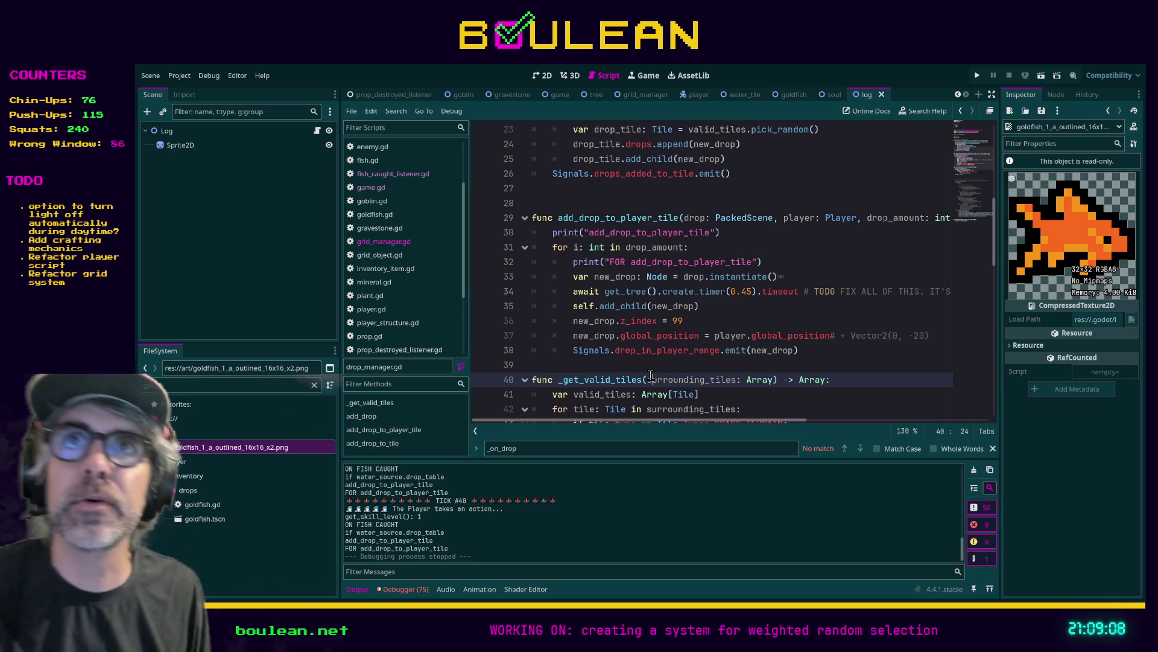
pyautogui.click(584, 368)
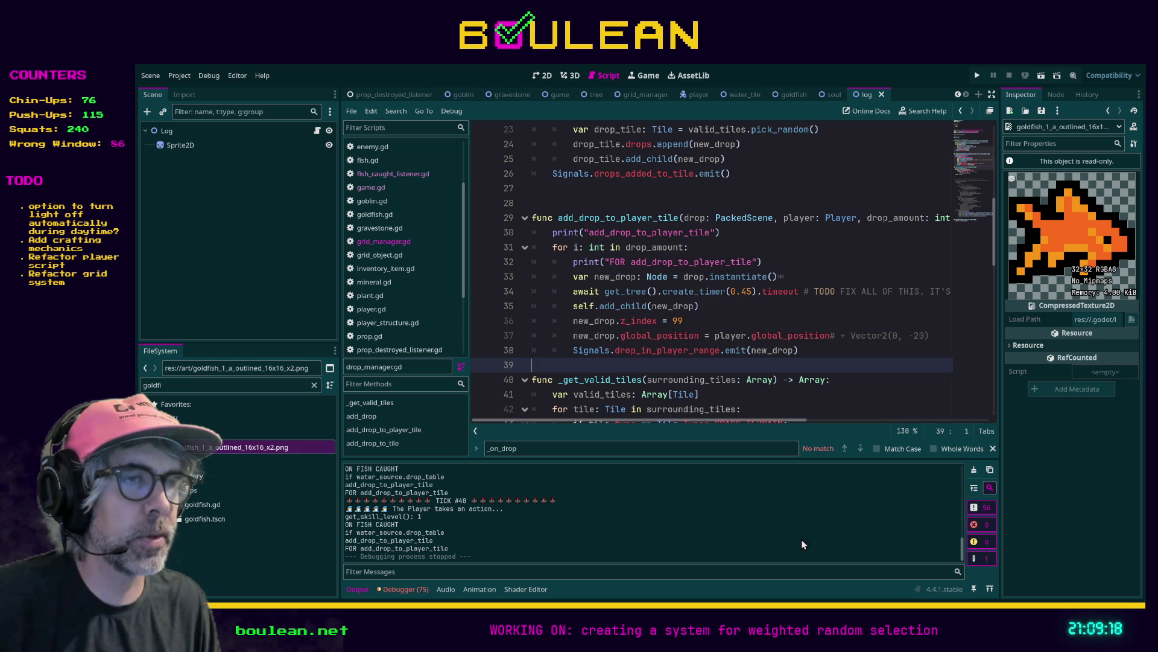
pyautogui.click(771, 399)
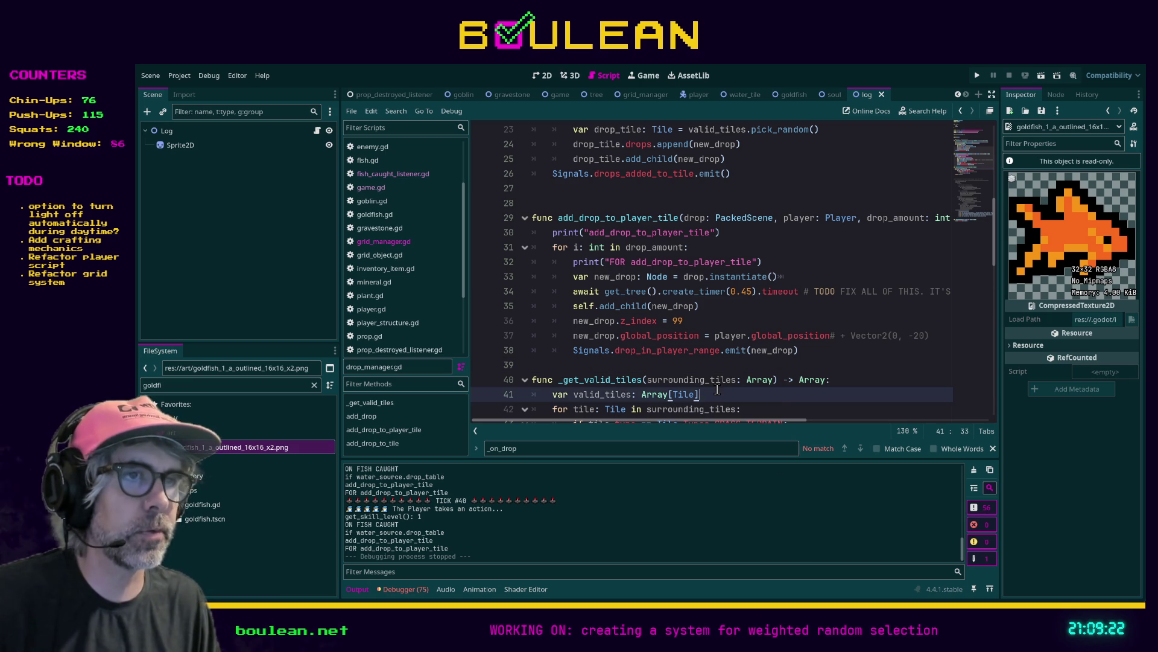
pyautogui.click(713, 367)
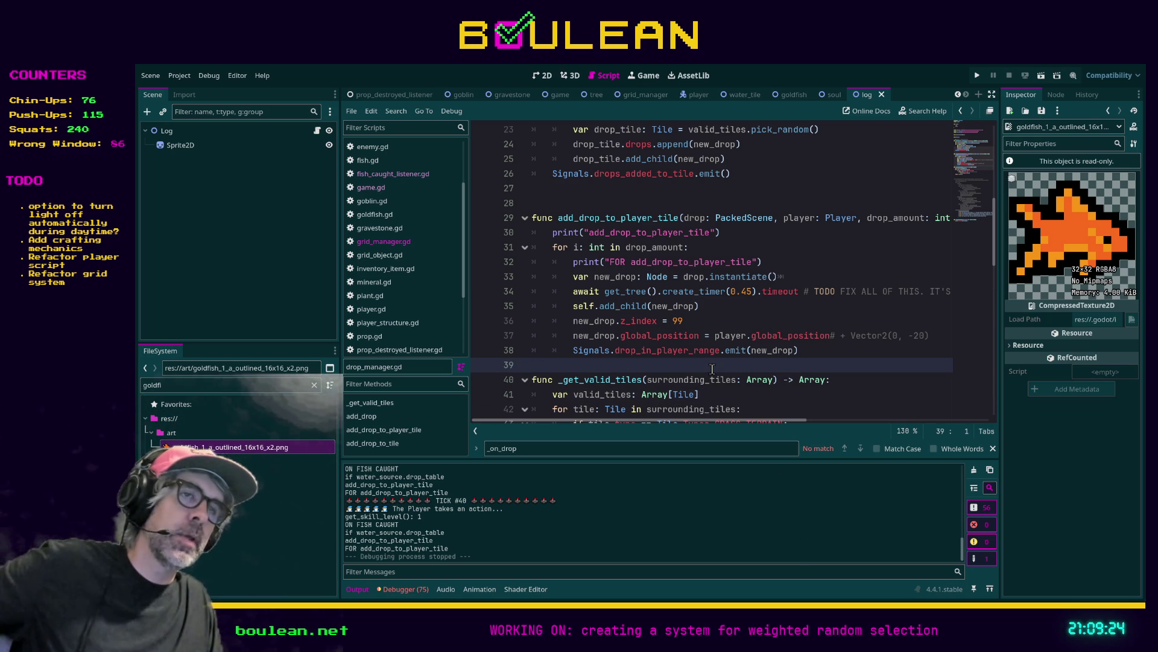